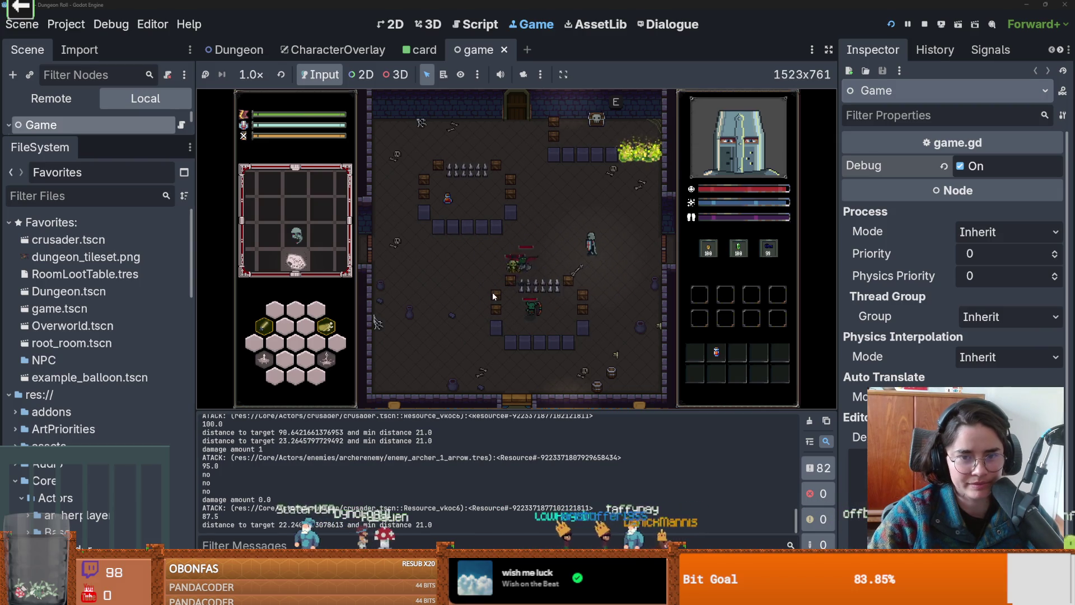
- Move the crusader into the goblin group and hit them with a three-swing sword combo
key("a")
key("a")
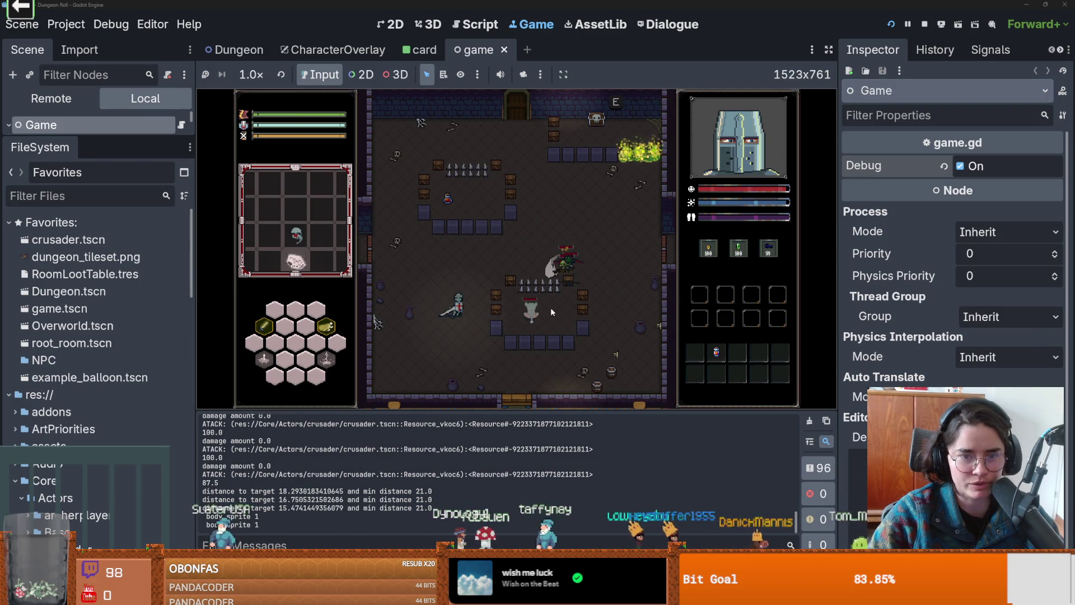
key("d")
key("d")
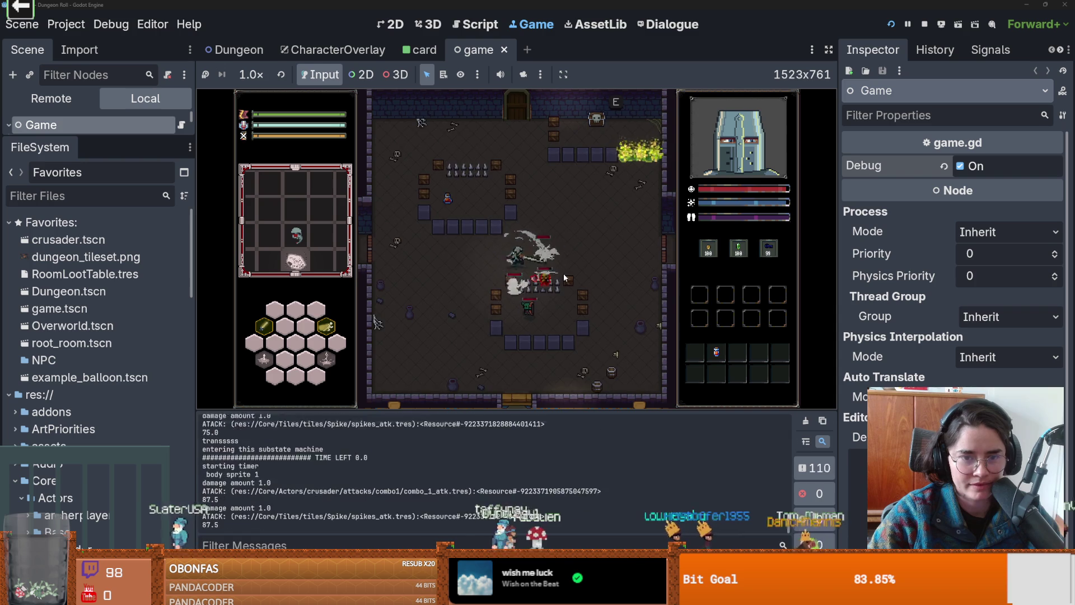
key("d")
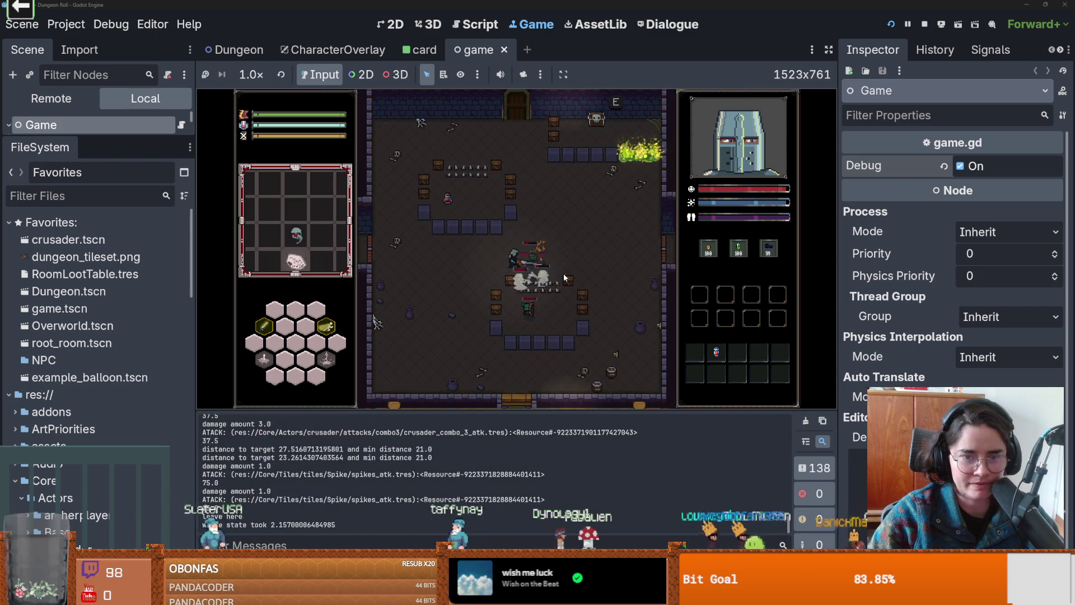
key("a")
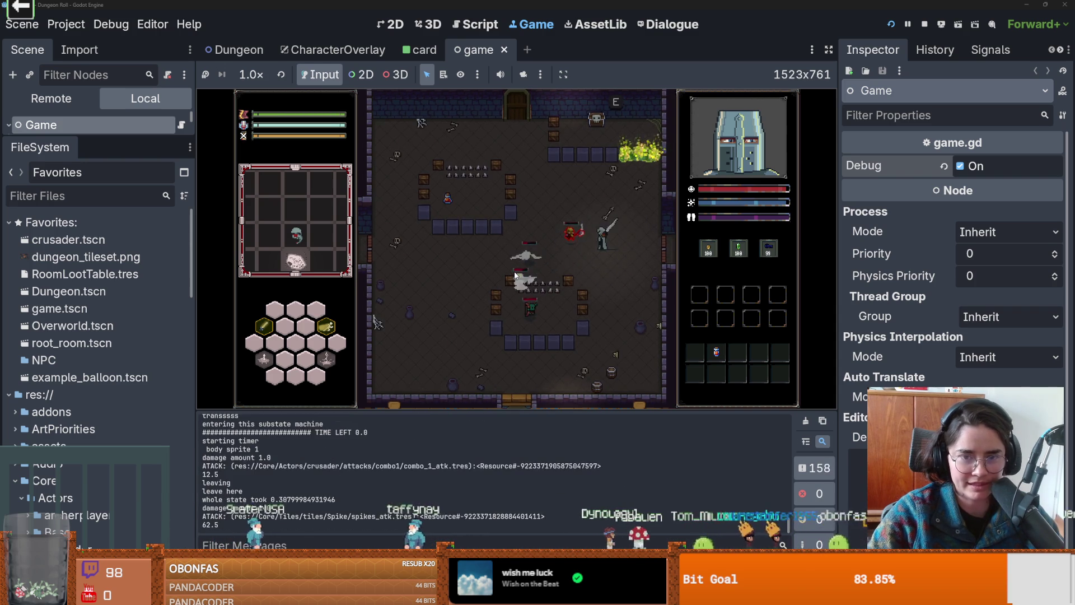
left_click(498, 279)
left_click(521, 281)
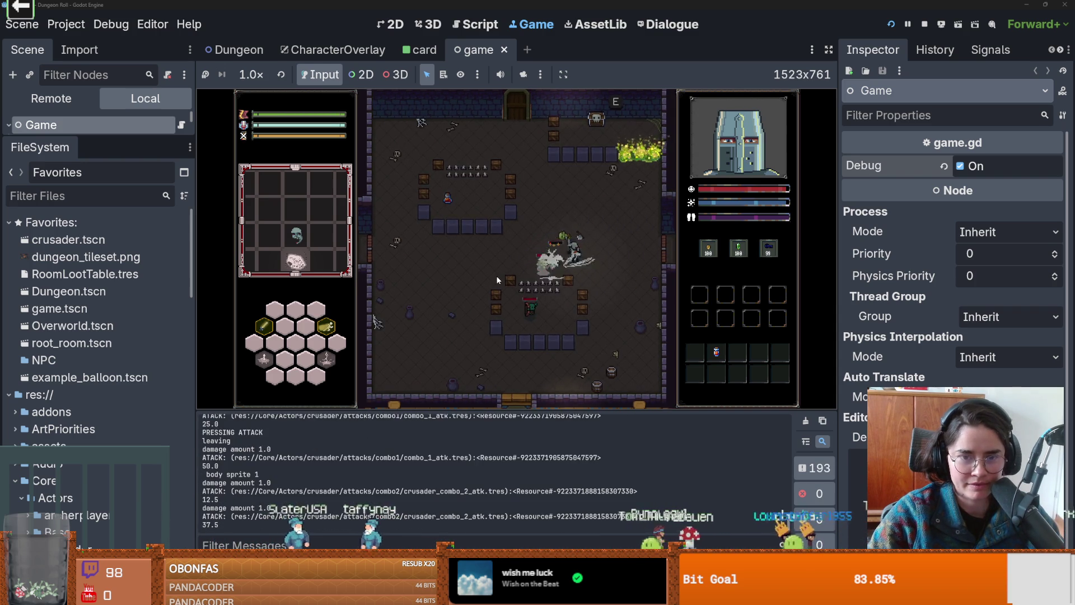
left_click(566, 284)
- Finish off the goblins with more sword combos and a right-click lightning attack
key("s")
left_click(533, 302)
left_click(535, 307)
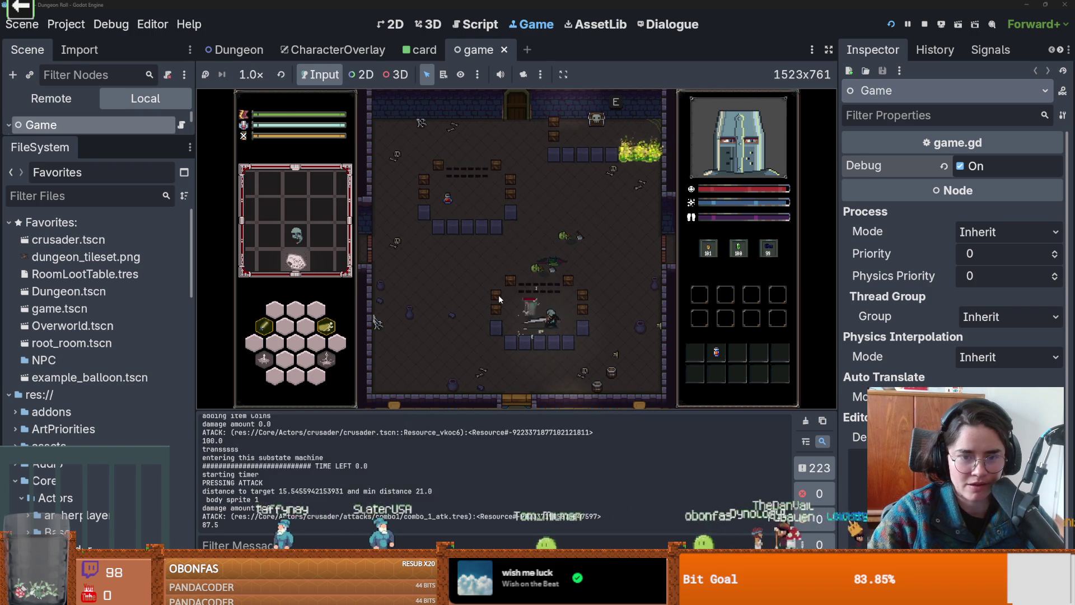
left_click(538, 319)
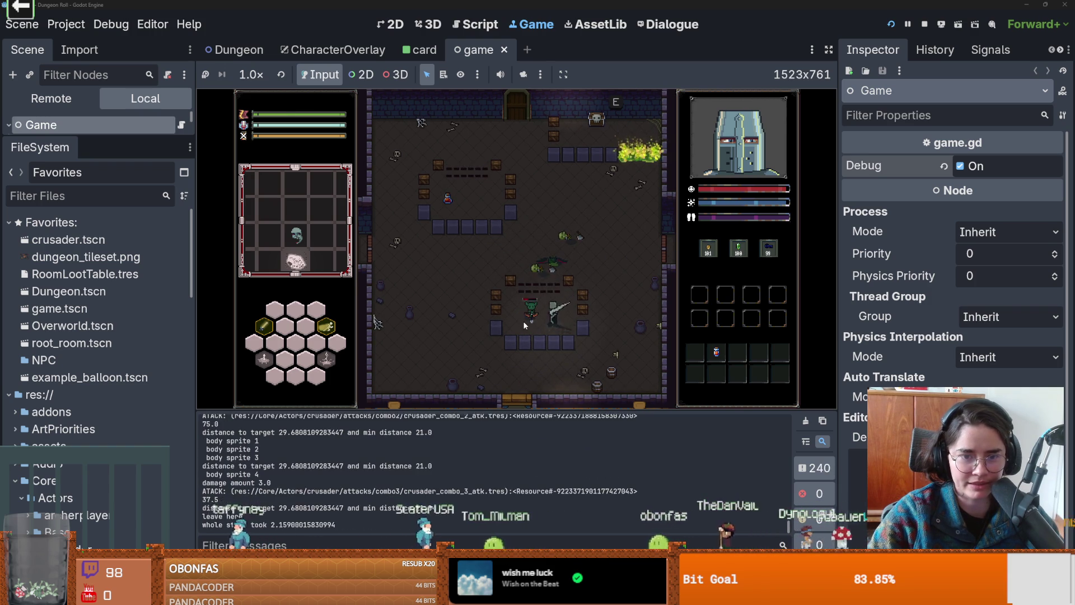
right_click(526, 320)
key("w")
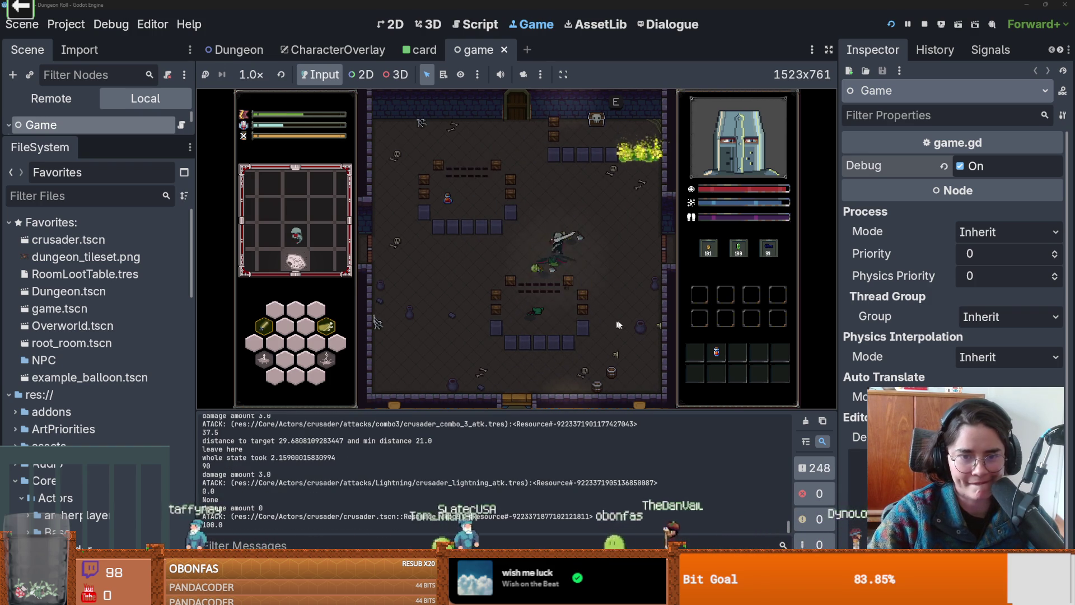
left_click(570, 314)
left_click(569, 316)
left_click(569, 316)
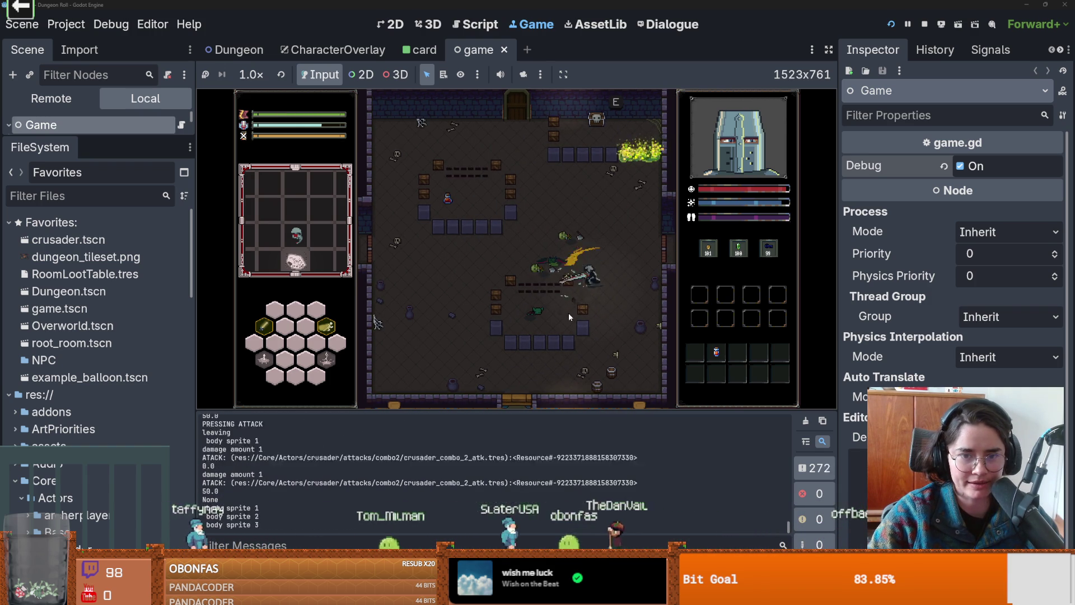
- Walk the crusader past the radiation puddle to the hermit by the skull, then check the browser stream
key("w")
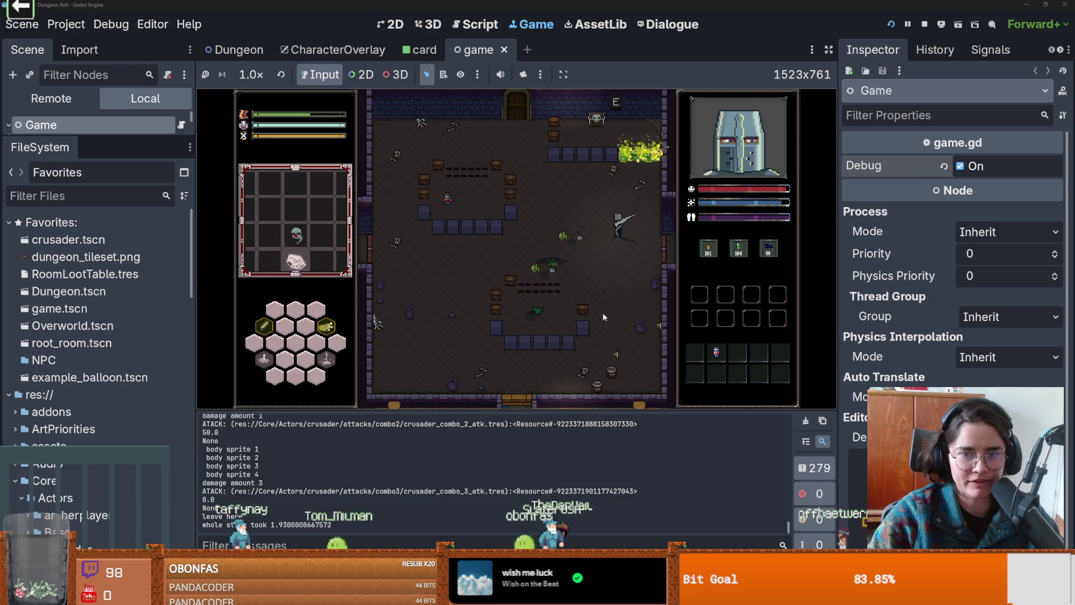
key("w")
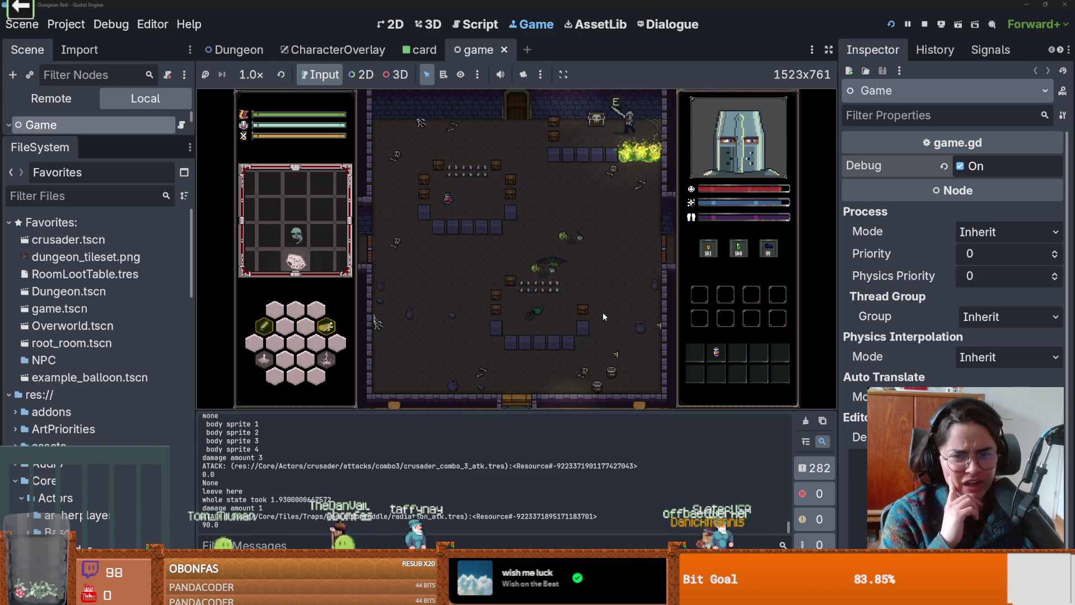
key("s")
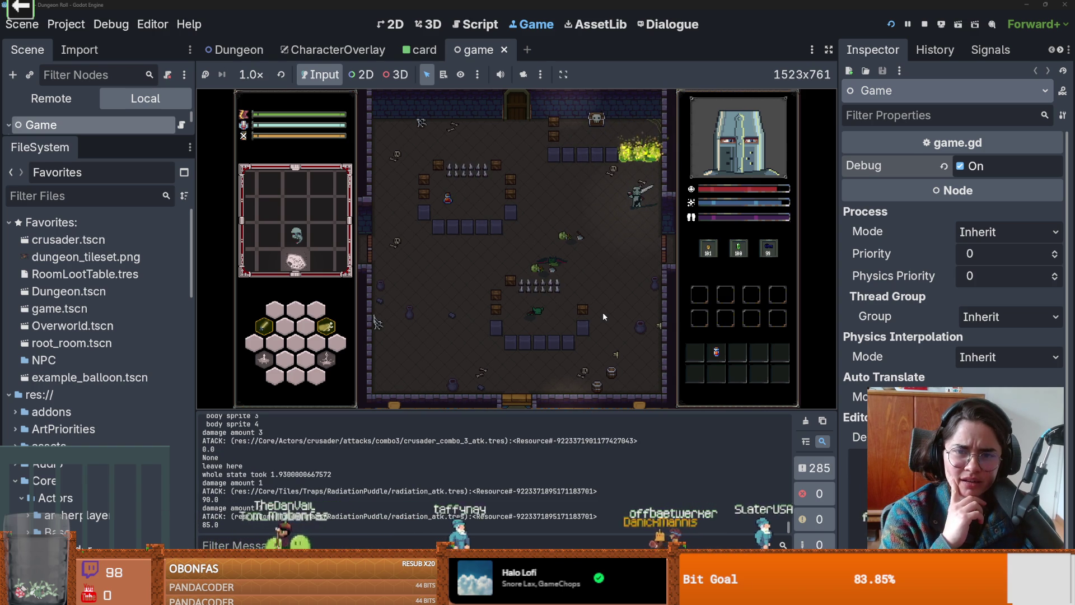
key("w")
key("a")
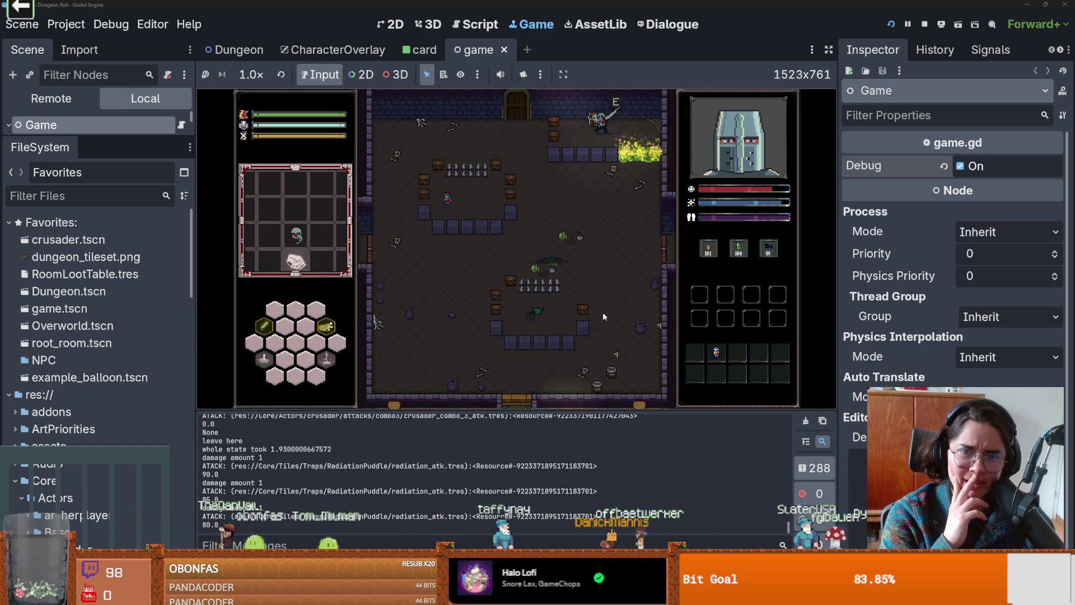
key("alt+Tab")
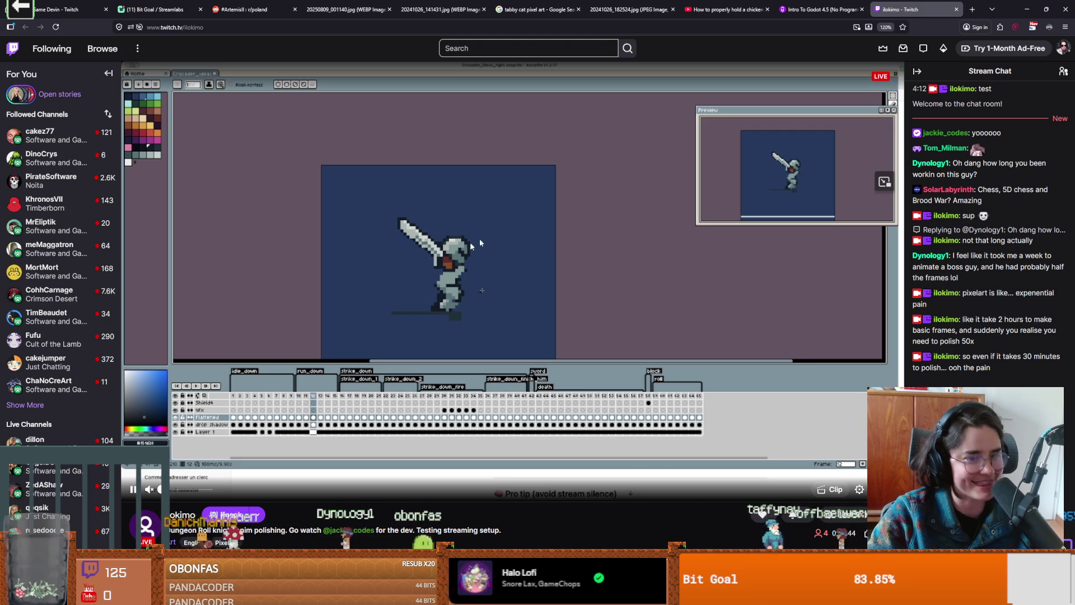
key("alt+Tab")
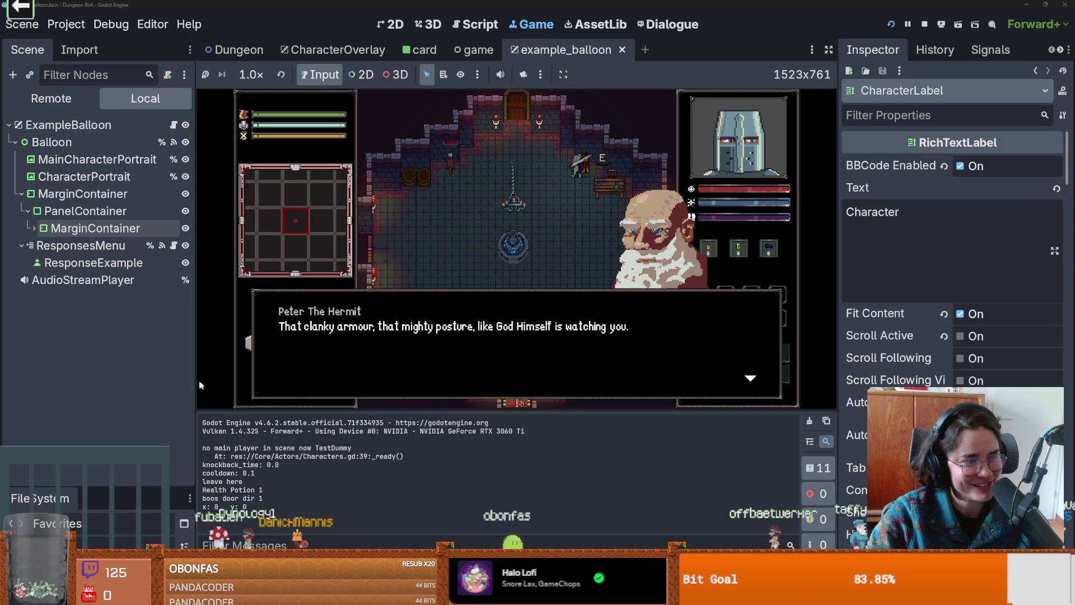
- Advance the hermit's conversation through the crusader's reply and the hermit's story lines
left_click(480, 306)
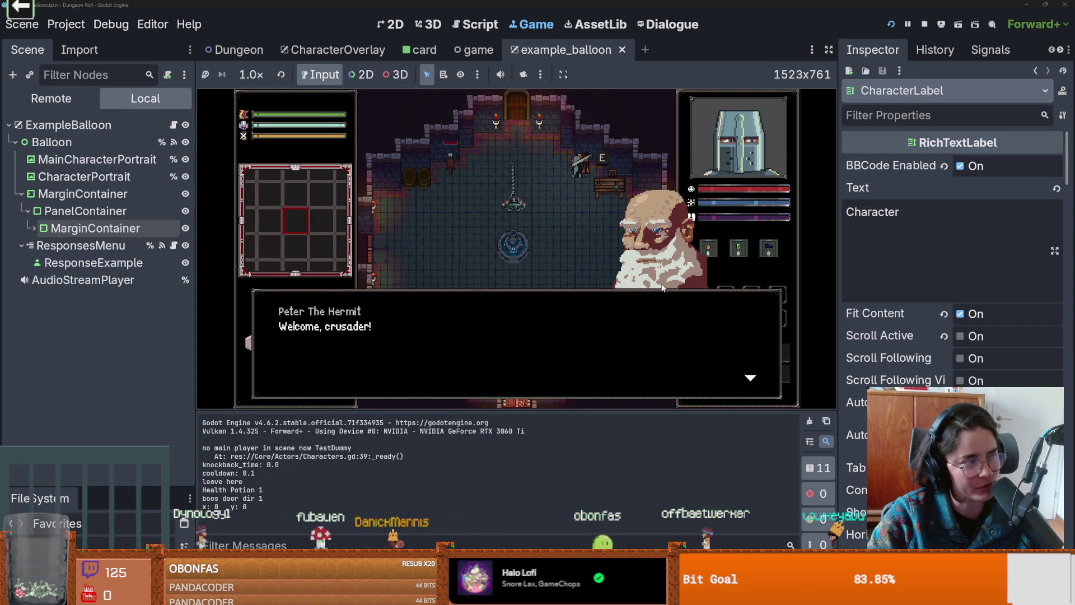
left_click(673, 260)
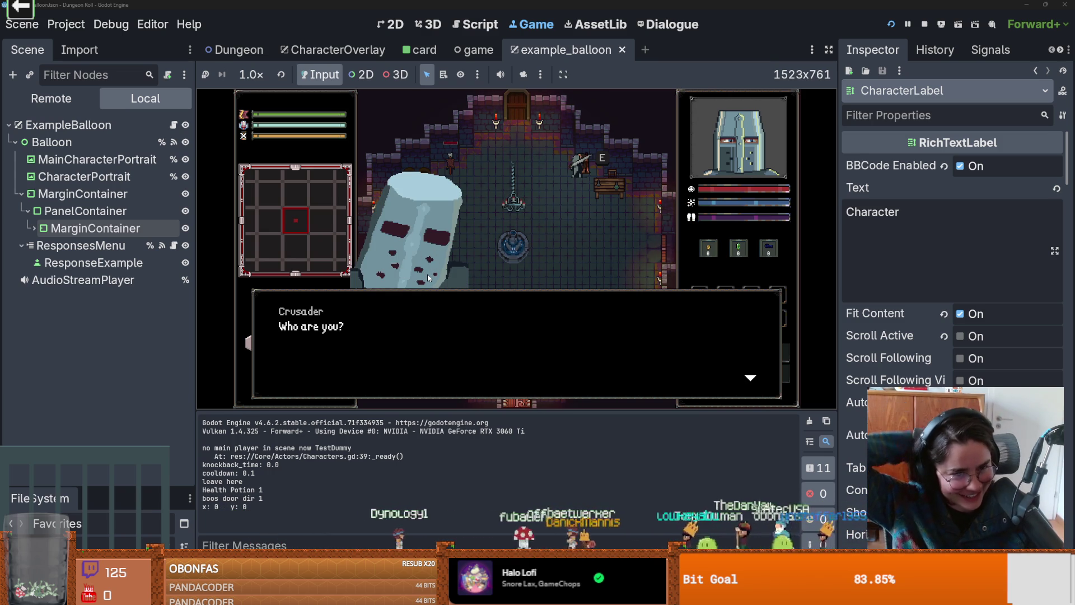
left_click(428, 278)
left_click(427, 278)
left_click(480, 267)
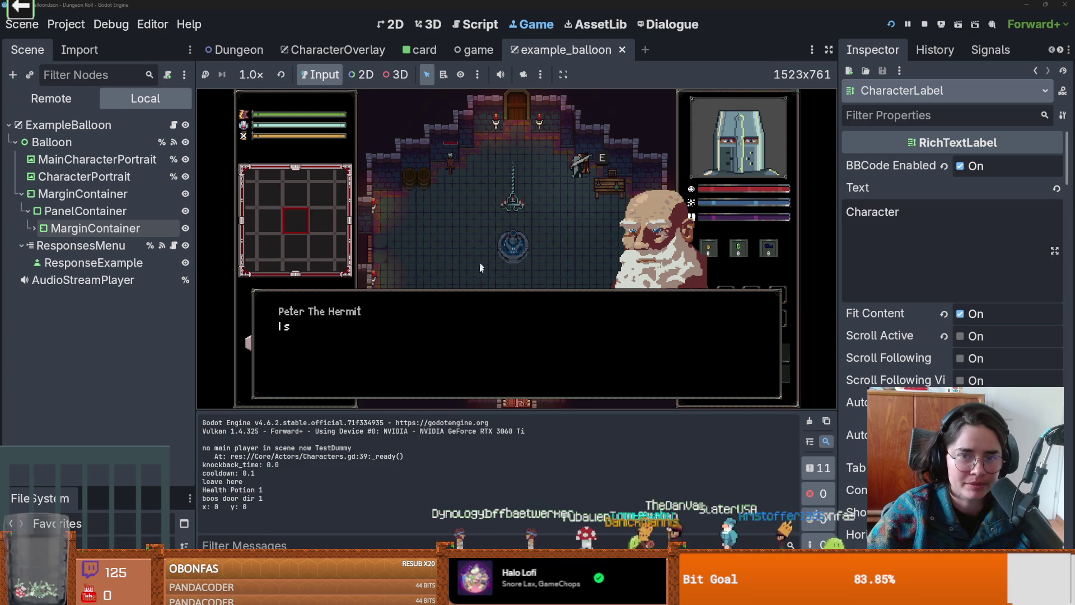
left_click(642, 248)
left_click(641, 249)
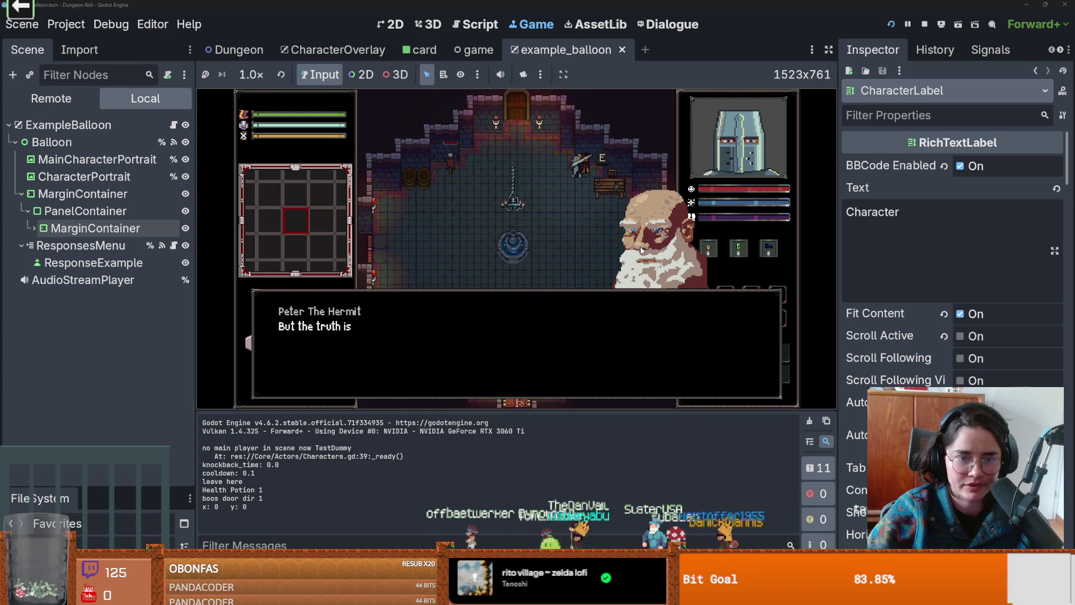
- Continue to the line "He watches, you know…", pause the game, and collapse MarginContainer
left_click(636, 261)
left_click(628, 278)
left_click(616, 288)
left_click(607, 294)
left_click(605, 302)
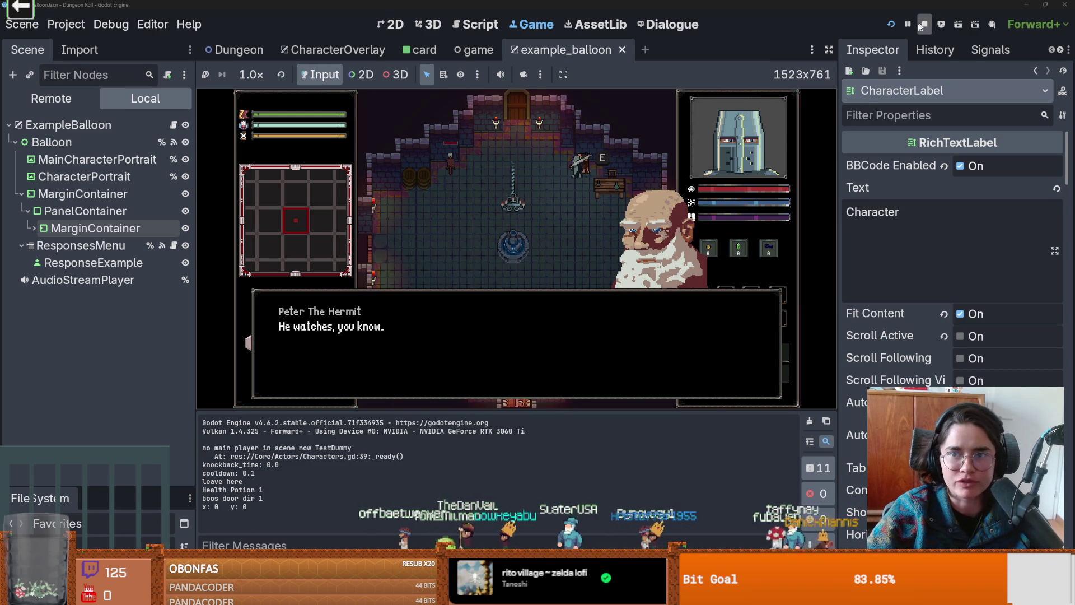
left_click(908, 24)
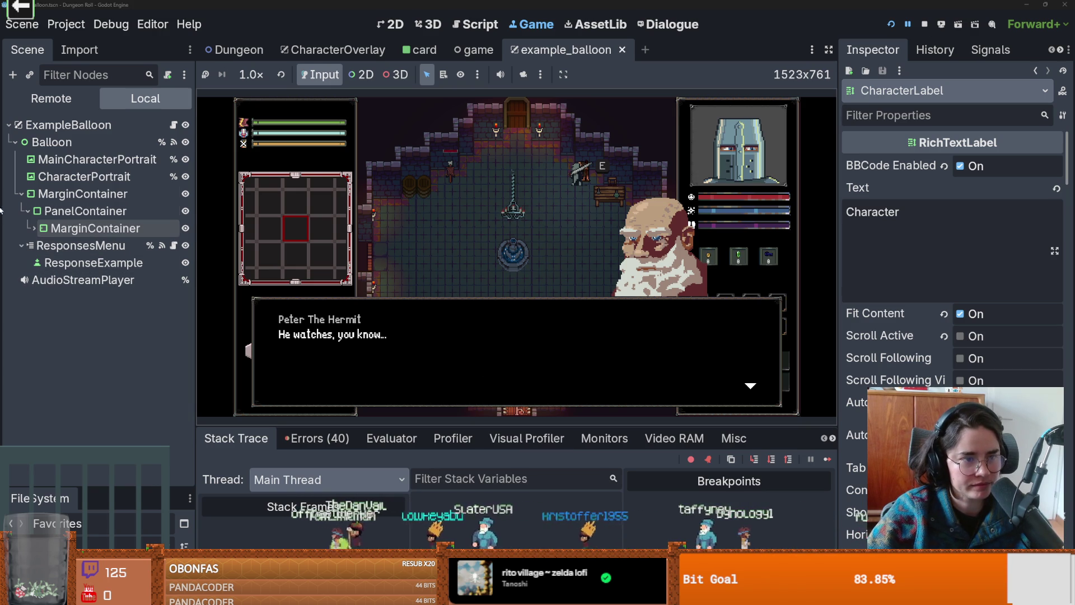
left_click(21, 194)
- Review Upgradecard.gd in the card scene, checking the upgrade_card and icon variables
left_click(417, 49)
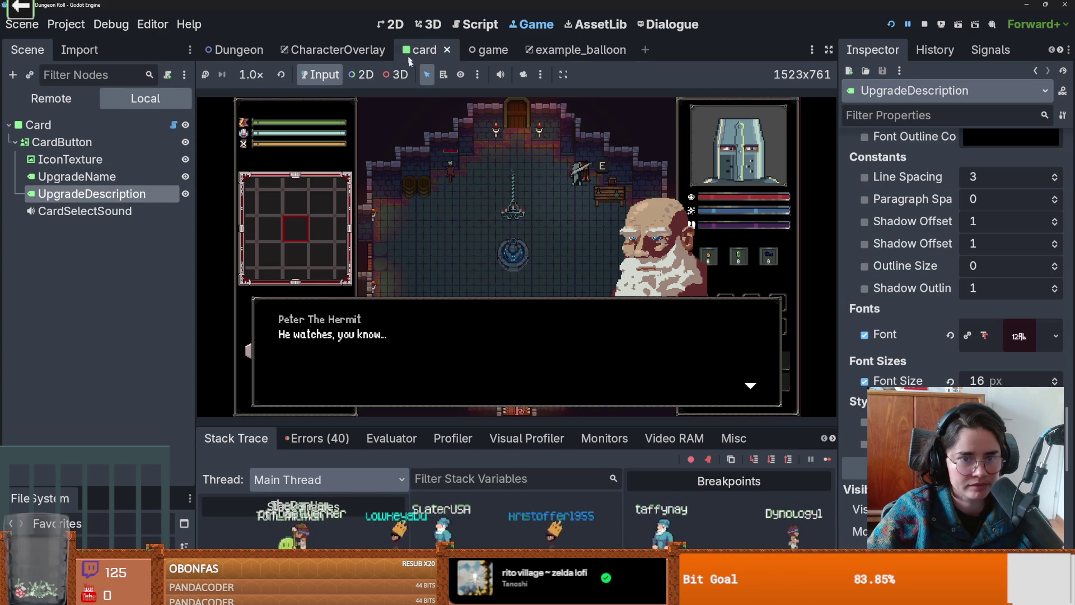
left_click(173, 124)
scroll(485, 291, "down", 2)
scroll(485, 291, "up", 2)
double_click(434, 141)
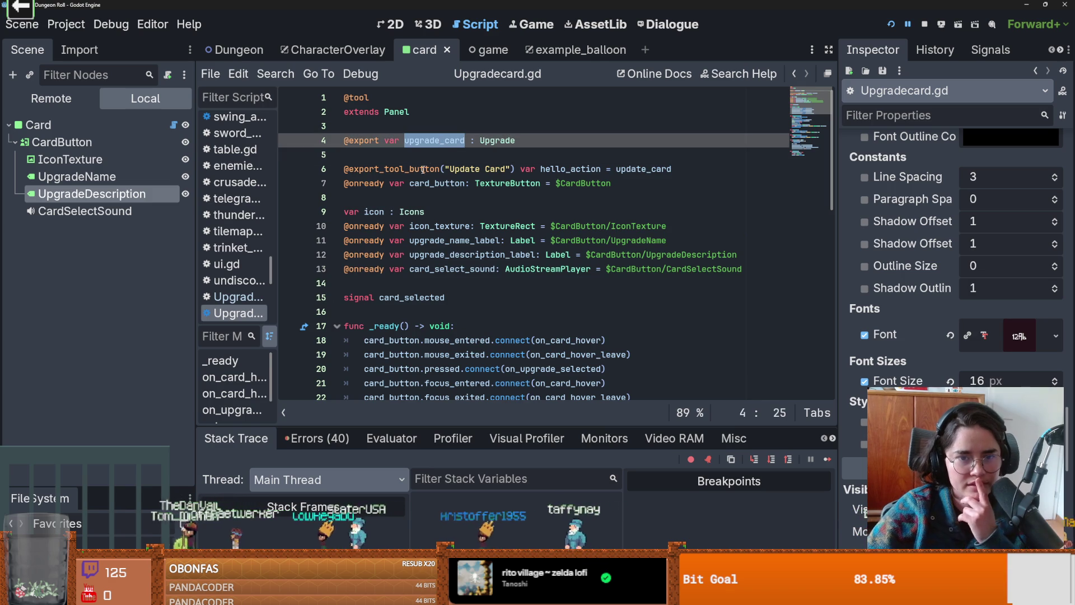
double_click(374, 212)
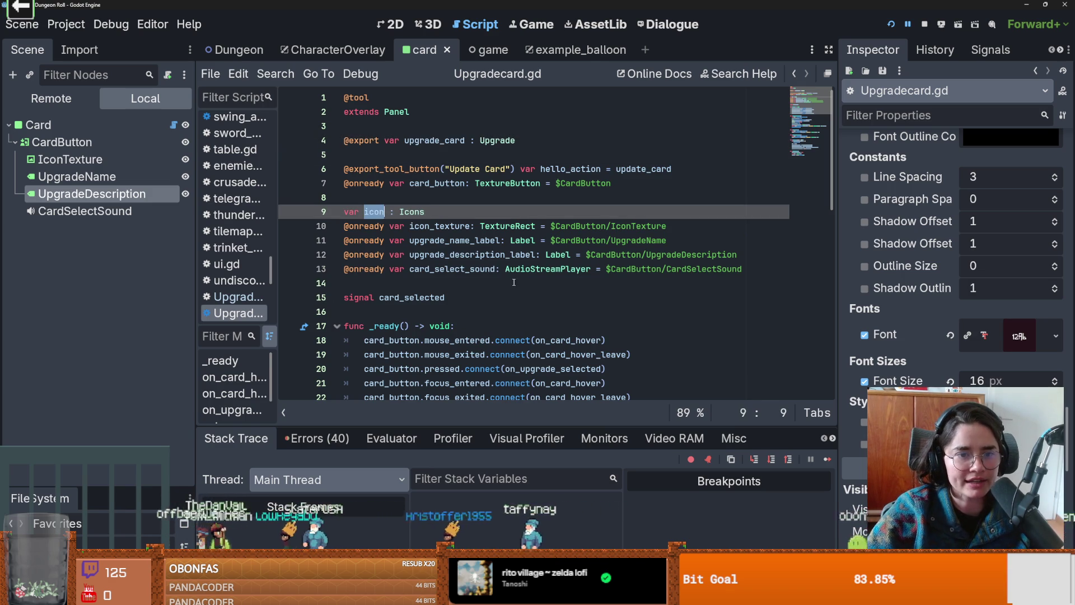
scroll(528, 318, "down", 6)
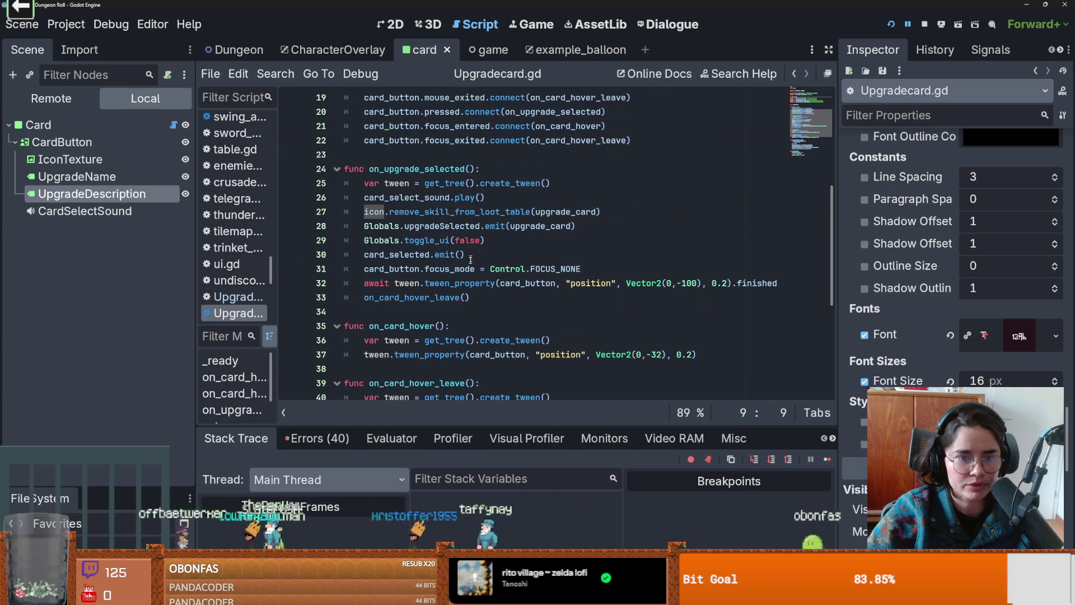
scroll(472, 249, "down", 4)
scroll(300, 247, "up", 5)
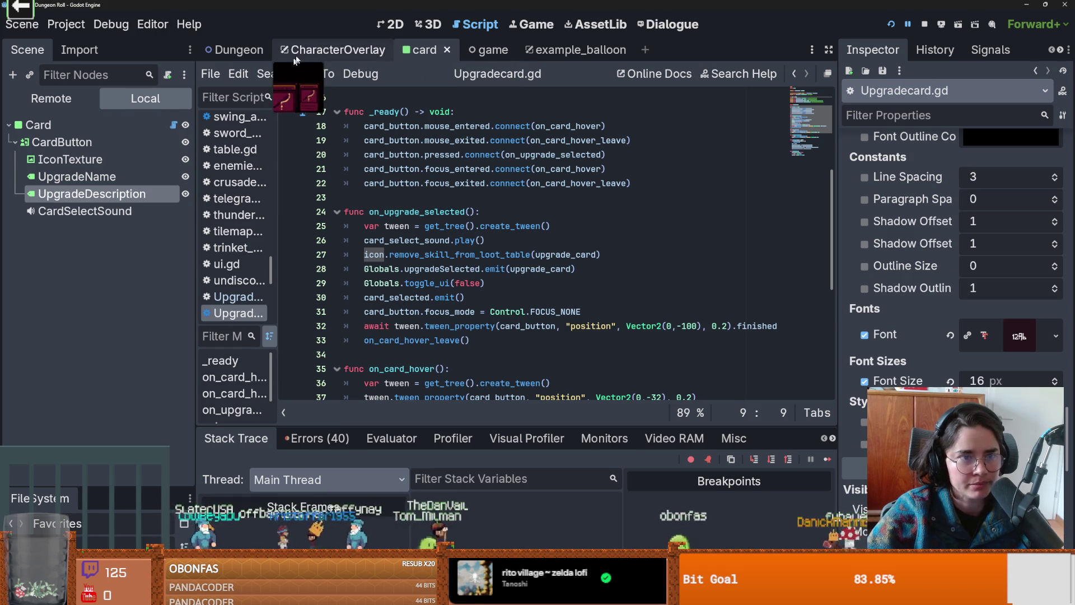
- Open hexanode.gd in CharacterOverlay, select fill_skill, and choose Find in Files
left_click(334, 50)
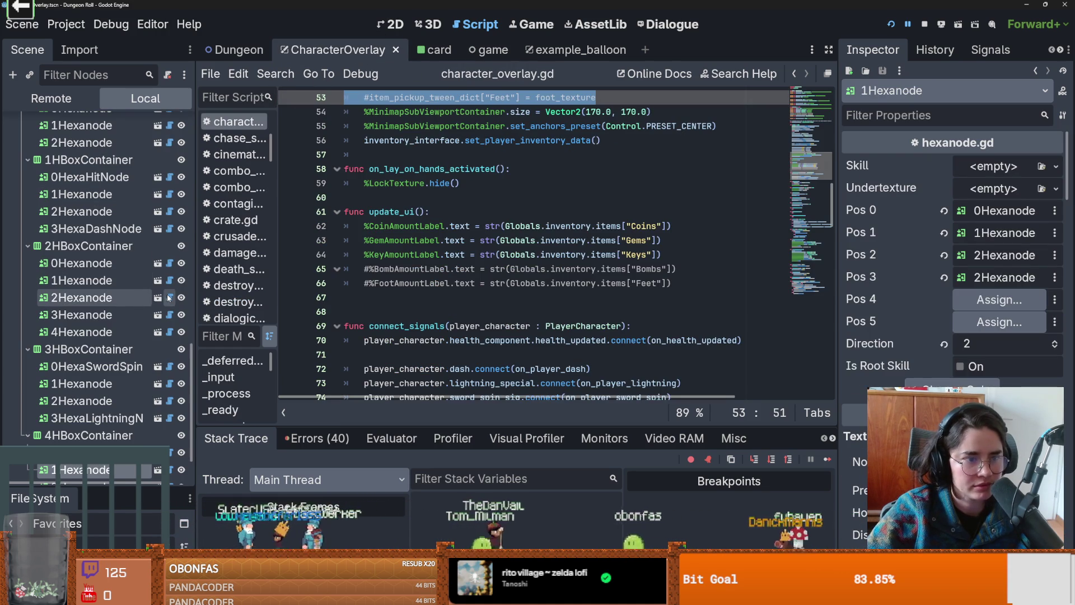
left_click(169, 297)
scroll(446, 250, "up", 4)
scroll(445, 251, "down", 8)
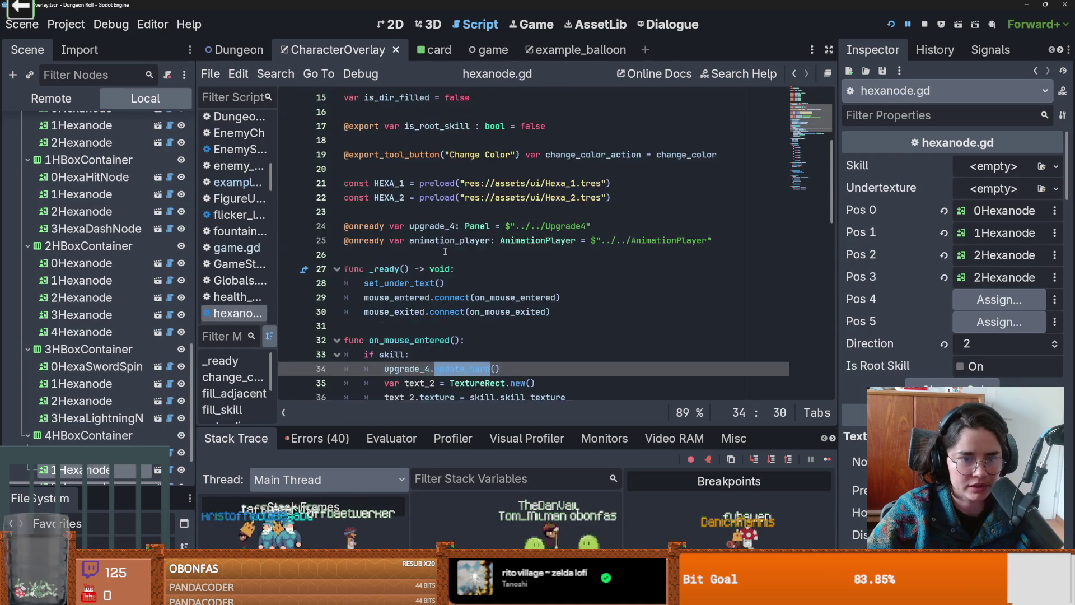
double_click(395, 226)
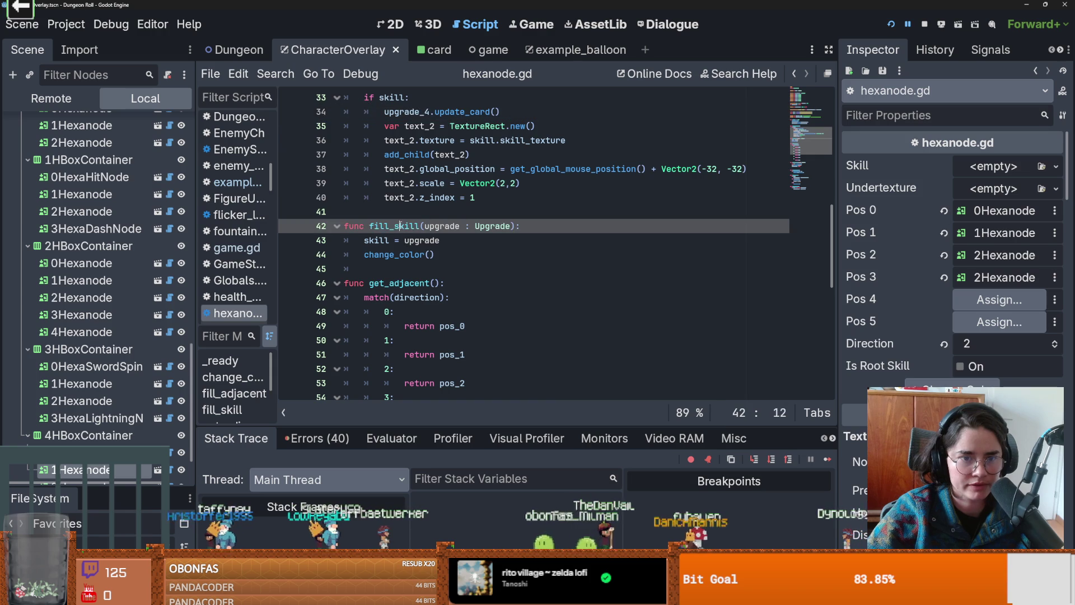
left_click(275, 73)
left_click(302, 170)
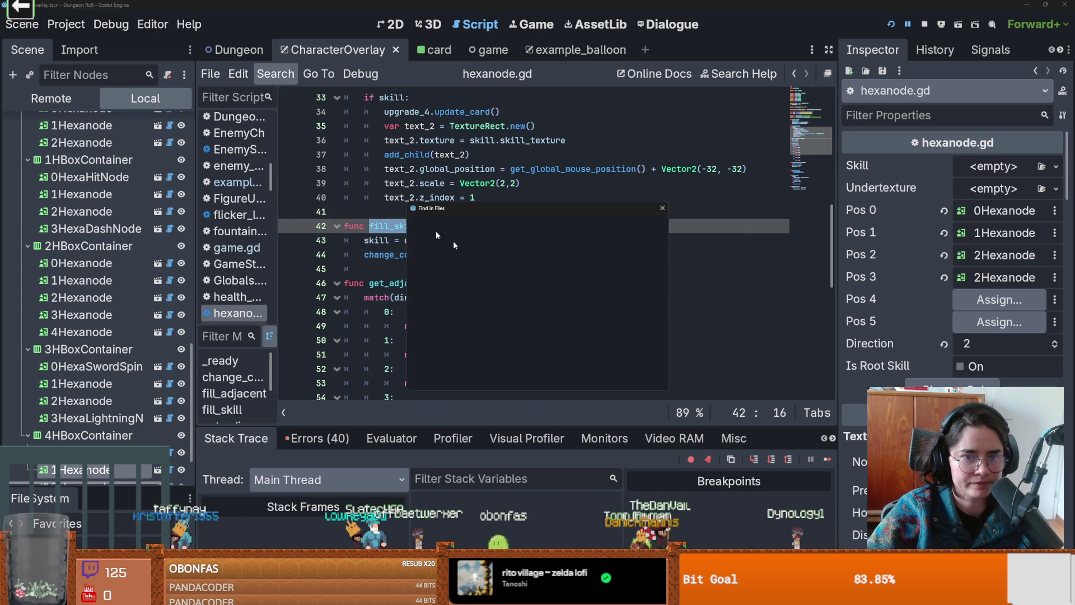
- Search the project for fill_skill, jump to its line 63 call, and enlarge the code area
left_click(549, 374)
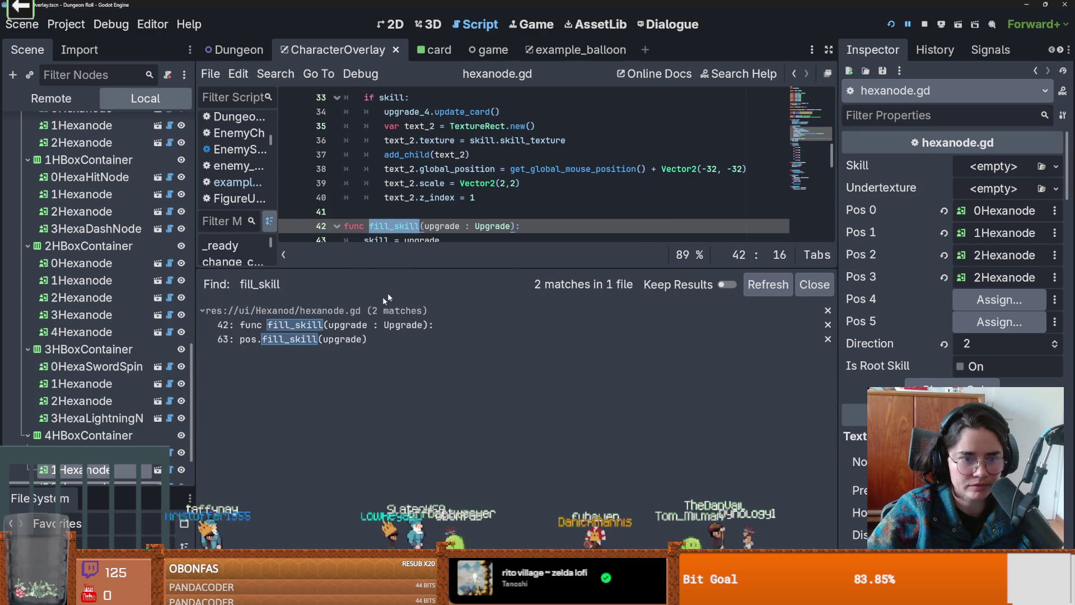
left_click(358, 339)
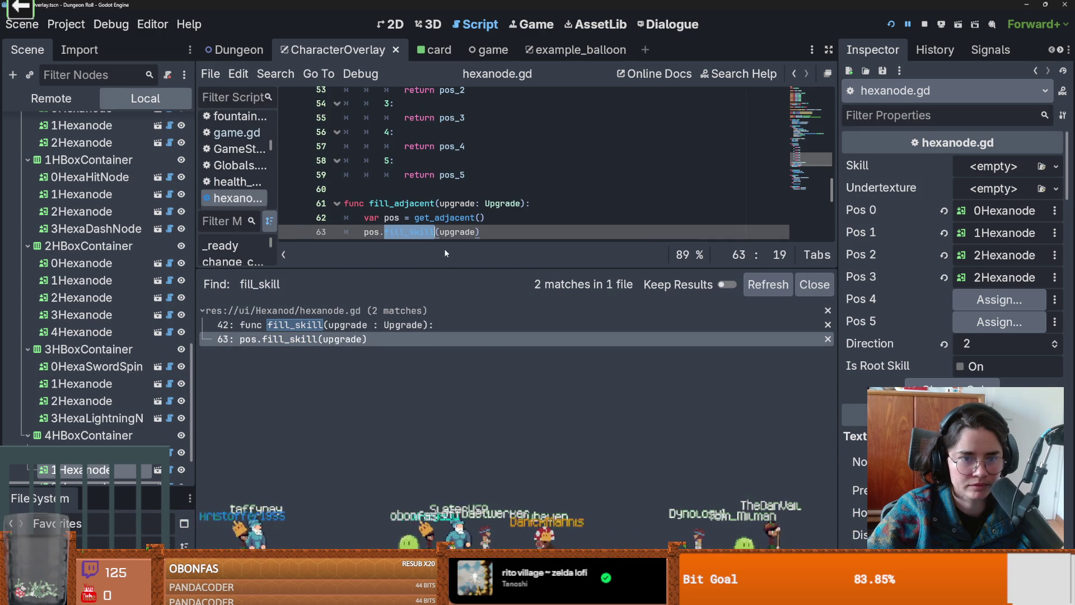
mouse_move(449, 243)
left_mouse_down()
mouse_move(498, 245)
mouse_move(497, 449)
left_mouse_up()
left_click(513, 286)
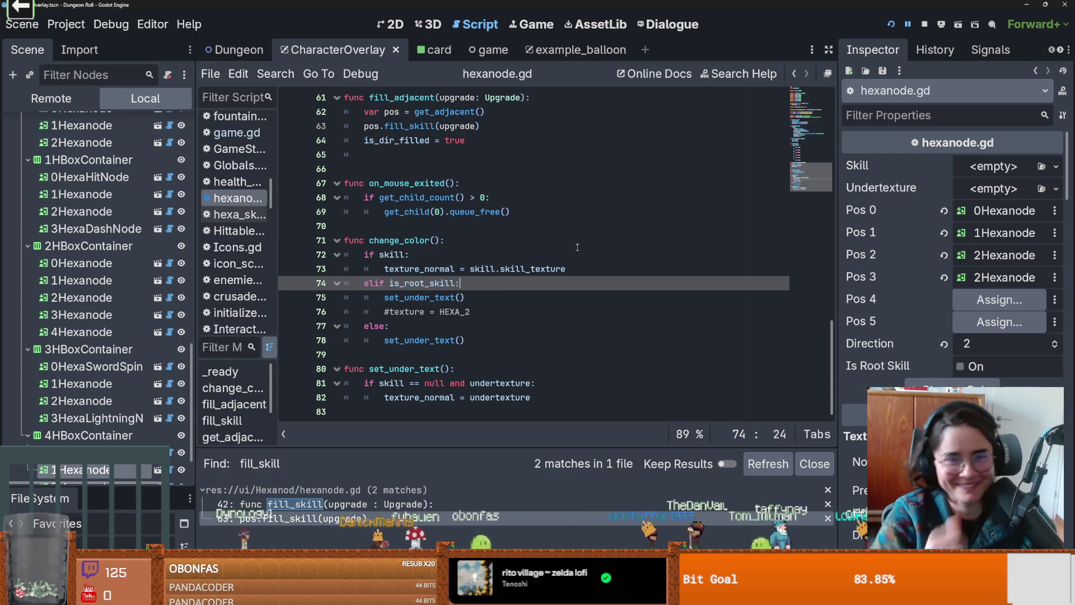
scroll(521, 262, "up", 4)
- Delete the extra blank line after fill_adjacent in hexanode.gd and save
left_click(413, 340)
key("BackSpace")
scroll(560, 314, "up", 3)
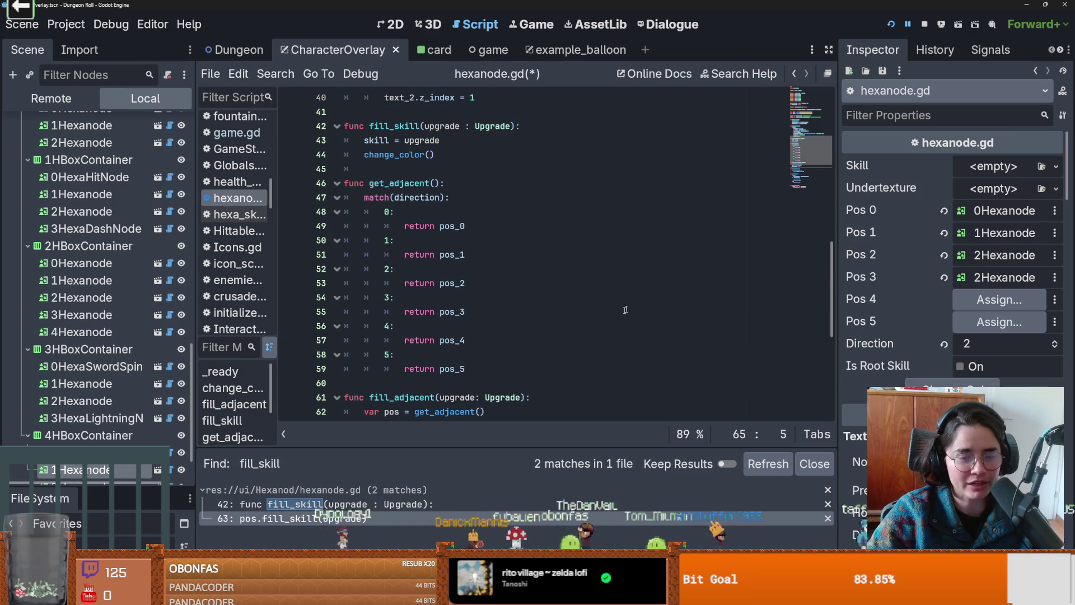
left_click_drag(833, 280, 834, 112)
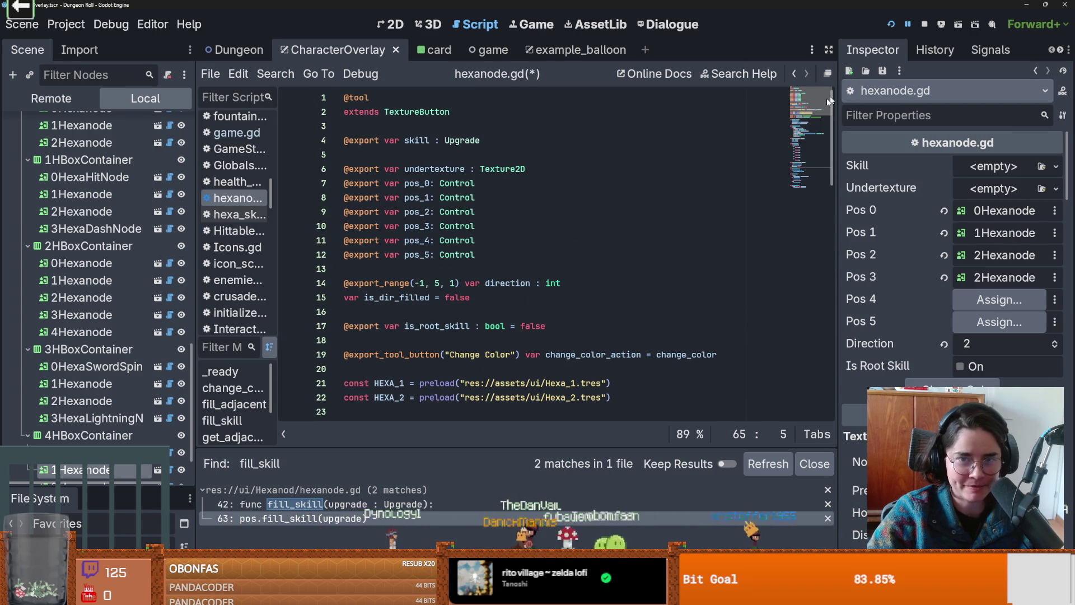
left_click(560, 154)
key("ctrl+s")
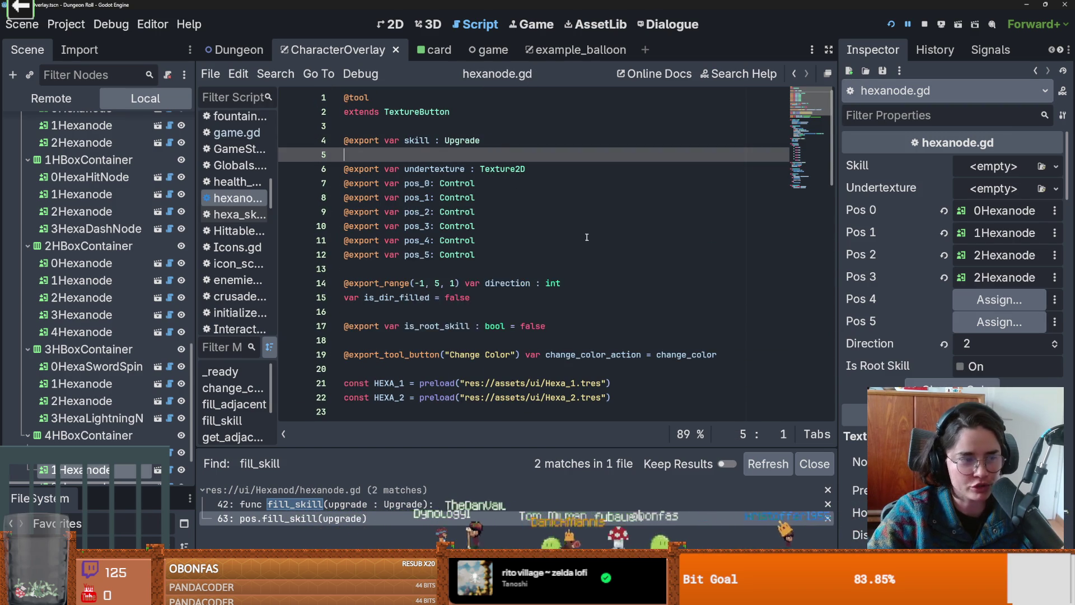
- Check blank lines 26, 23 and 20 and the preload on line 21, saving the script
scroll(587, 216, "down", 5)
left_click(387, 241)
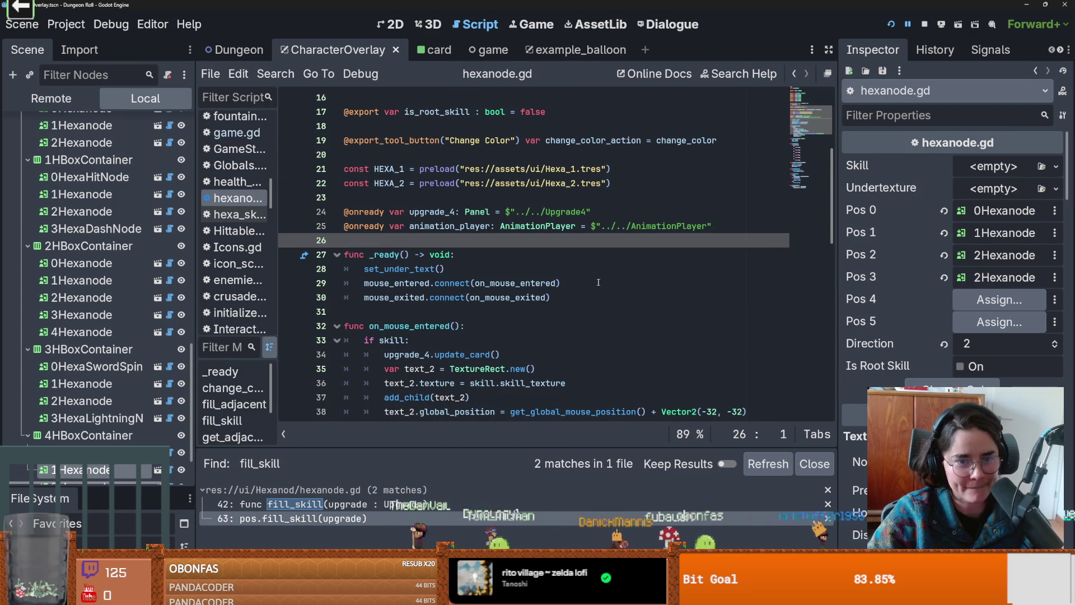
scroll(476, 258, "up", 1)
left_click(482, 241)
key("ctrl+s")
scroll(487, 235, "up", 2)
scroll(488, 232, "down", 1)
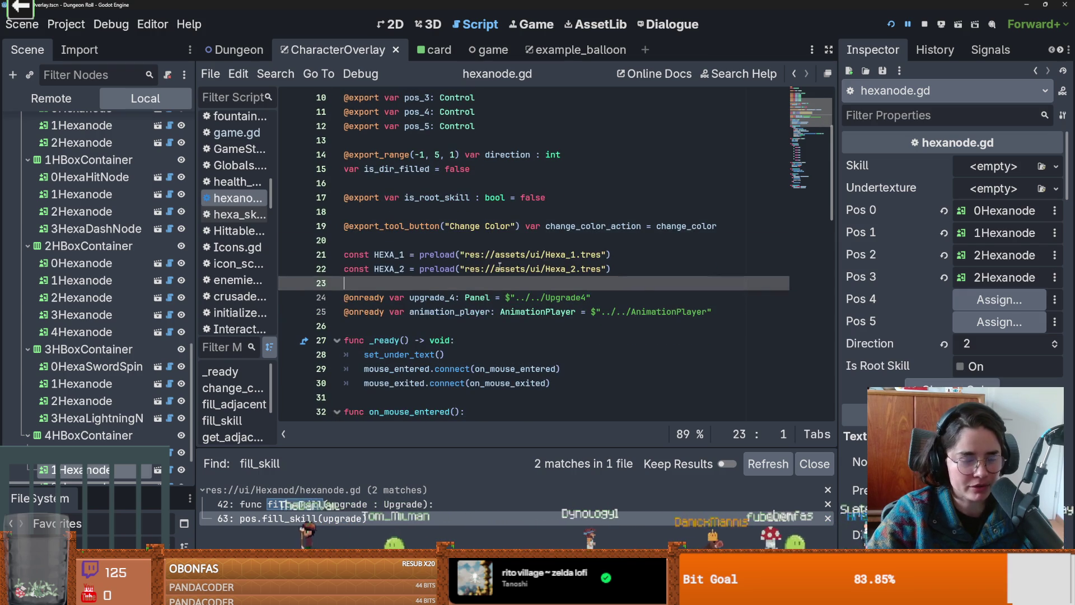
left_click(512, 240)
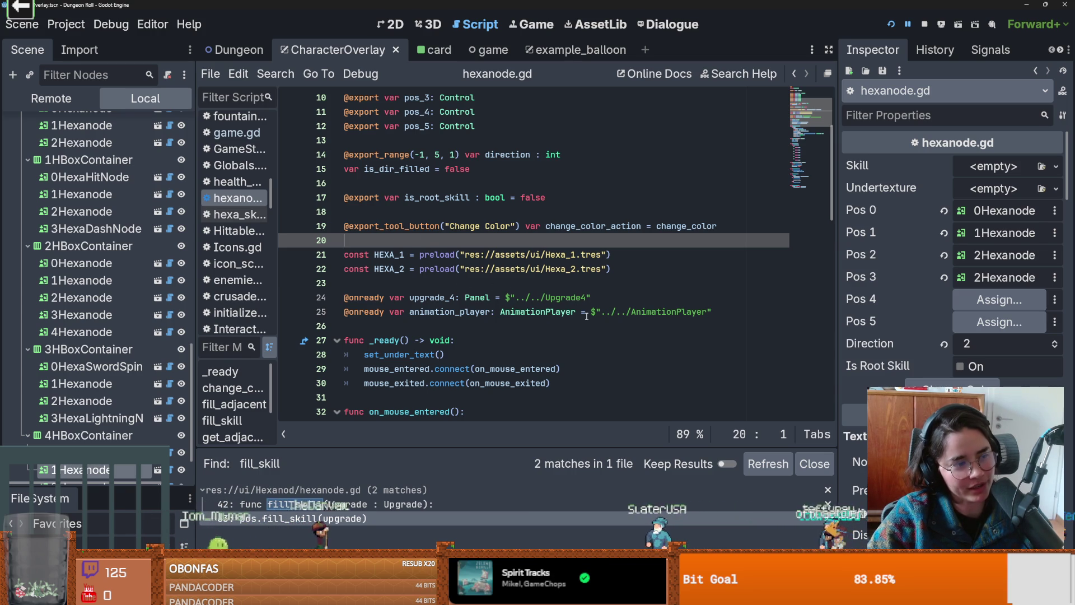
scroll(560, 322, "down", 2)
scroll(503, 313, "up", 3)
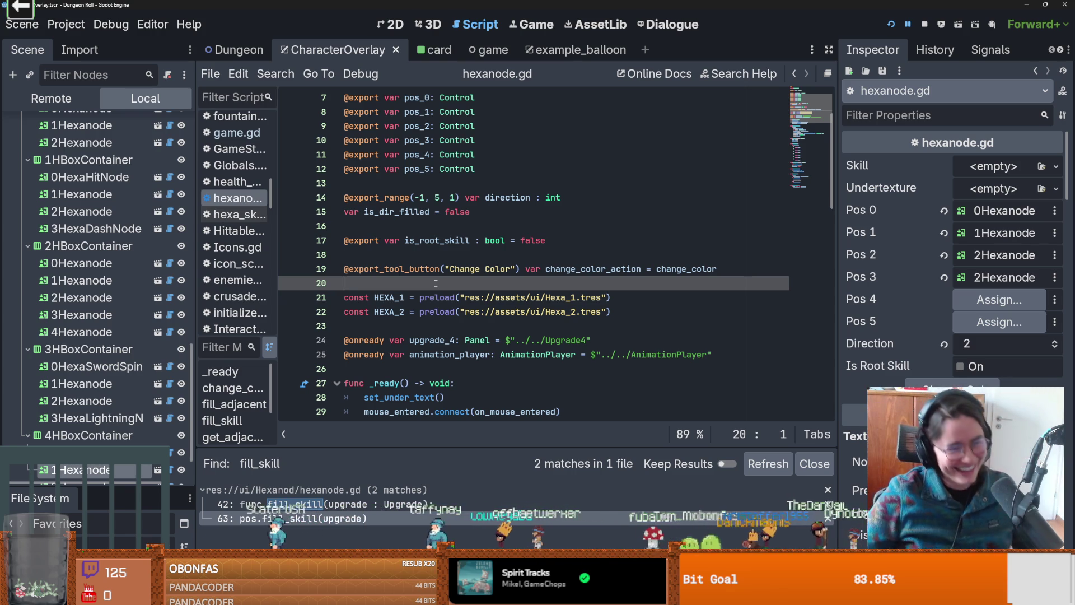
left_click(456, 298)
key("ctrl+s")
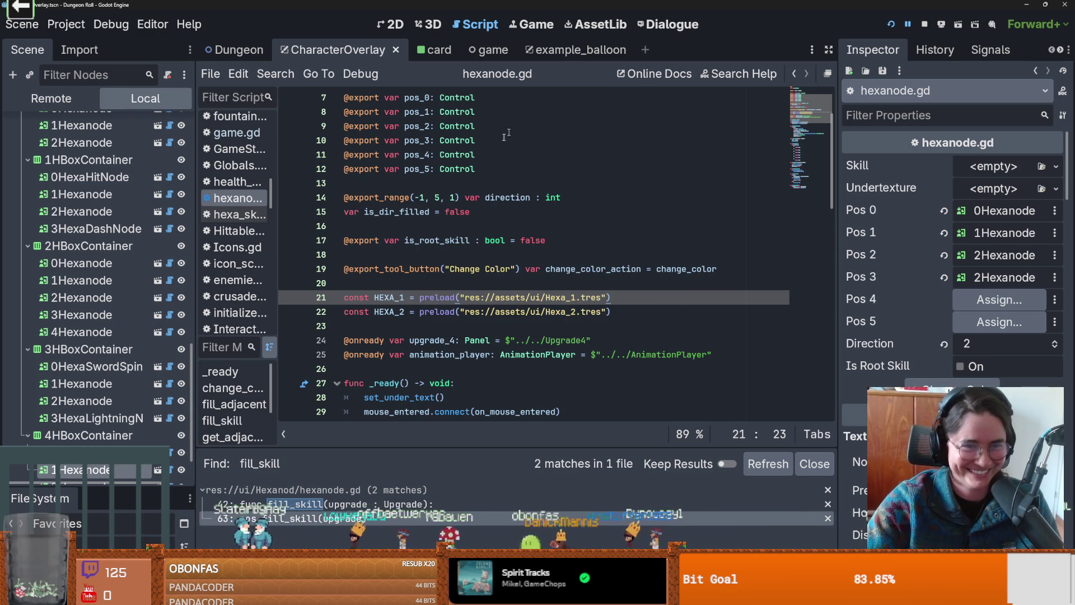
- Review the is_dir_filled declaration on line 15 and save hexanode.gd again
left_click(431, 212)
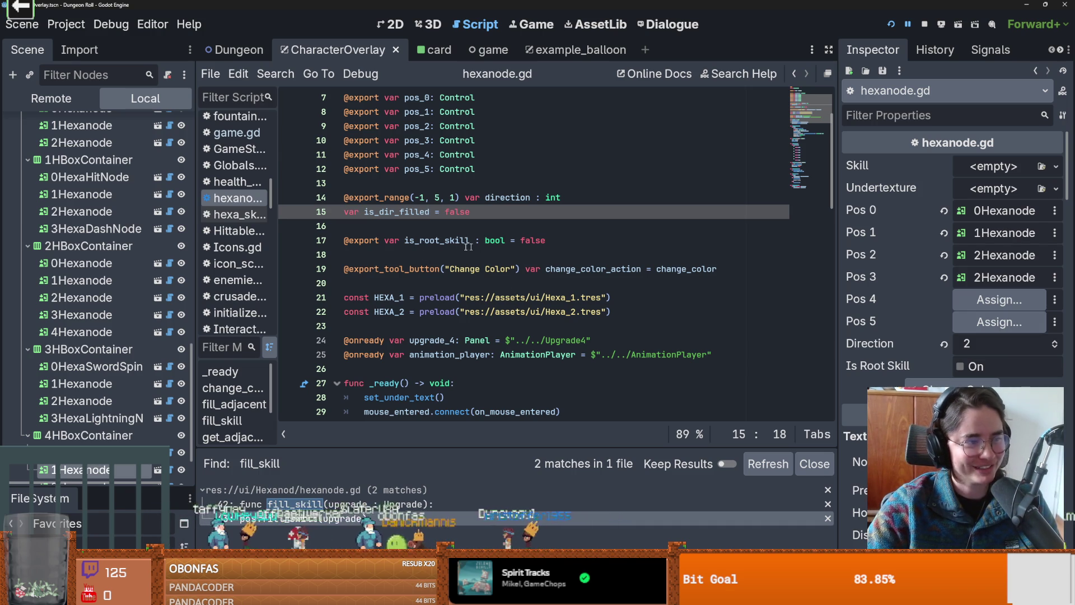
scroll(436, 270, "up", 2)
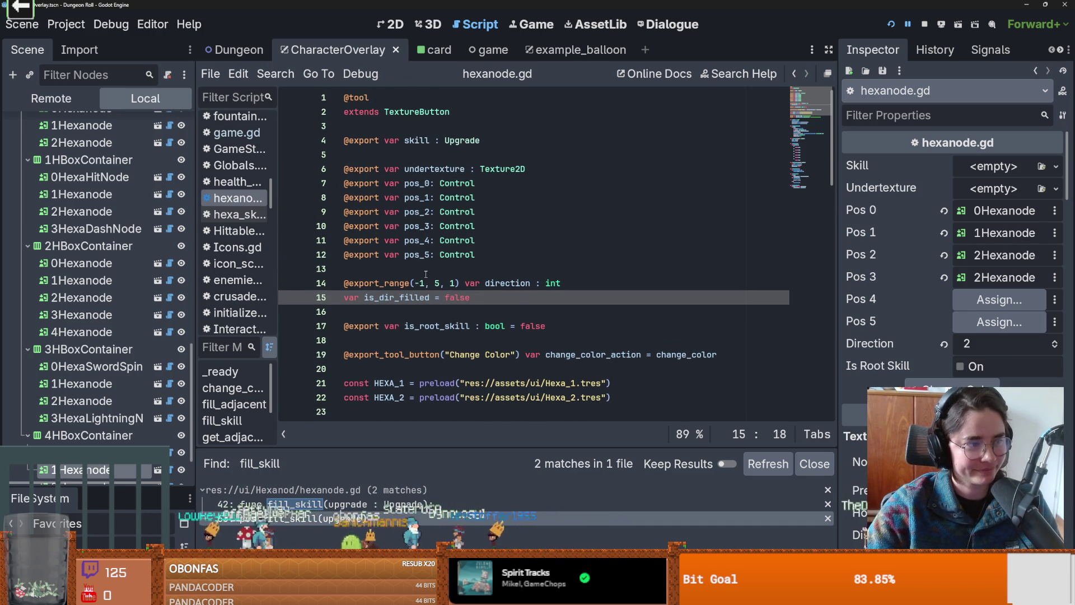
scroll(426, 274, "down", 1)
scroll(421, 271, "up", 1)
key("ctrl+s")
left_click(416, 269)
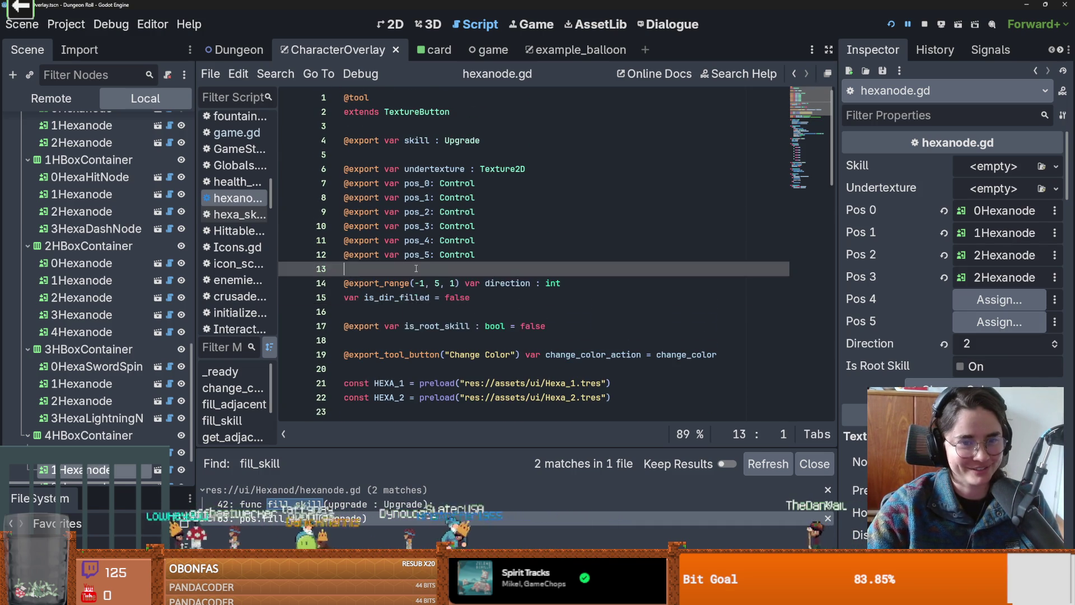
scroll(416, 269, "down", 2)
scroll(442, 264, "up", 2)
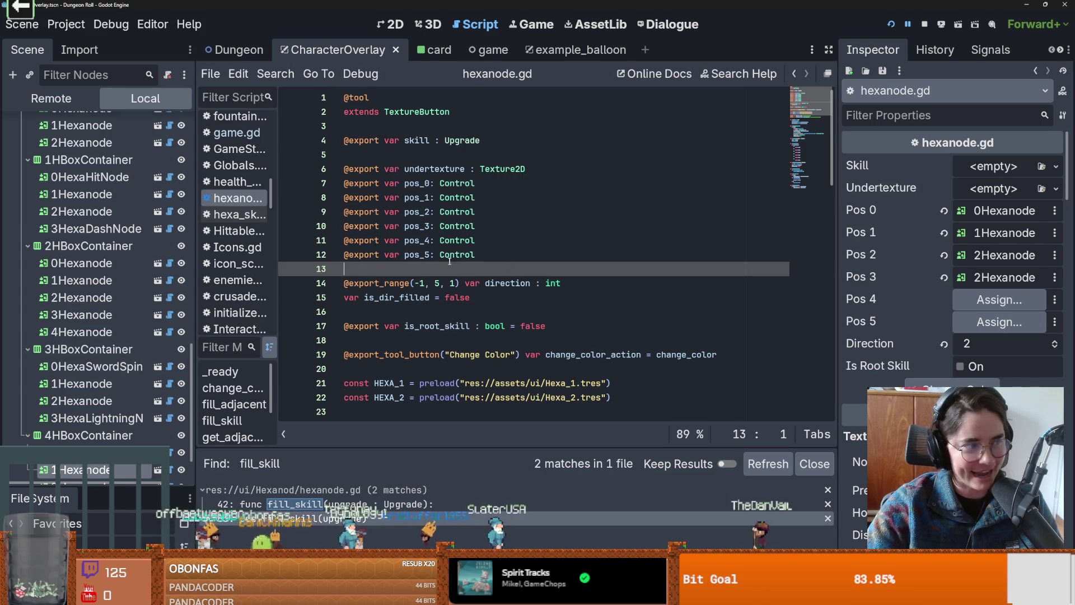
scroll(449, 260, "down", 2)
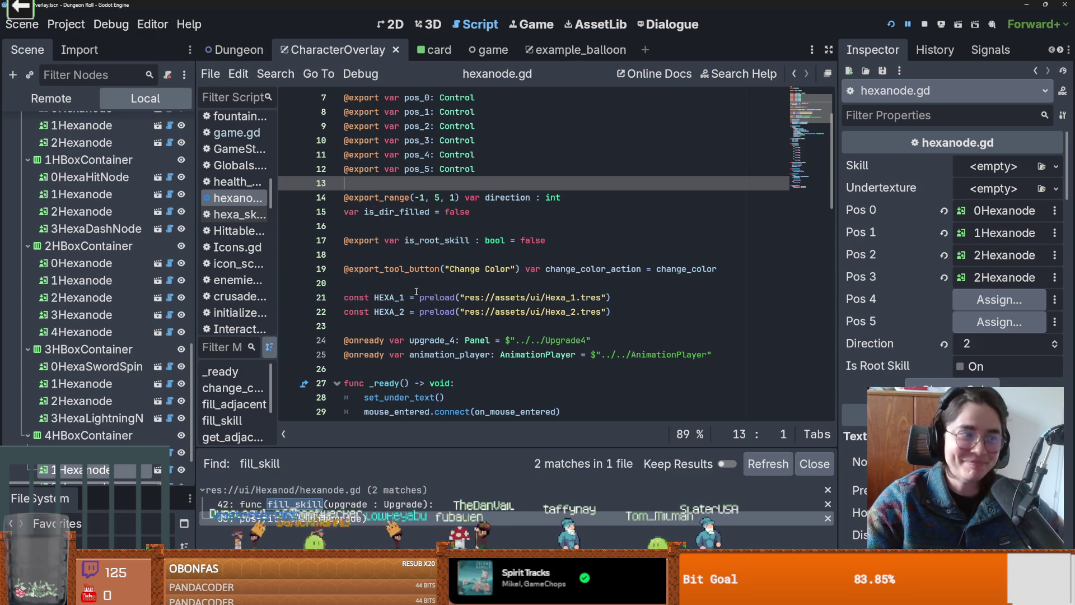
scroll(448, 296, "down", 1)
scroll(487, 301, "up", 1)
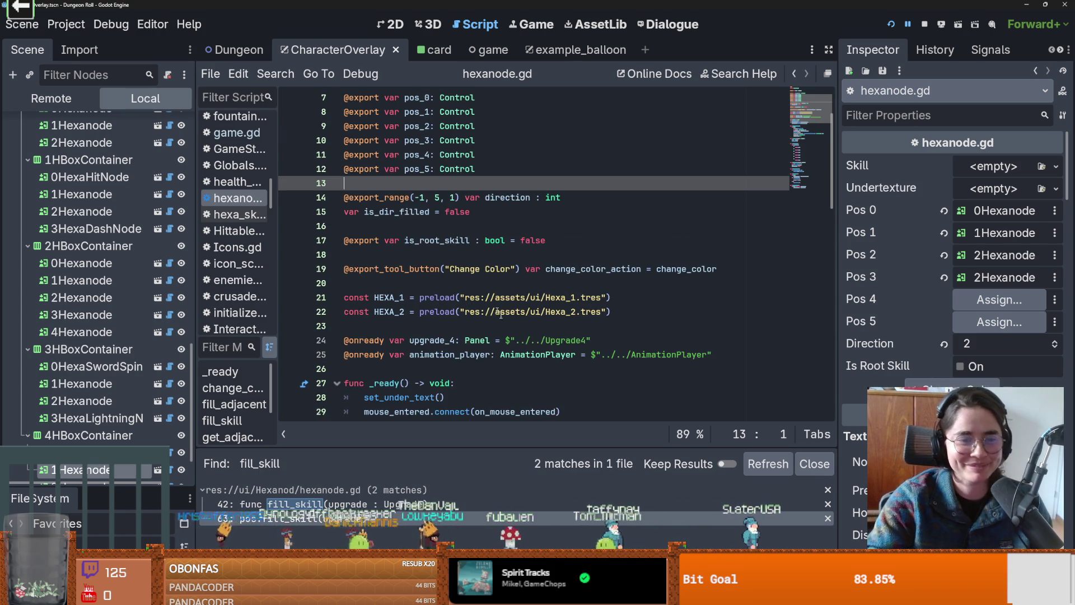
scroll(488, 300, "down", 15)
scroll(477, 268, "up", 1)
- Select the fill_skill function name on line 42 and review the surrounding code
double_click(394, 212)
scroll(535, 279, "up", 11)
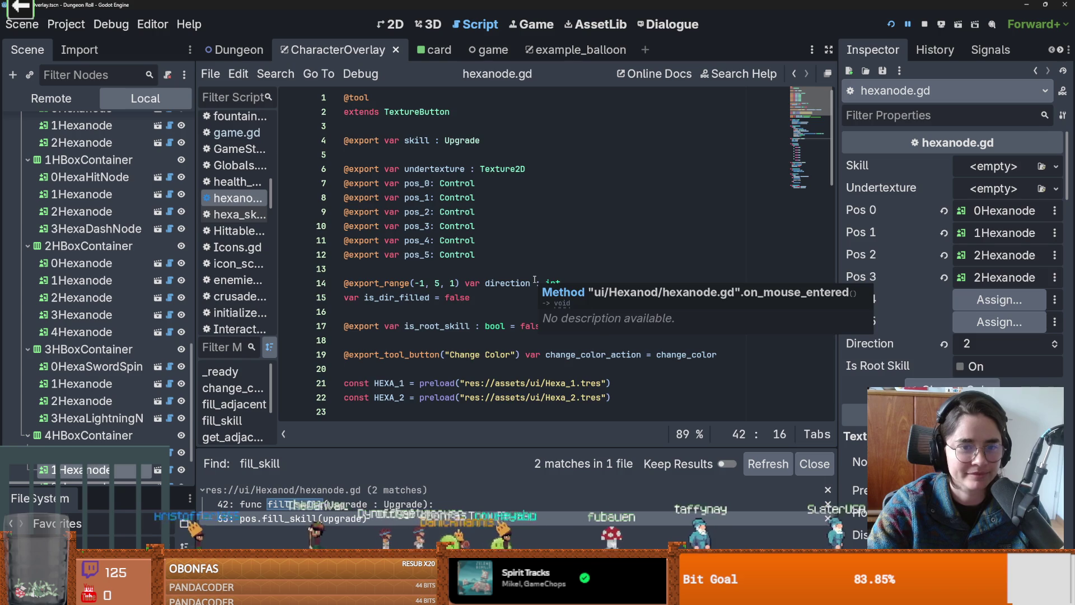
scroll(535, 279, "down", 4)
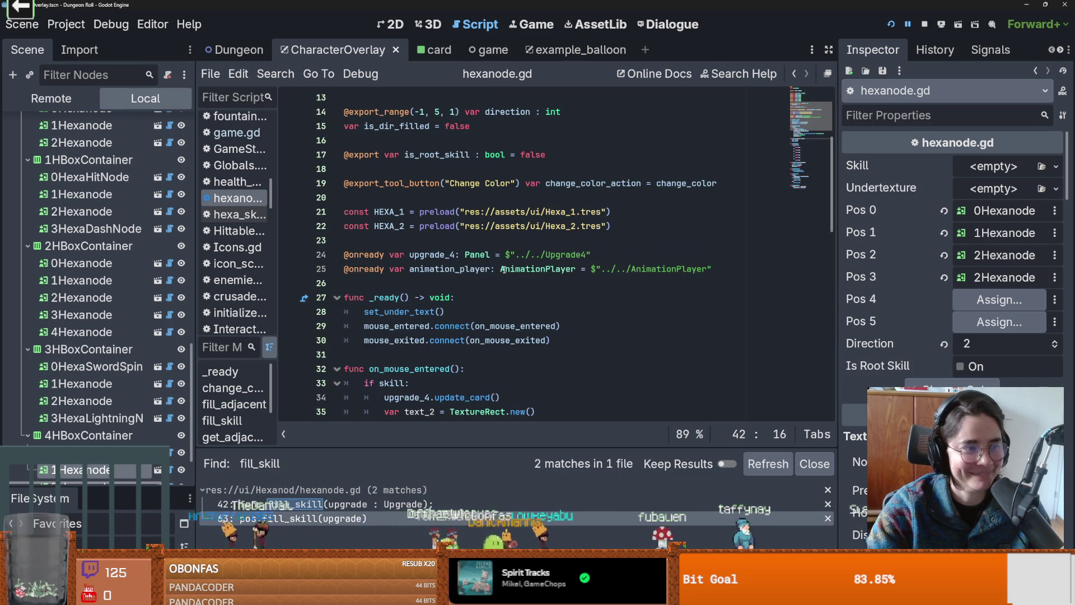
mouse_move(503, 269)
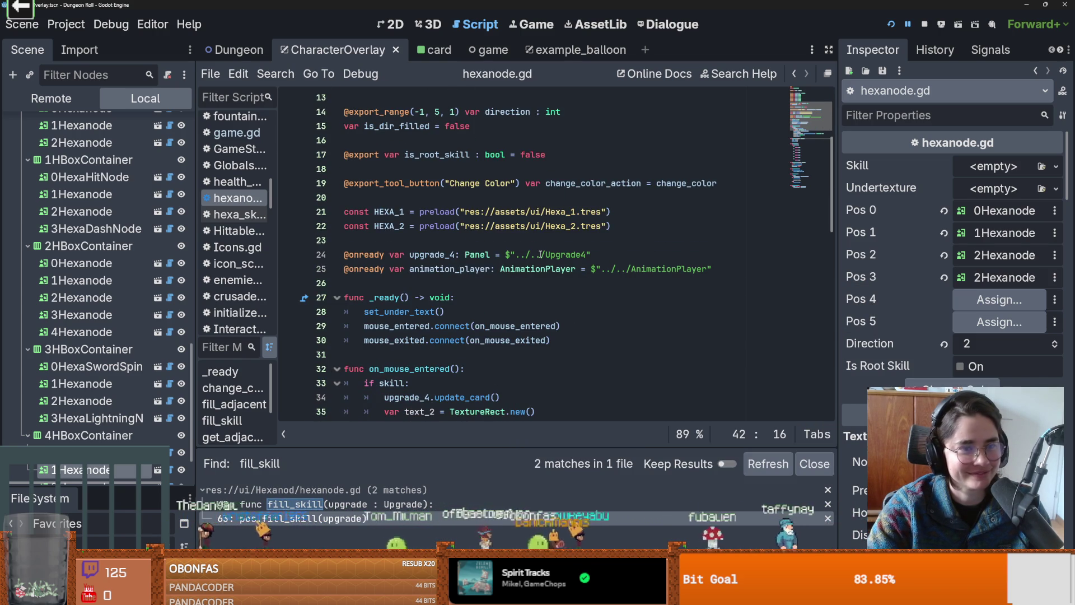
scroll(478, 281, "up", 2)
scroll(478, 283, "down", 8)
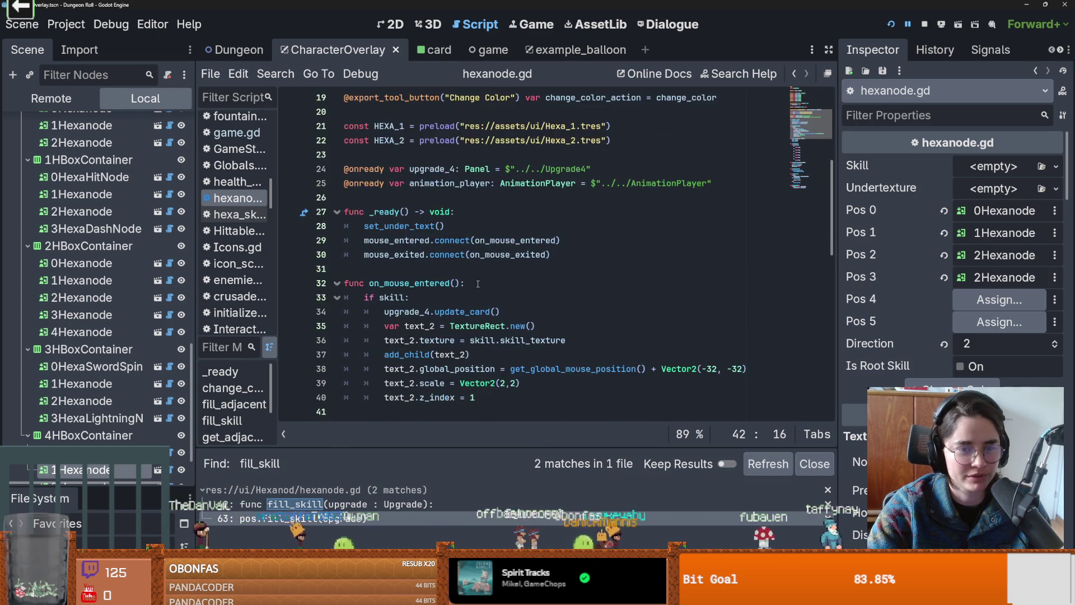
scroll(478, 284, "down", 2)
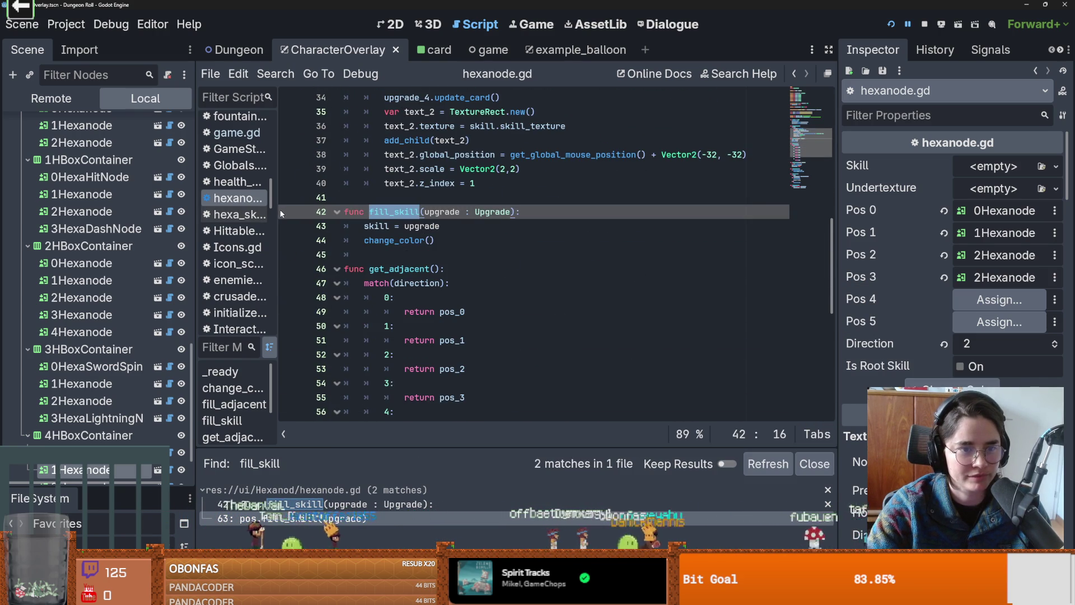
- Widen the script list, jump to the line 63 fill_skill result, and select fill_adjacent
left_click_drag(280, 211, 355, 213)
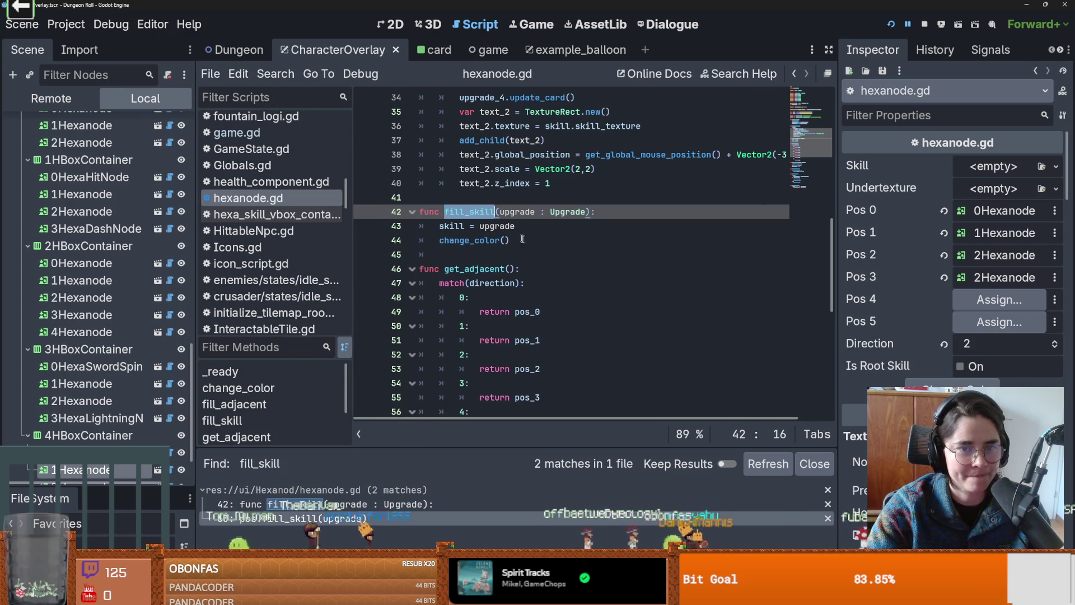
scroll(460, 314, "up", 4)
scroll(404, 391, "down", 5)
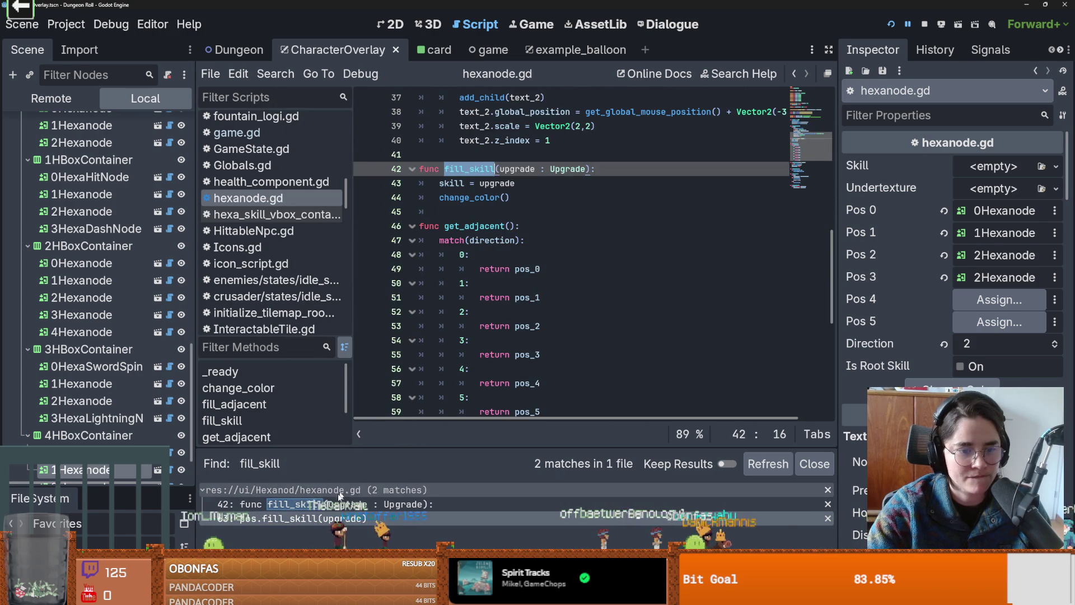
left_click(312, 521)
scroll(492, 287, "down", 3)
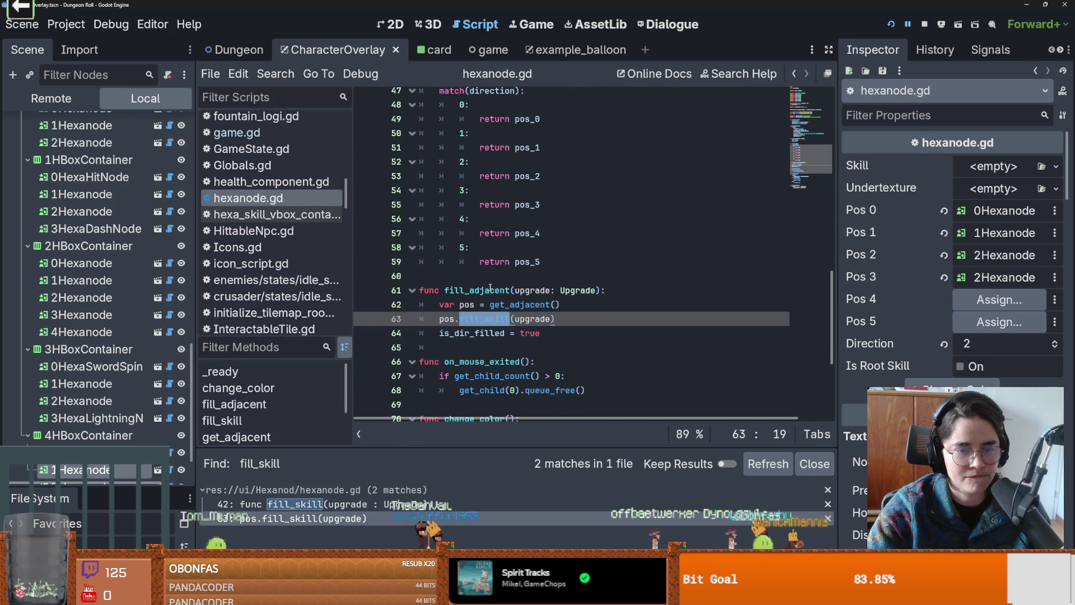
double_click(493, 290)
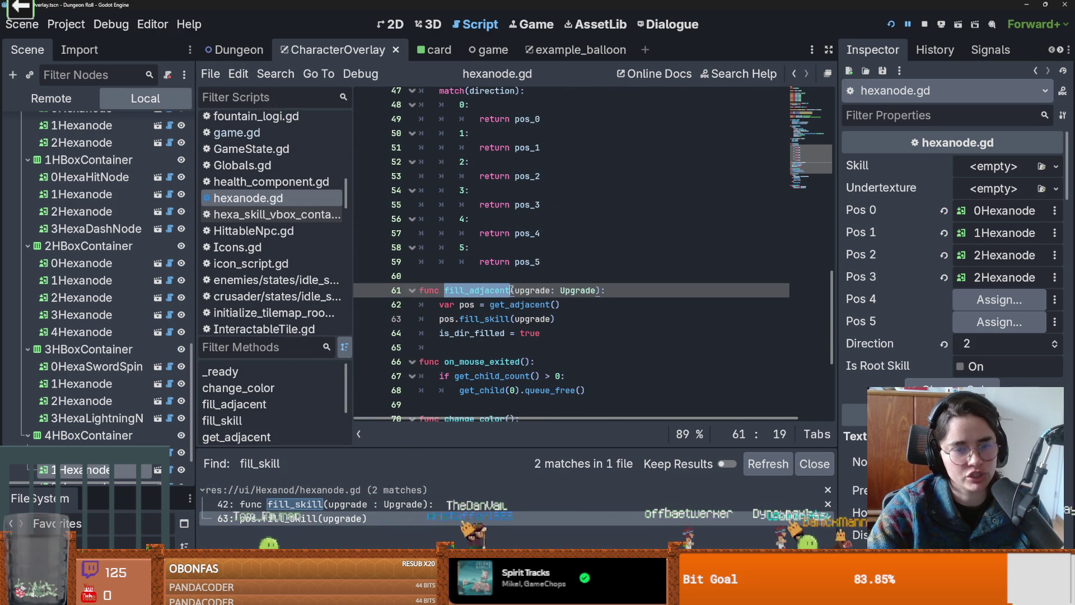
mouse_move(494, 303)
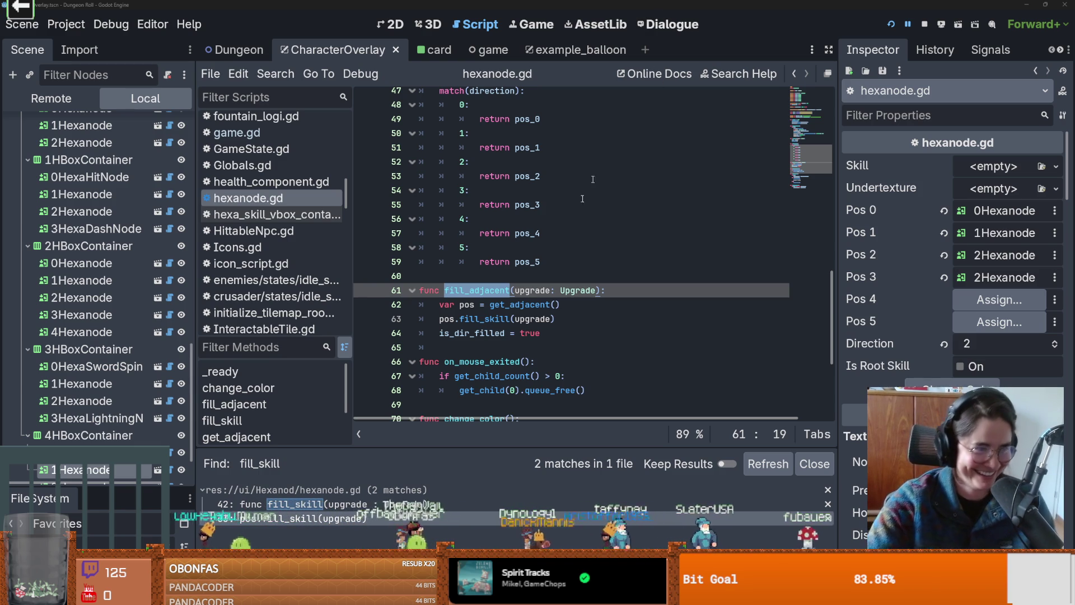
- Select fill_adjacent on line 61, save hexanode.gd, and review it against the fill_skill matches
left_click(560, 262)
double_click(492, 290)
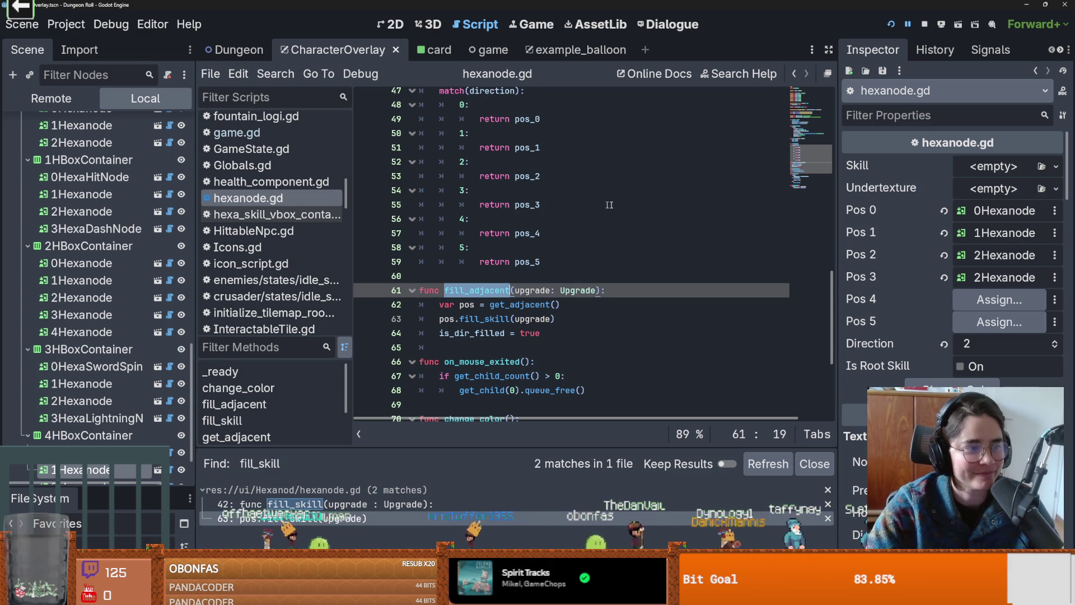
scroll(602, 208, "down", 2)
scroll(588, 266, "up", 1)
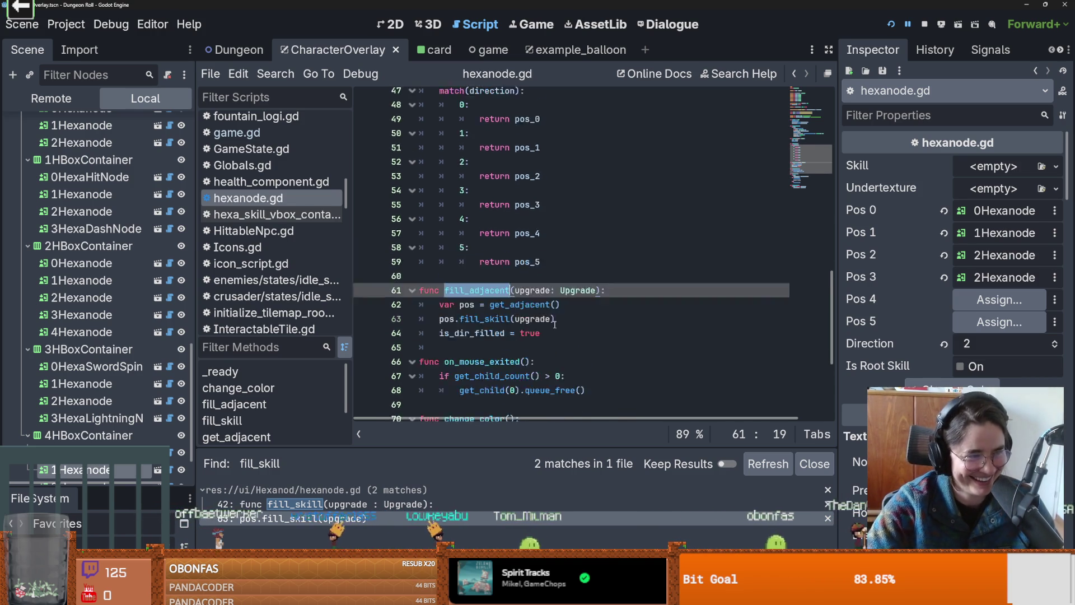
key("ctrl+s")
scroll(542, 294, "up", 3)
scroll(542, 294, "down", 4)
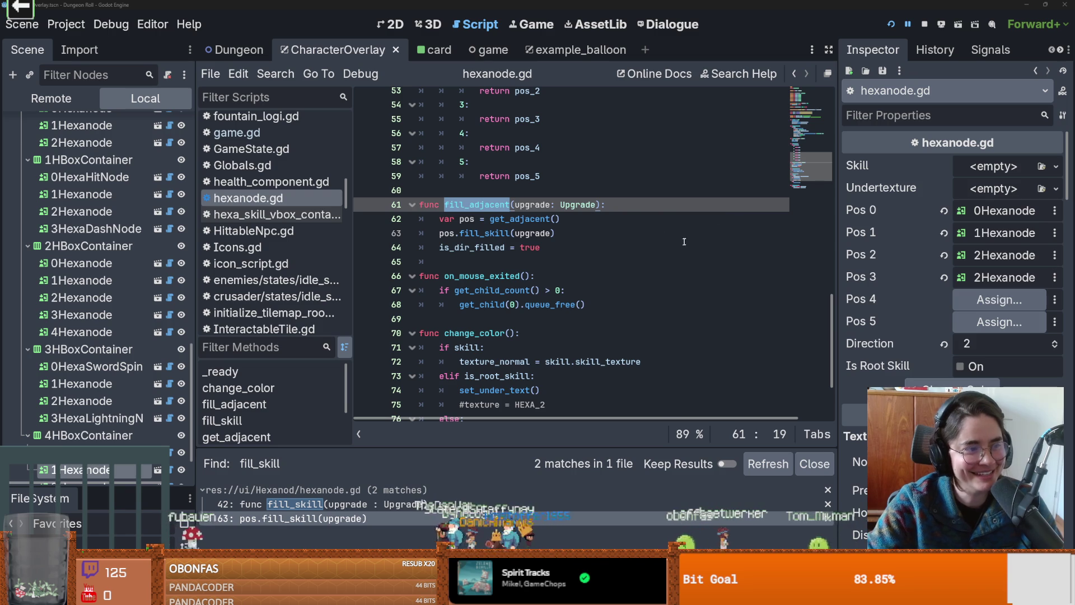
scroll(640, 233, "up", 1)
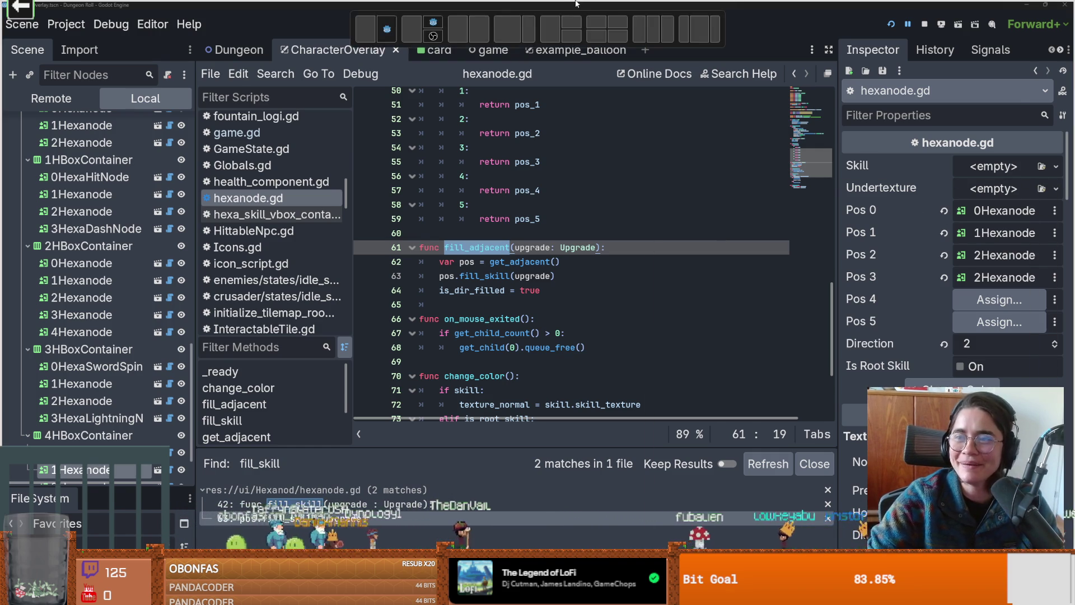
key("alt+Tab")
left_click(622, 196)
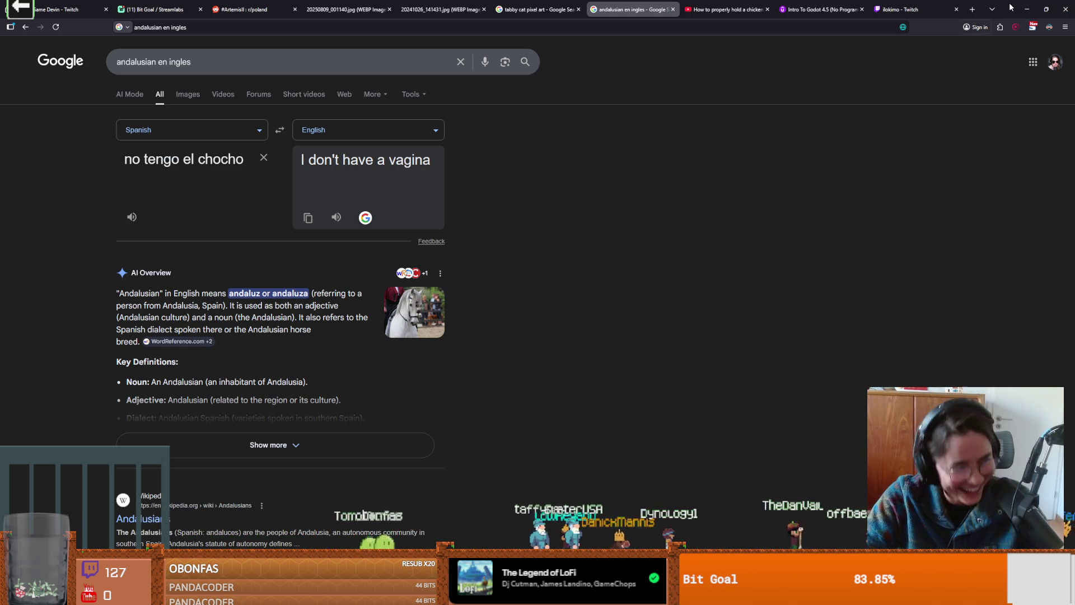
key("alt+Tab")
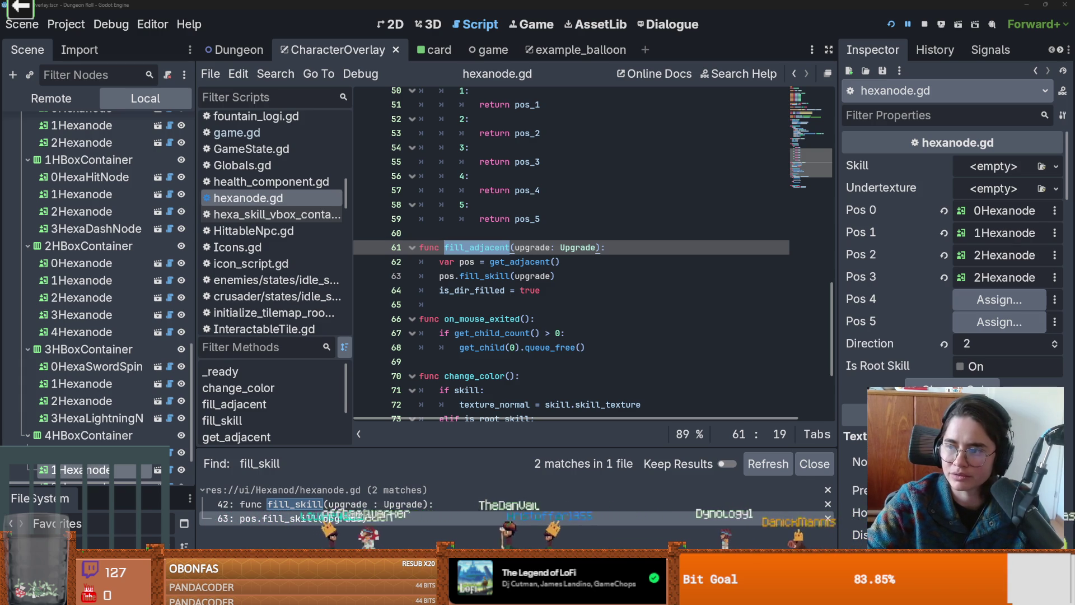
- Move to line 64 of fill_adjacent, then switch to the "andalusian SPAIN" image results
key("Down")
key("Down")
key("Down")
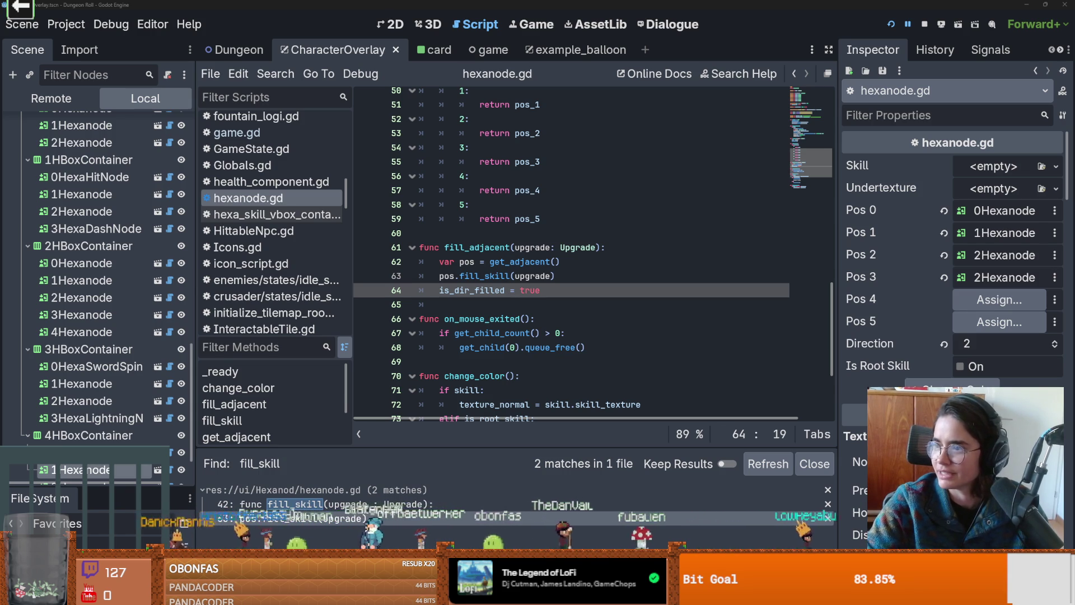
key("alt+Tab")
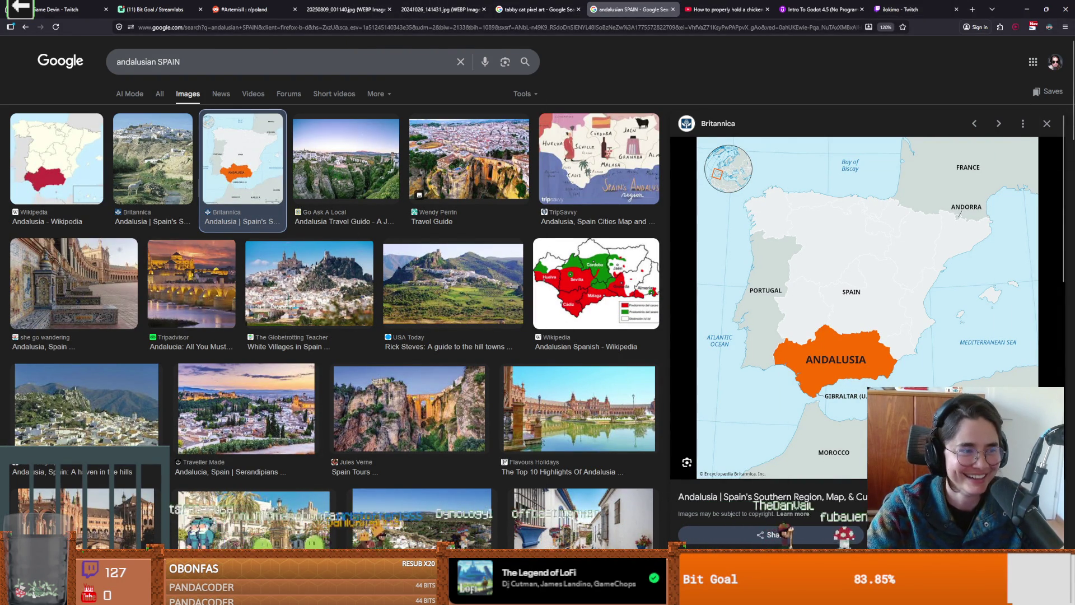
- Return to hexanode.gd in Godot and place the caret on the line 63 fill_skill call
key("alt+Tab")
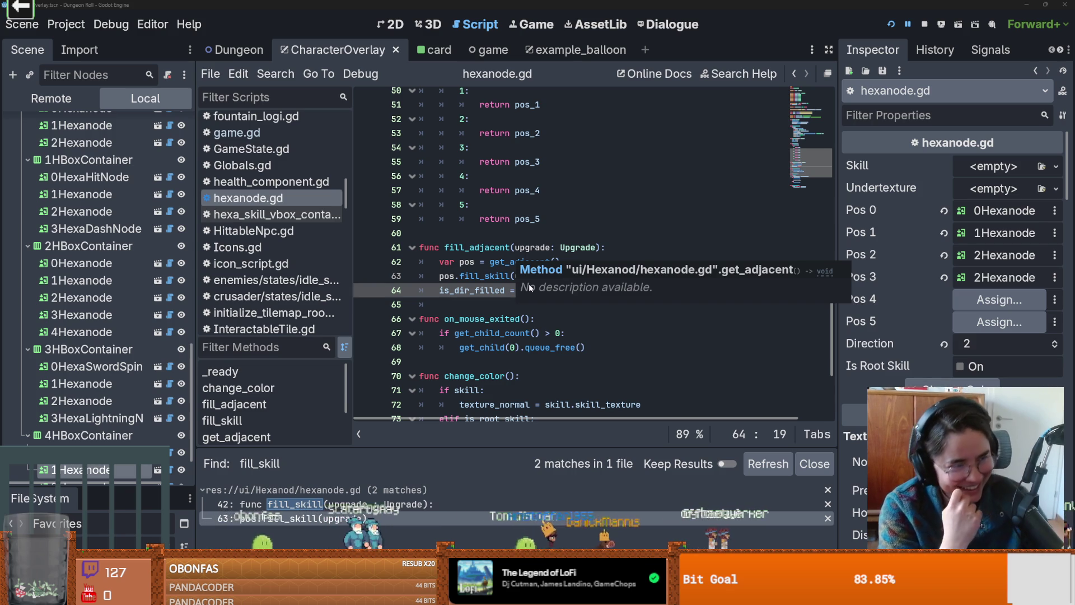
left_click(550, 275)
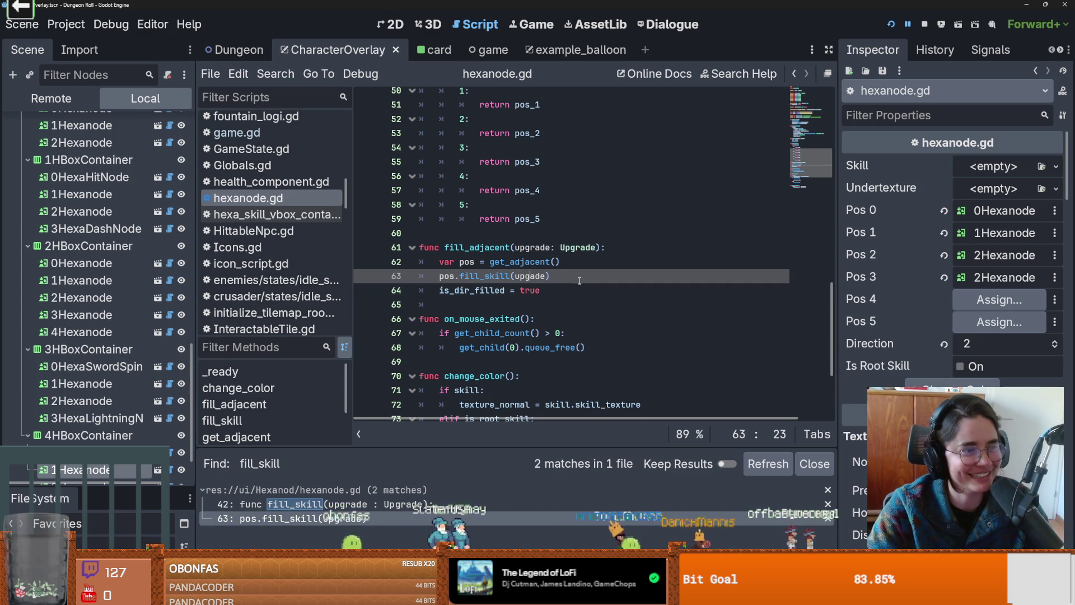
- Delete and restore a letter of 'upgrade' on line 63, leaving hexanode.gd unchanged, and save it
key("BackSpace")
key("ctrl+z")
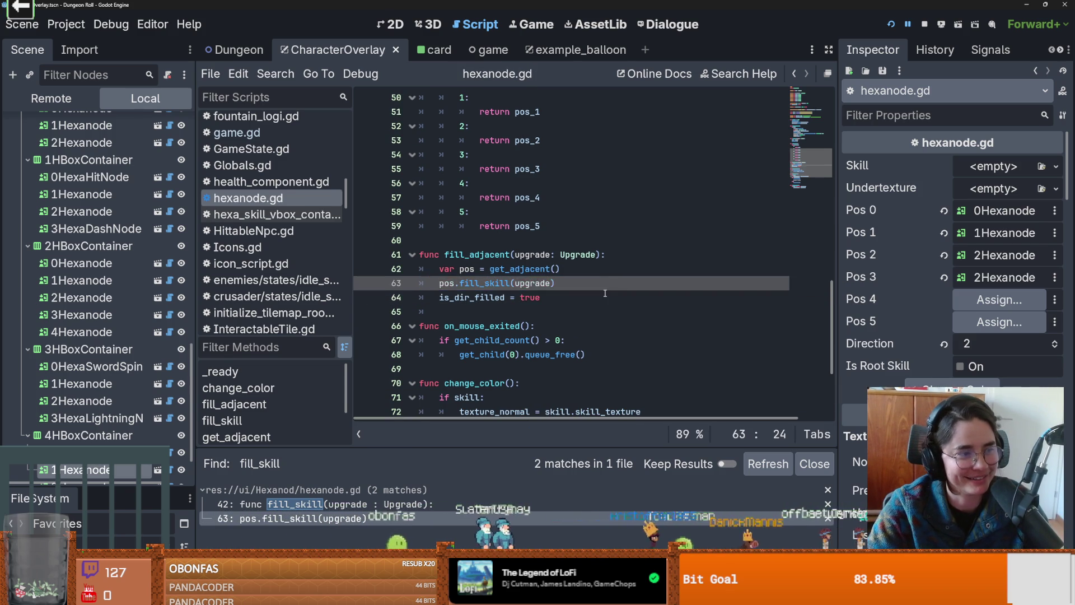
left_click(605, 293)
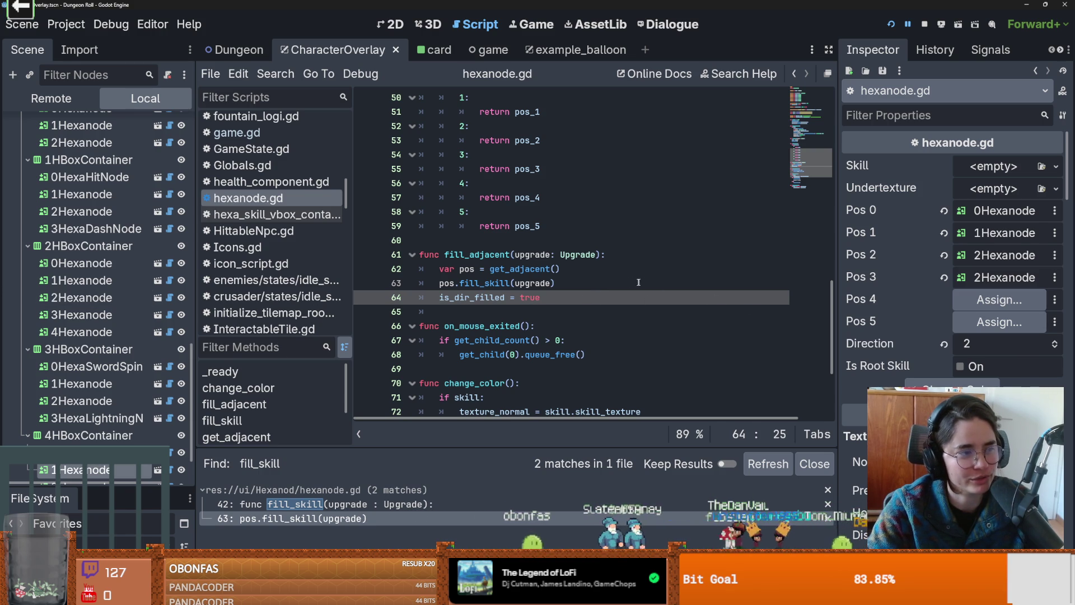
scroll(568, 287, "up", 2)
left_click(568, 284)
key("ctrl+s")
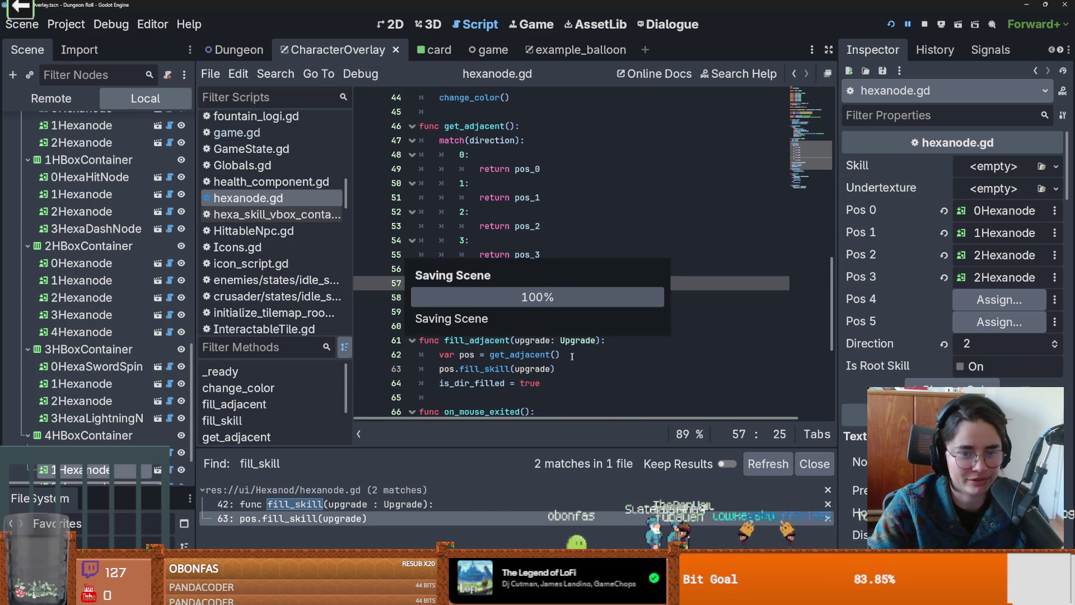
scroll(563, 353, "down", 2)
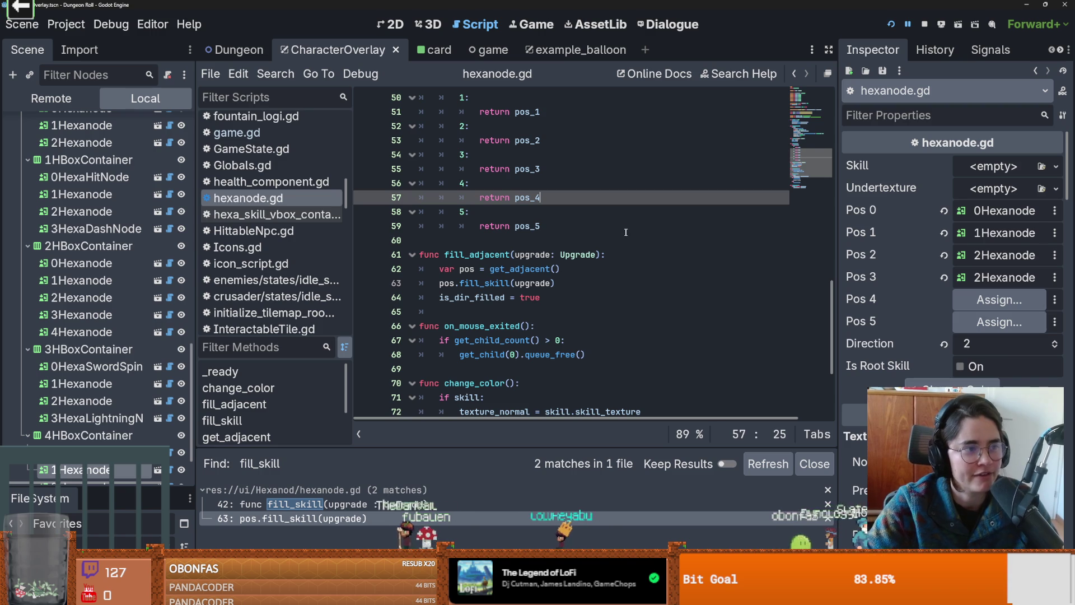
scroll(605, 297, "down", 1)
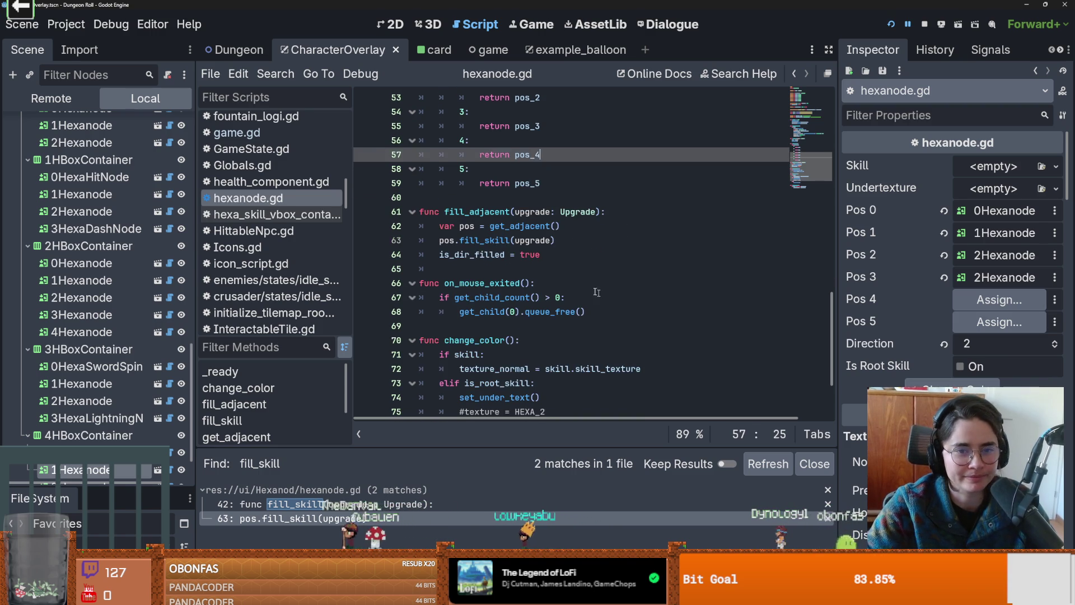
left_click(521, 254)
key("ctrl+s")
scroll(514, 206, "up", 1)
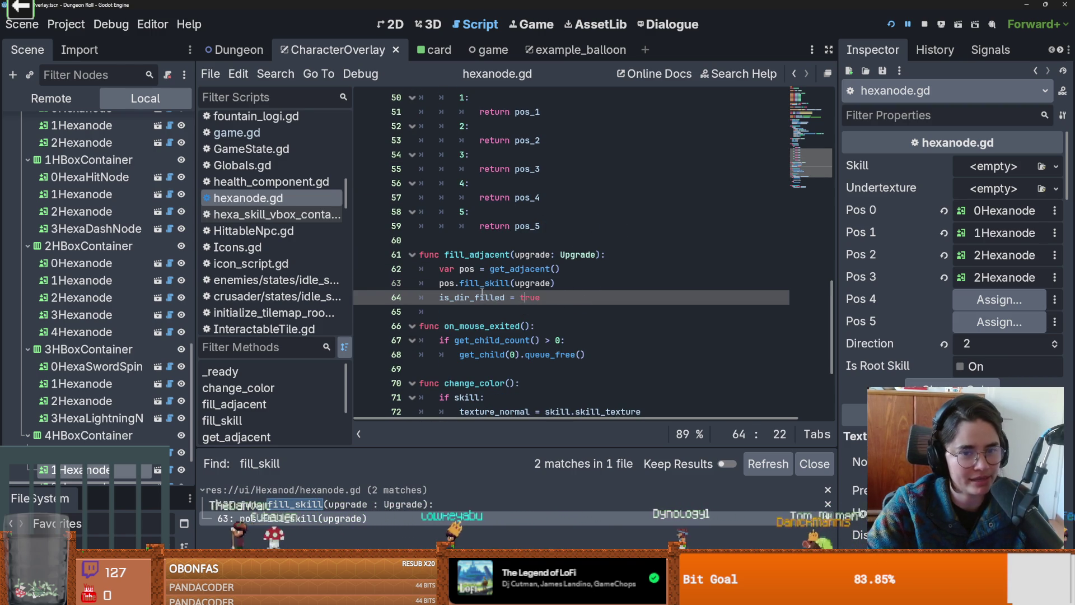
key("Up")
key("Up")
key("Up")
key("ctrl+s")
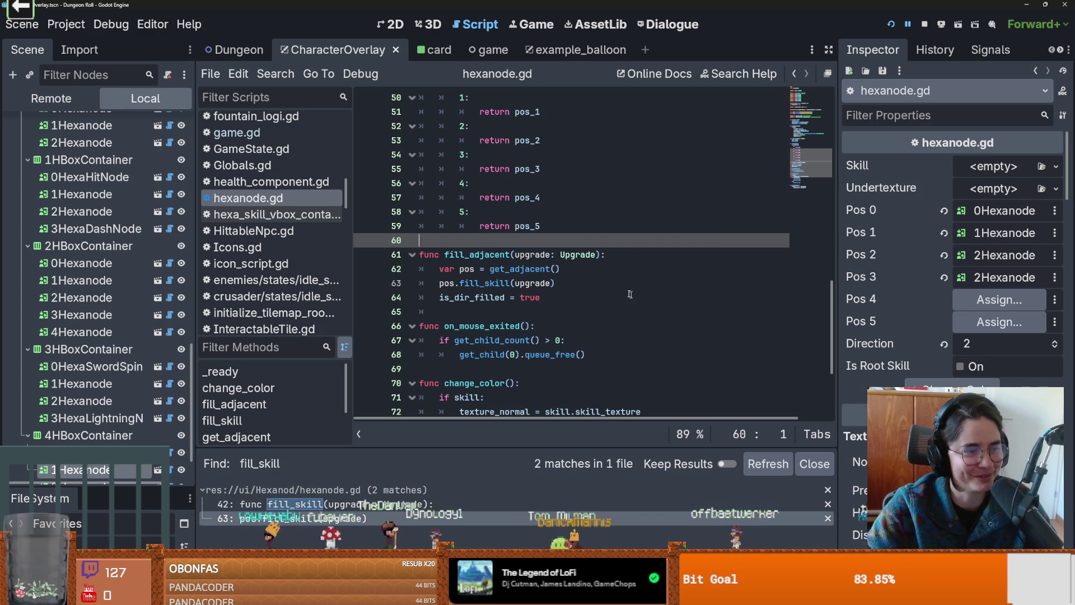
- Highlight is_dir_filled on line 64 to check where it is used
scroll(565, 285, "down", 1)
scroll(343, 301, "up", 2)
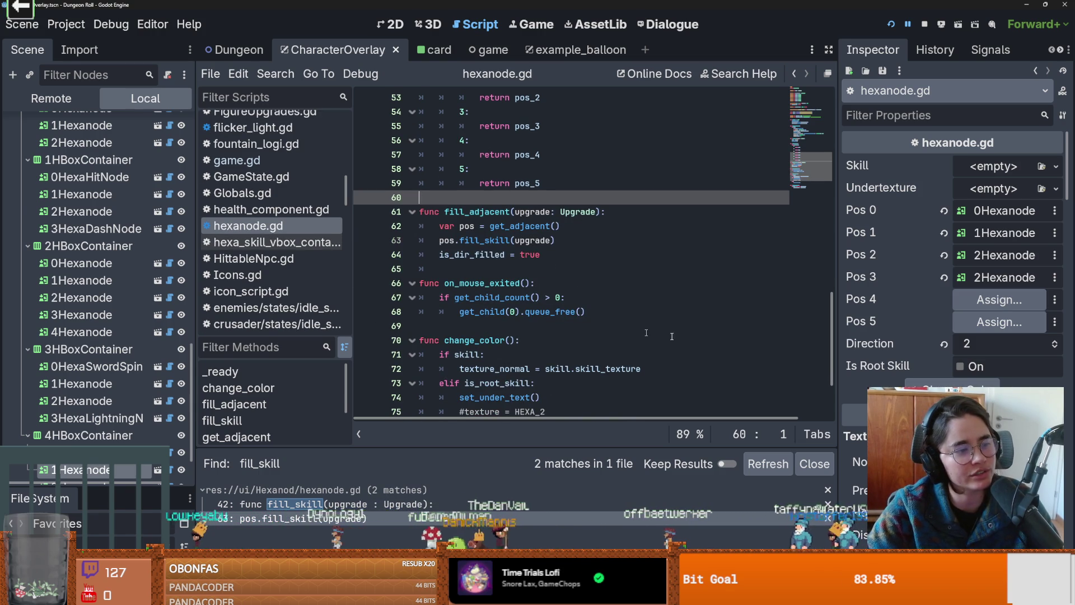
scroll(490, 345, "up", 6)
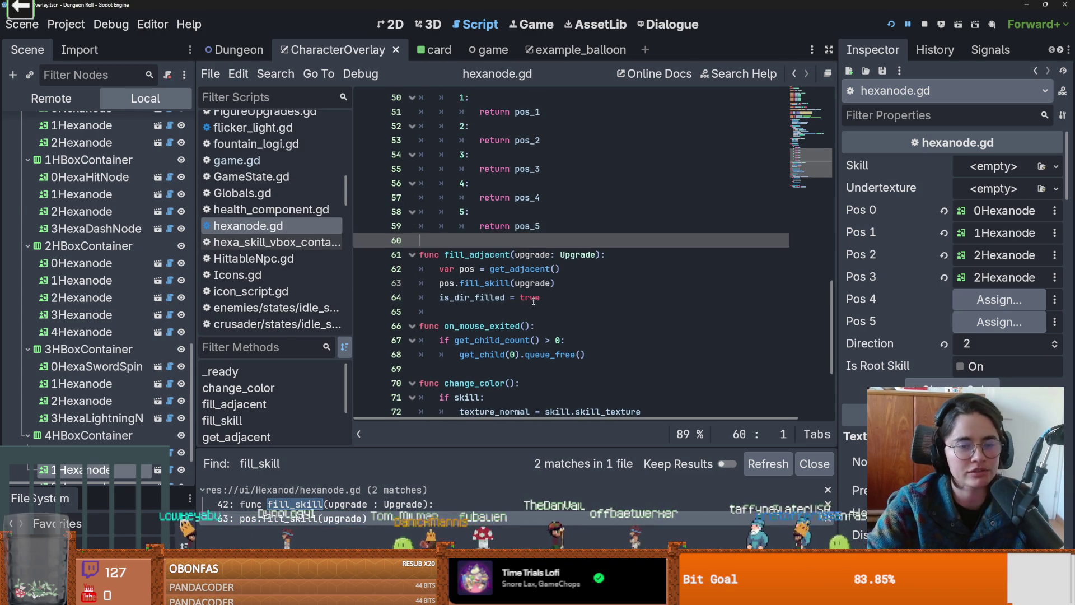
scroll(490, 346, "down", 6)
double_click(470, 254)
scroll(518, 273, "down", 2)
scroll(526, 290, "up", 1)
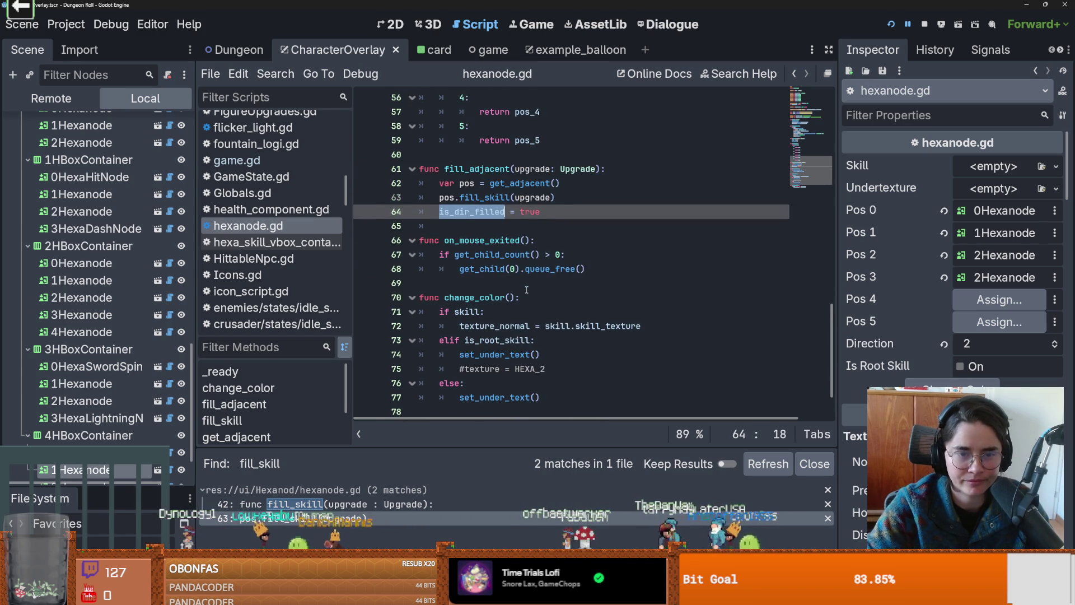
left_click(463, 230)
- Step through the fill_skill occurrences, then search the script for fill_adjacent
scroll(463, 232, "up", 12)
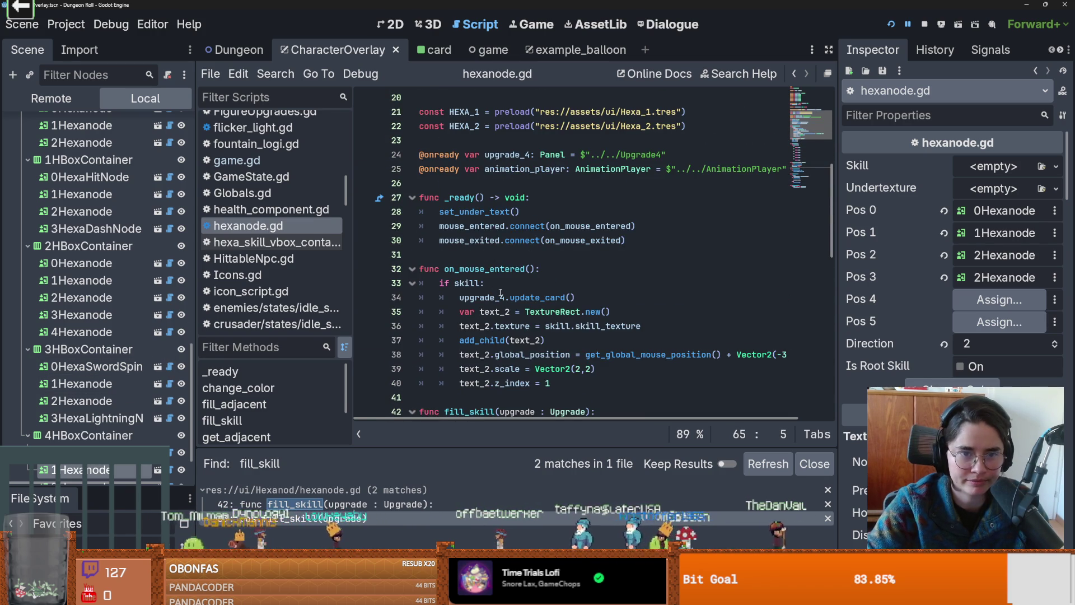
scroll(495, 272, "up", 2)
scroll(503, 273, "down", 7)
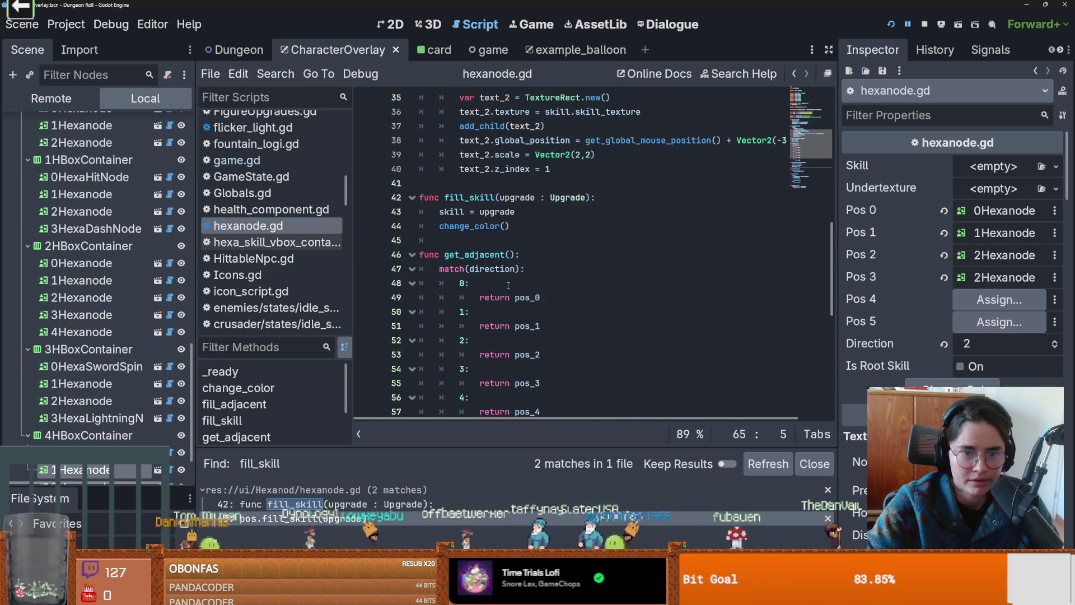
double_click(469, 197)
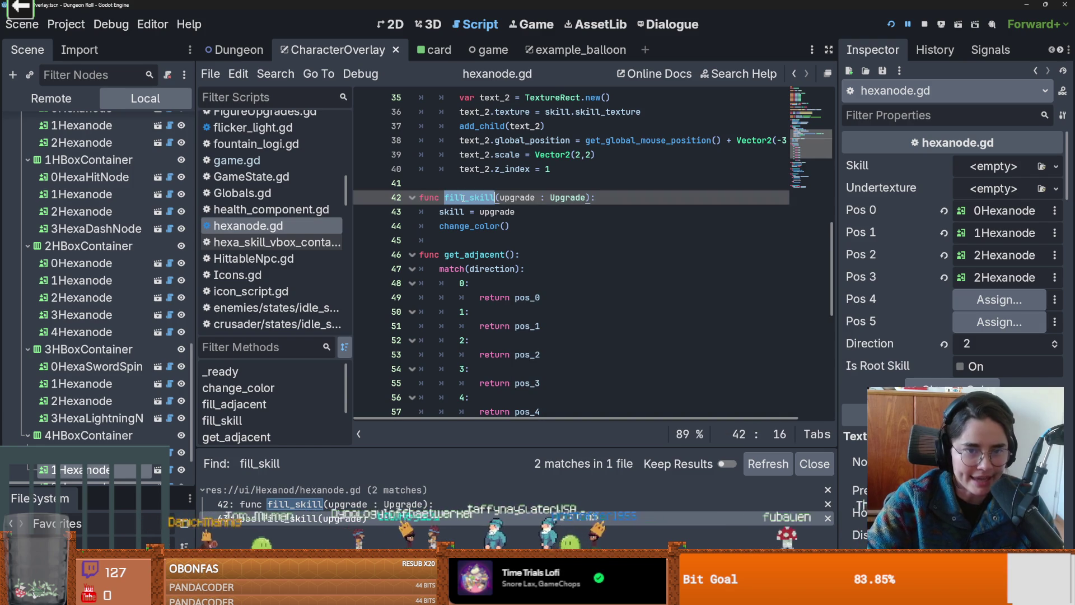
key("F3")
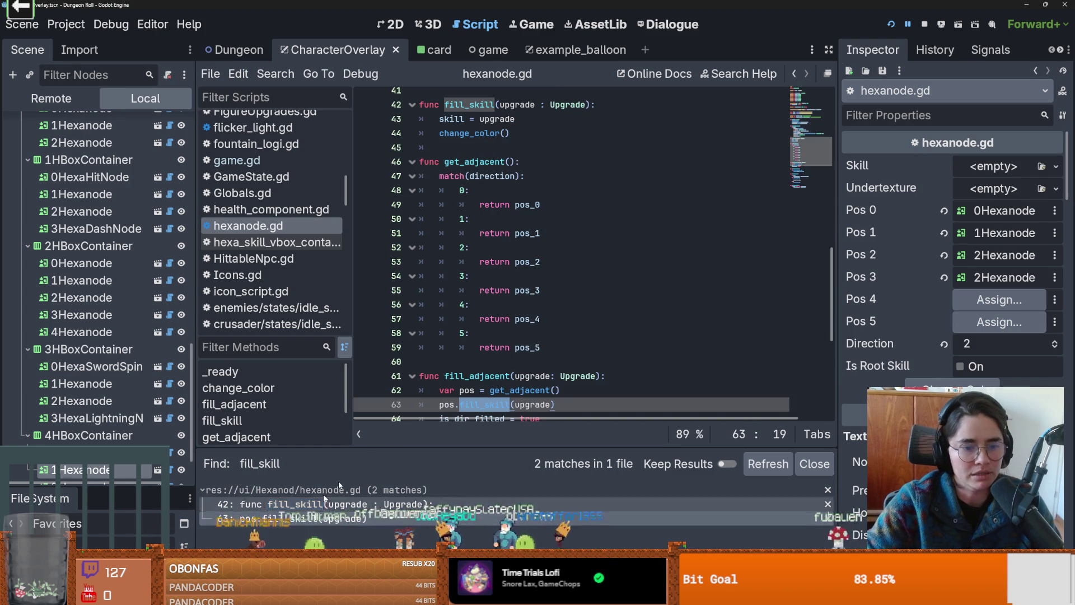
double_click(476, 333)
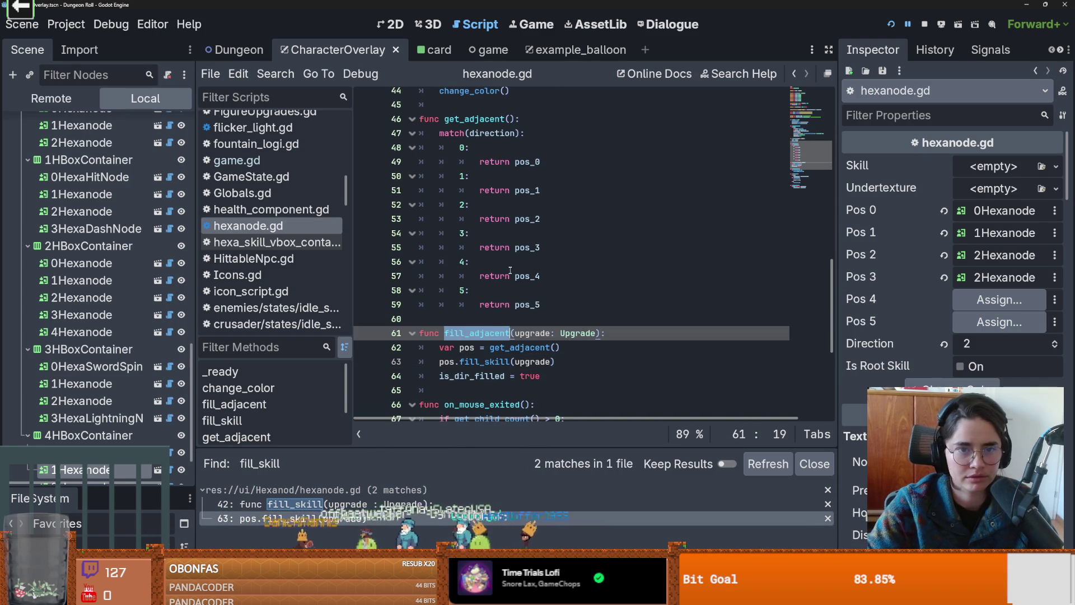
scroll(510, 263, "up", 5)
key("ctrl+f")
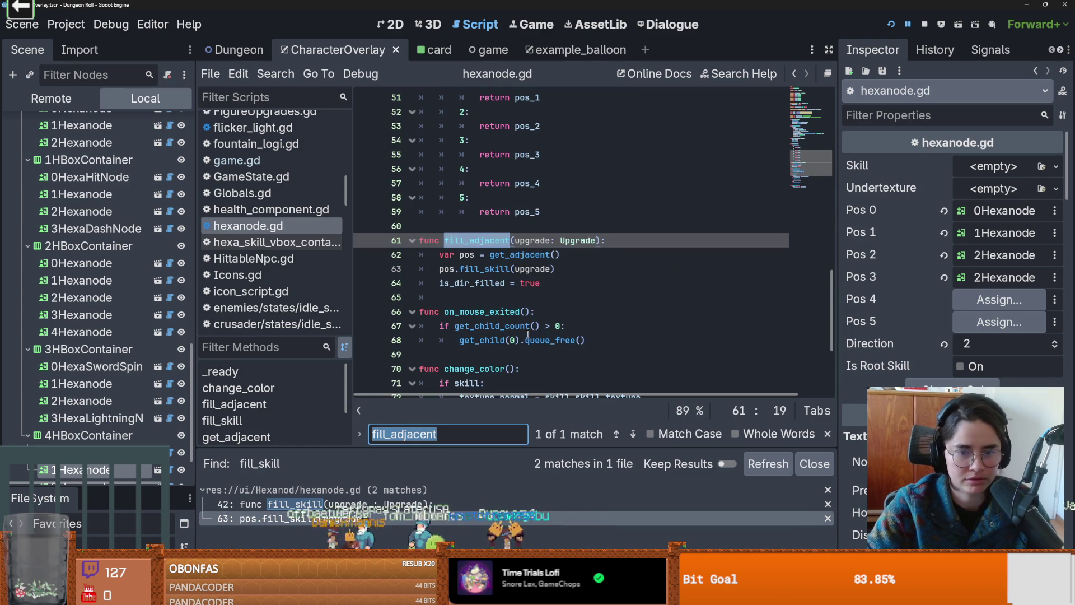
- Run Find in Files for fill_adjacent and open its call in hexa_skill_vbox_container.gd
left_click(275, 74)
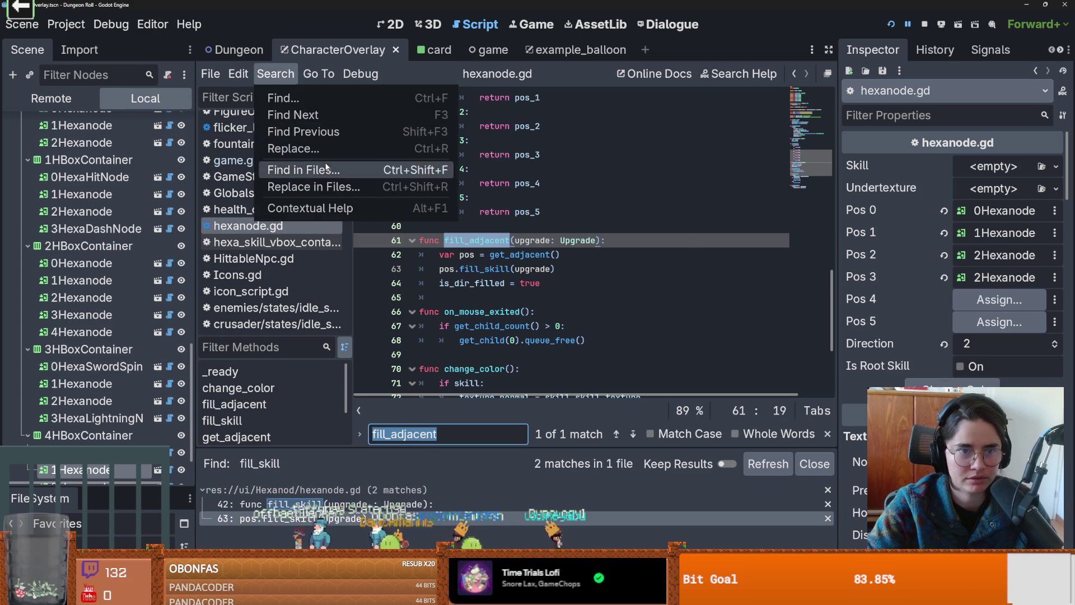
left_click(327, 169)
left_click(551, 373)
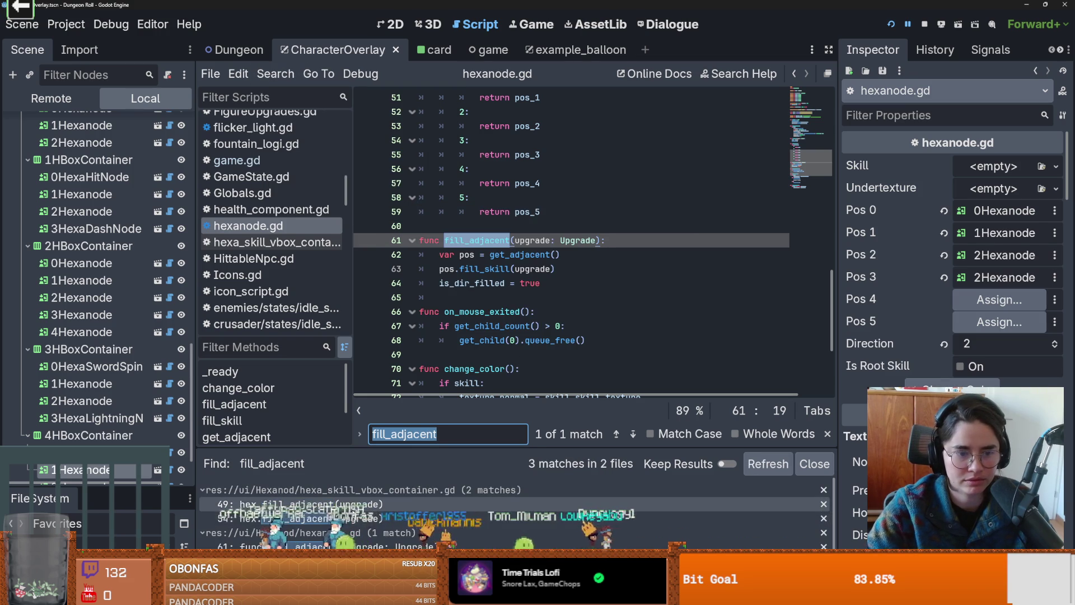
left_click(356, 546)
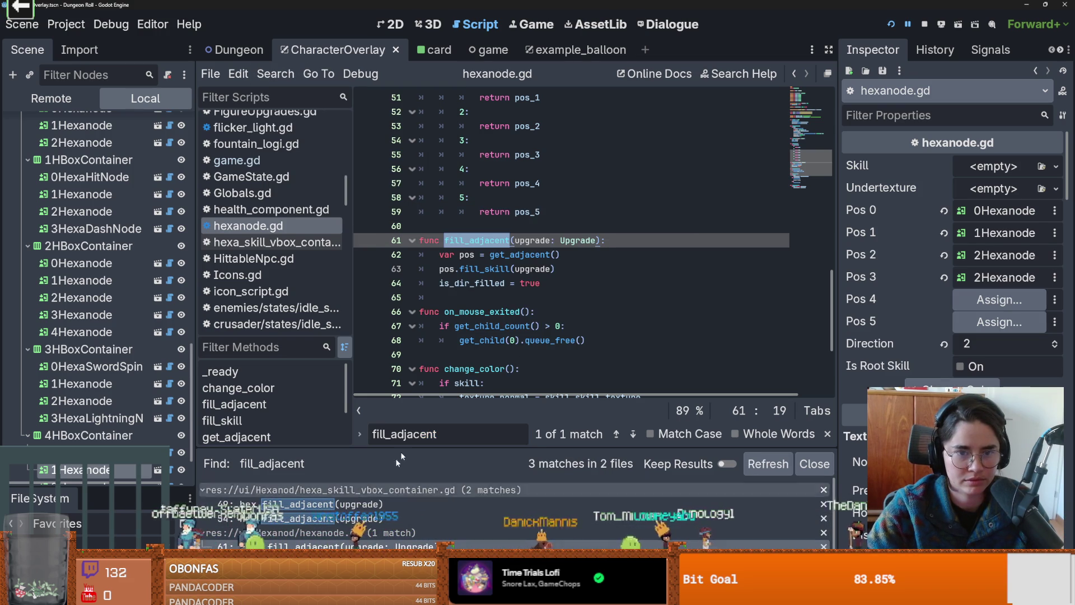
double_click(519, 269)
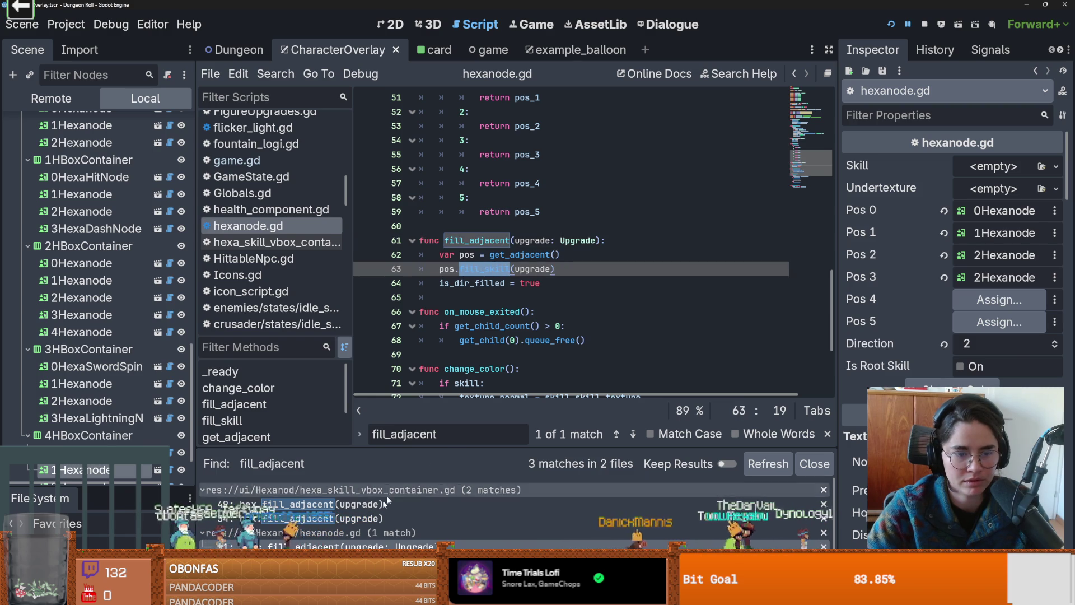
left_click(353, 524)
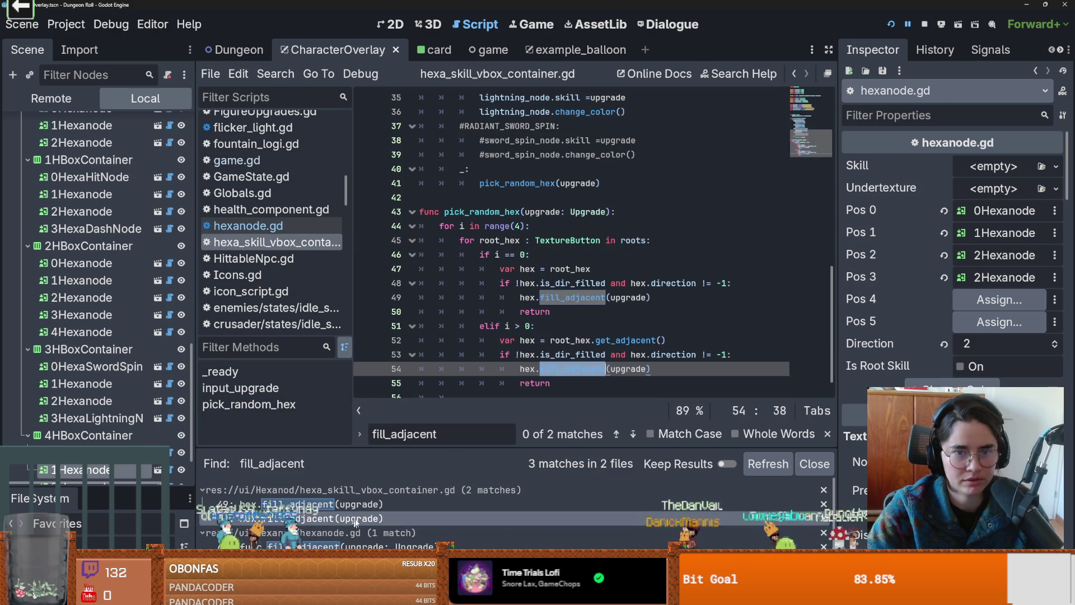
scroll(616, 316, "up", 10)
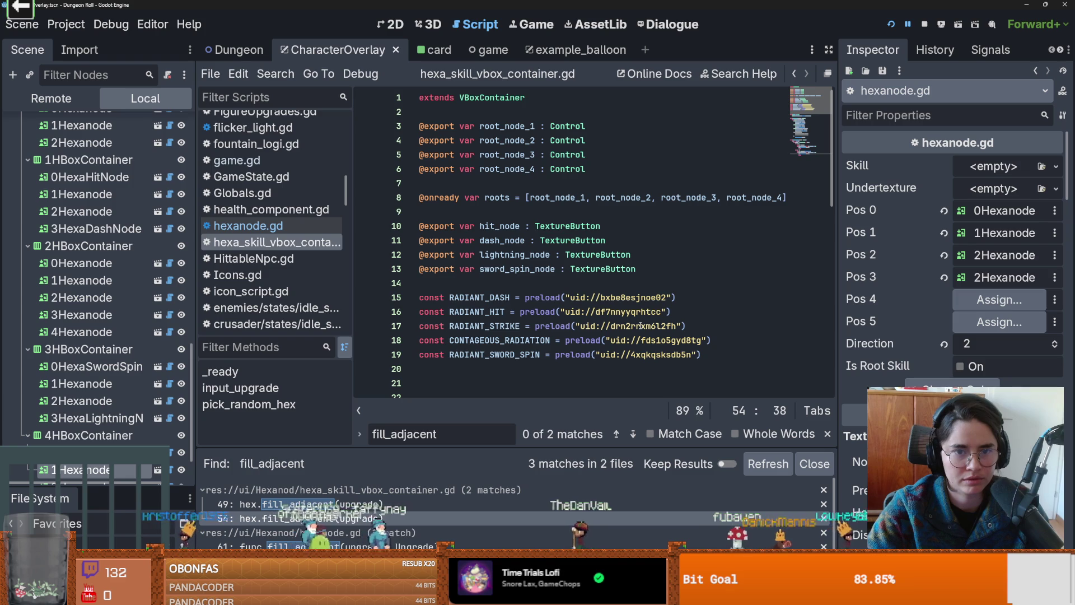
scroll(640, 325, "down", 2)
- Switch back to hexanode.gd in the script list to view the fill_adjacent function
scroll(640, 326, "down", 3)
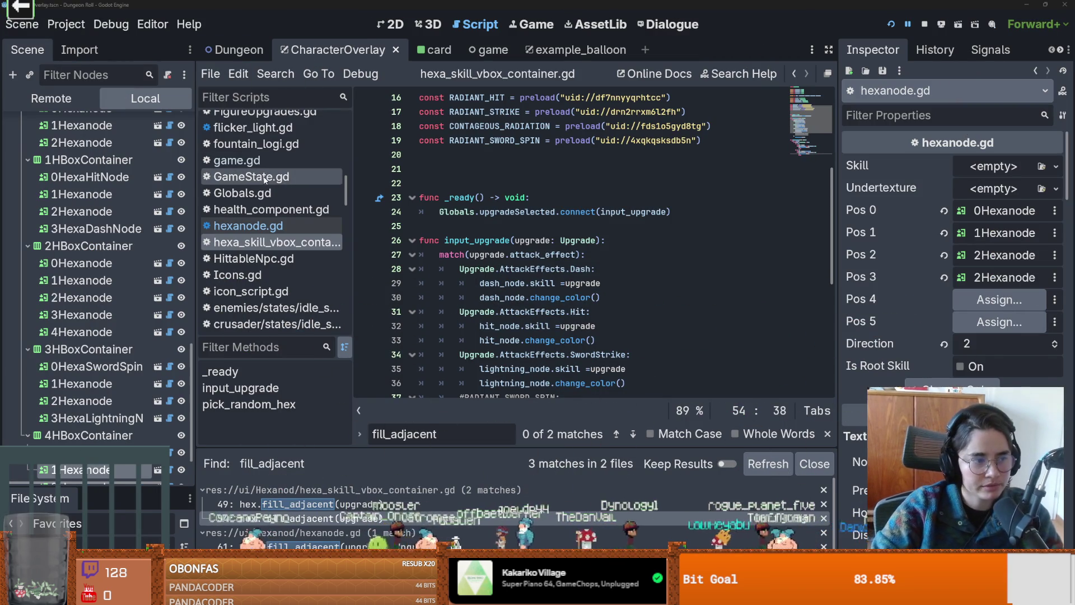
scroll(541, 259, "up", 5)
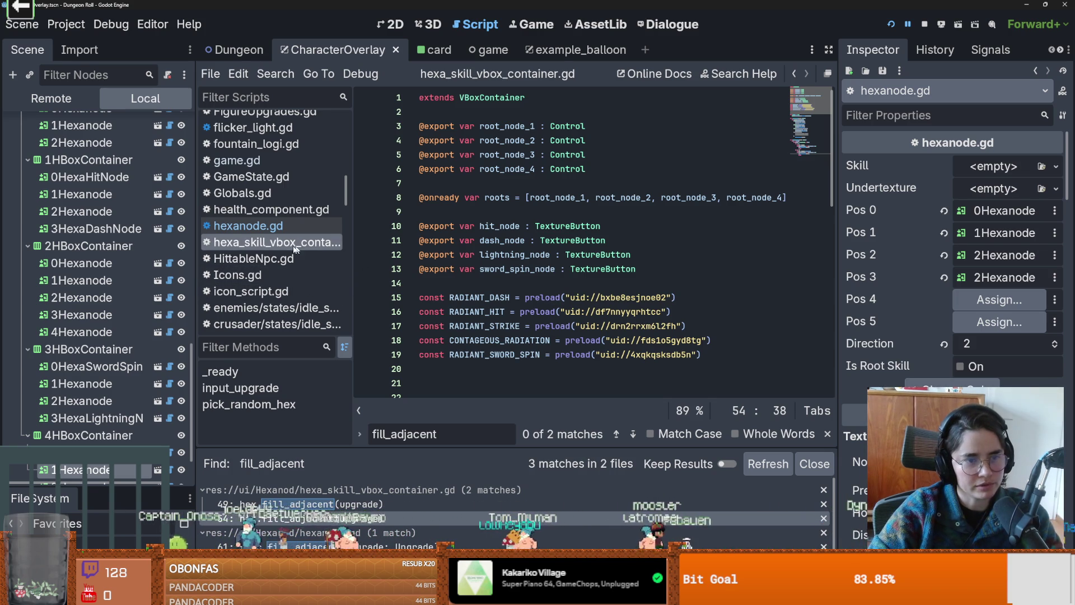
scroll(173, 404, "down", 3)
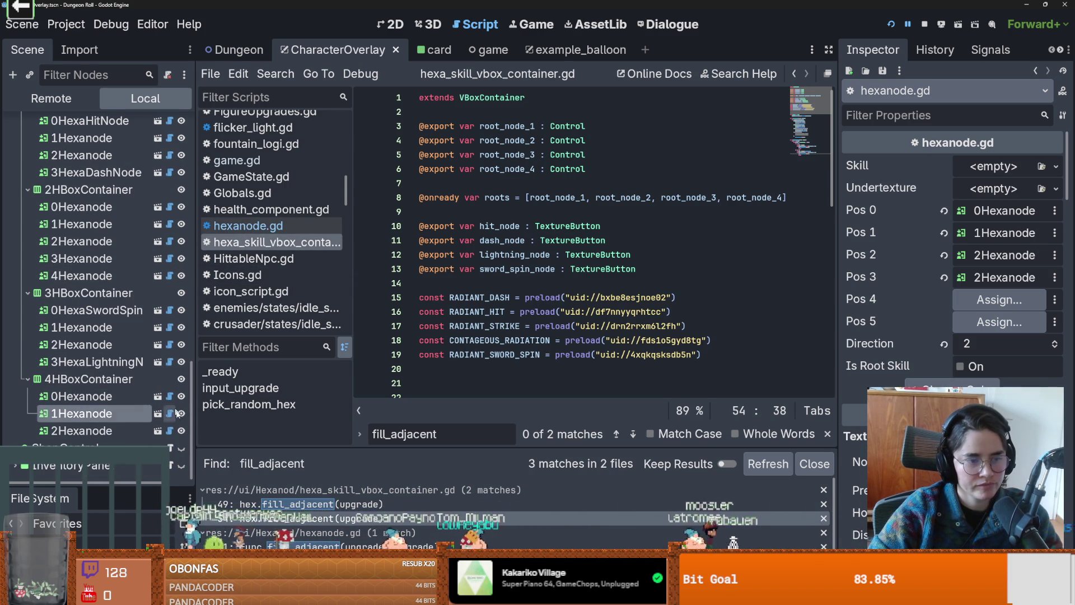
left_click(170, 413)
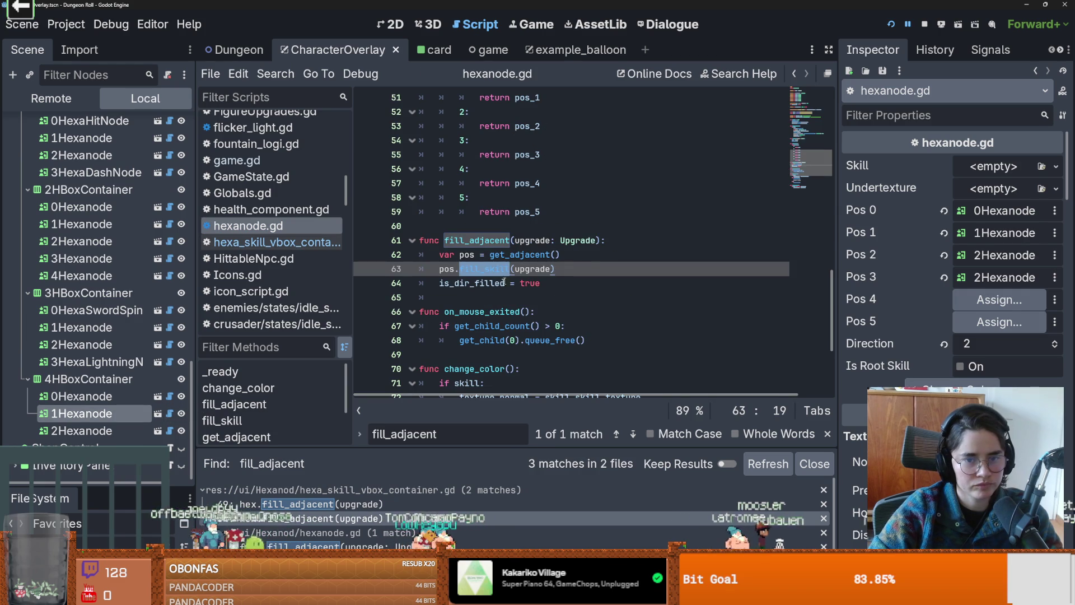
- Inspect the upgrade parameter and argument in fill_adjacent, then save hexanode.gd
double_click(529, 269)
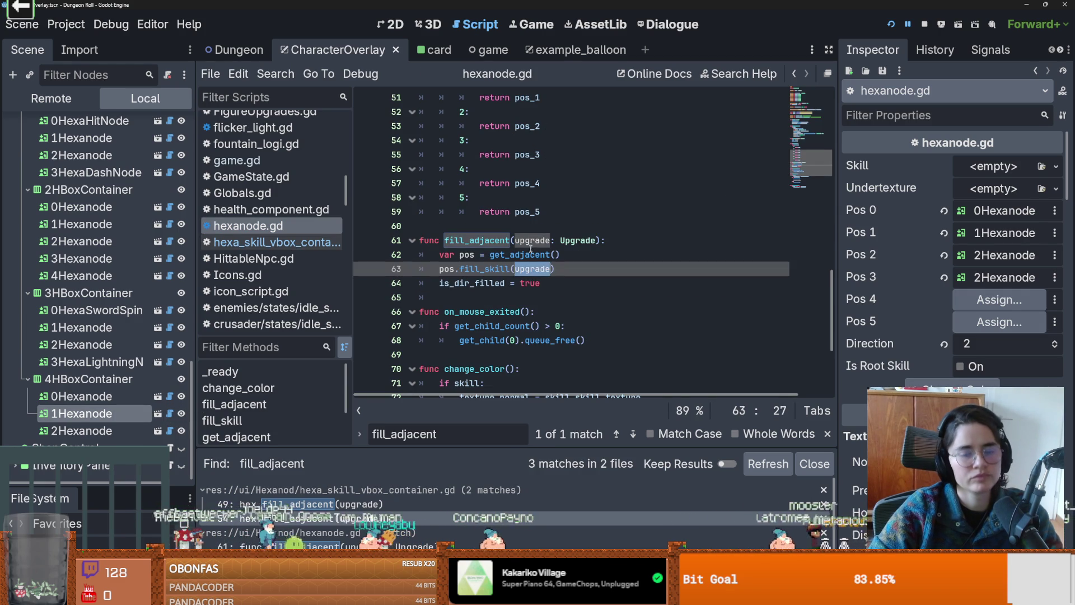
double_click(531, 245)
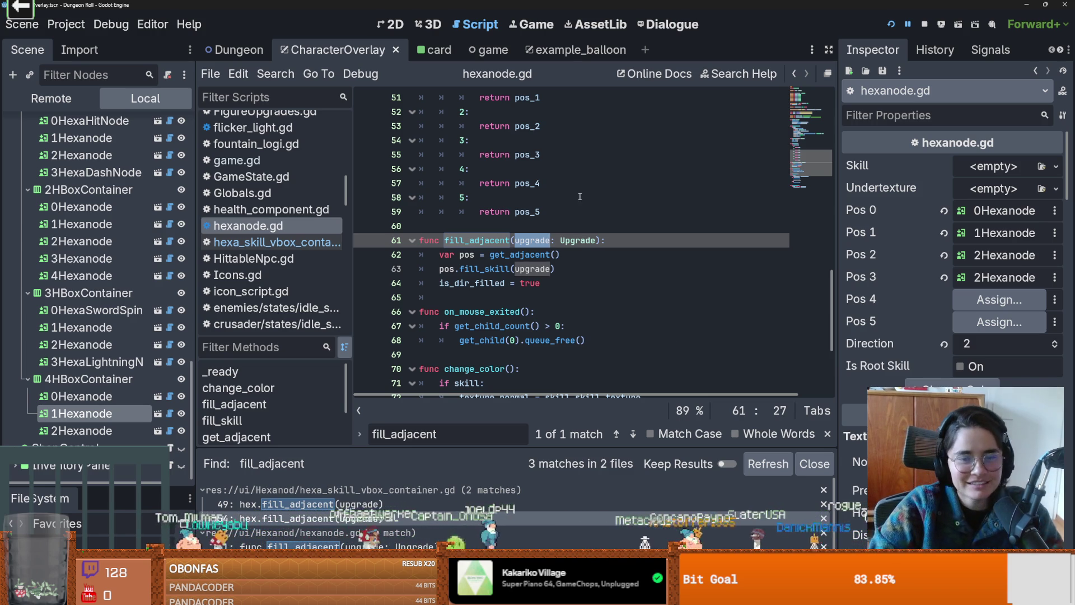
key("Up")
key("Up")
key("Up")
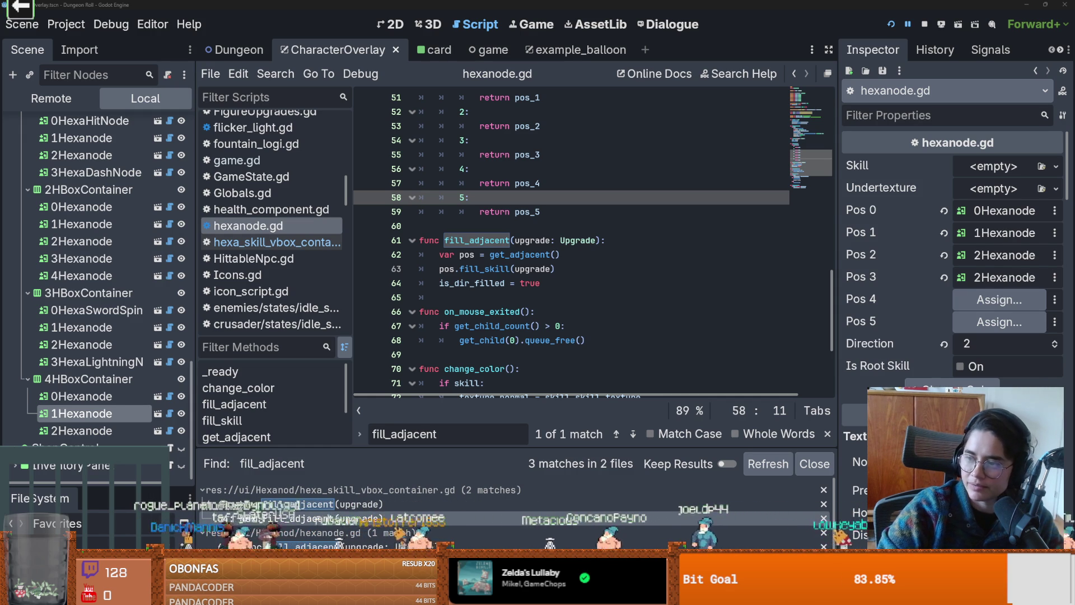
left_click(638, 307)
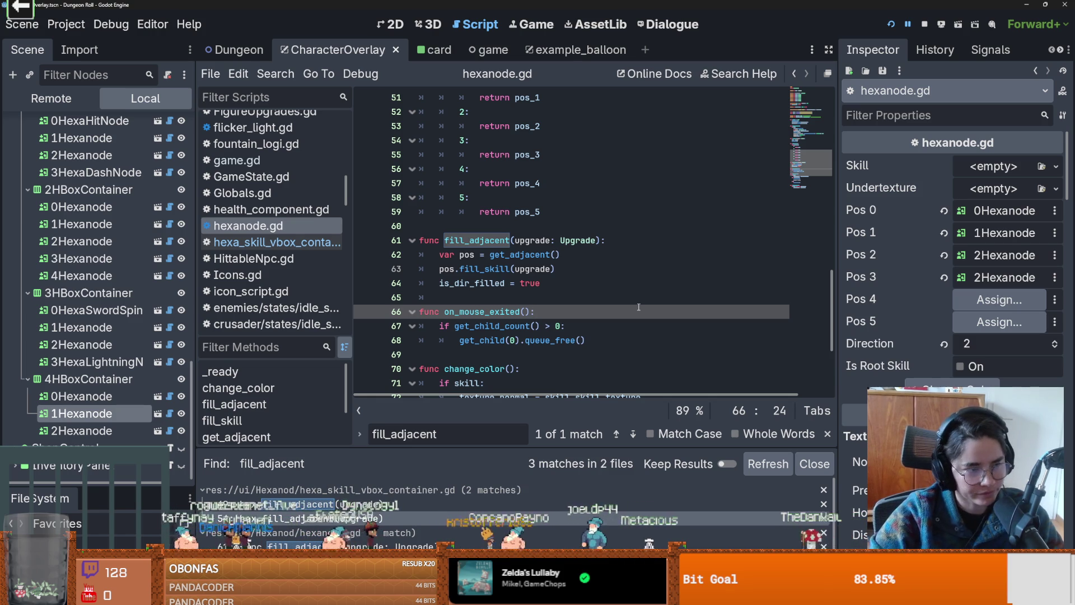
left_click(530, 255)
key("ctrl+s")
scroll(554, 296, "down", 2)
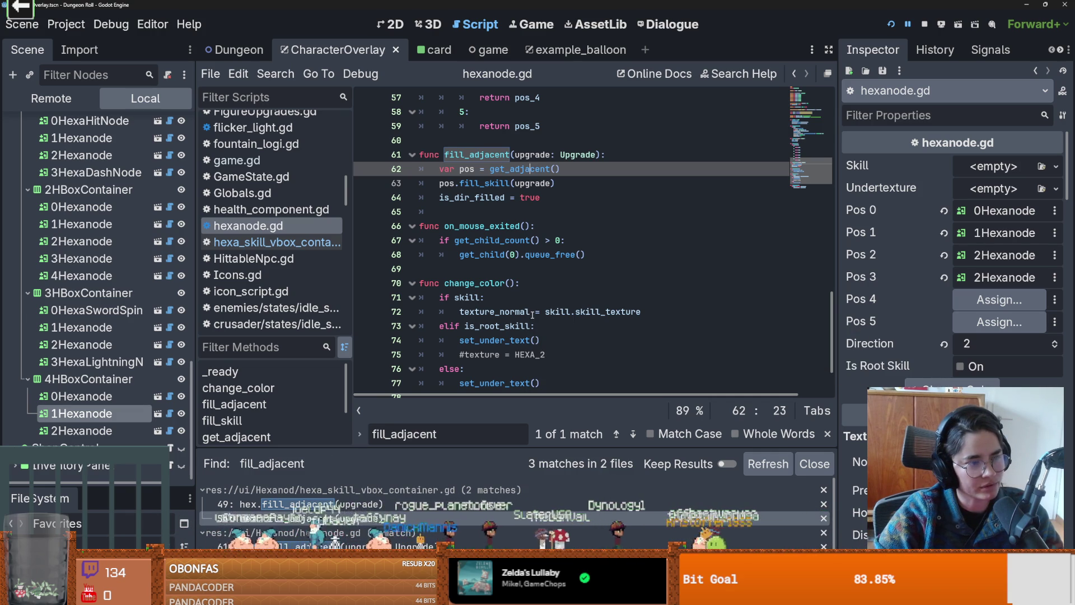
scroll(542, 276, "up", 2)
scroll(542, 277, "up", 1)
key("ctrl+s")
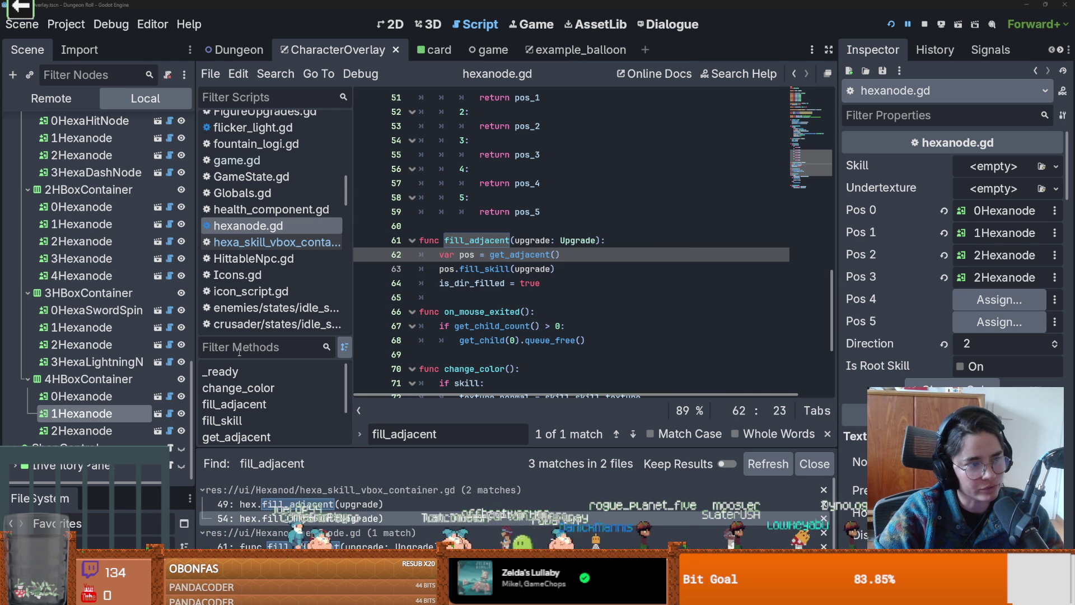
- Trace the upgrade argument passed to fill_skill and Ctrl+click the Upgrade type to open Upgrade.gd
scroll(544, 311, "up", 3)
scroll(544, 311, "down", 3)
left_click_drag(589, 340, 556, 340)
double_click(532, 268)
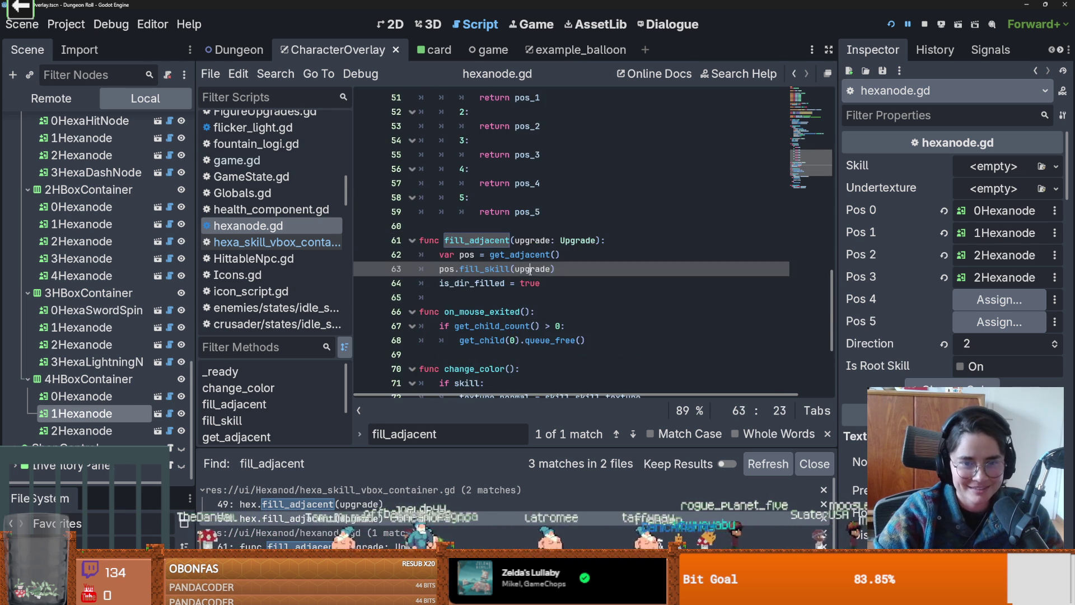
double_click(484, 269)
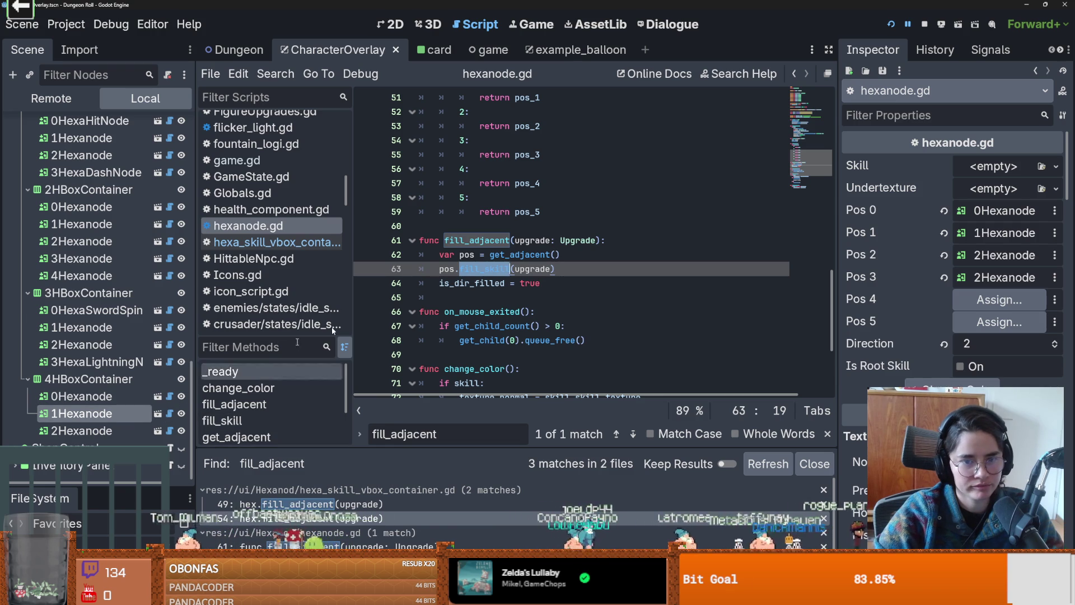
double_click(532, 241)
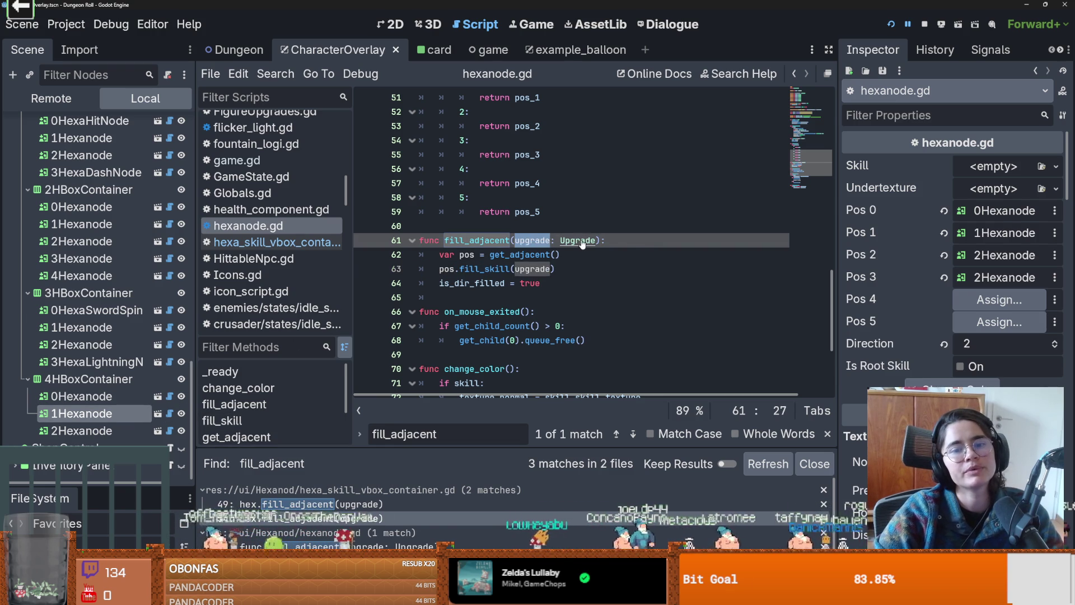
left_click(577, 241, "ctrl")
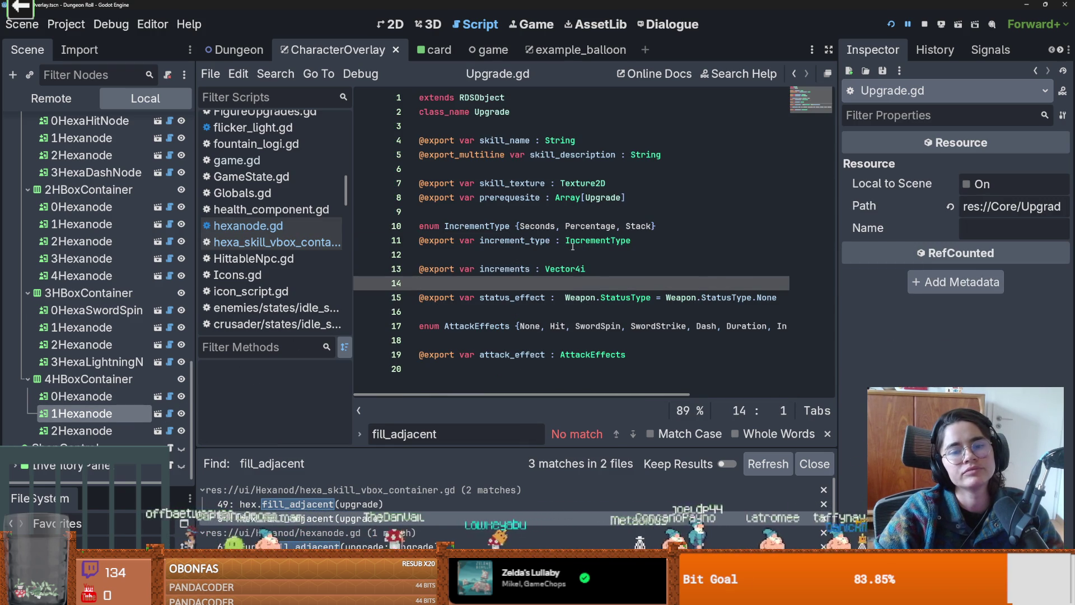
- Scroll to pick_random_hex in hexa_skill_vbox_container.gd, then open upgrade_panel.gd from the UpgradePanel node
mouse_move(573, 247)
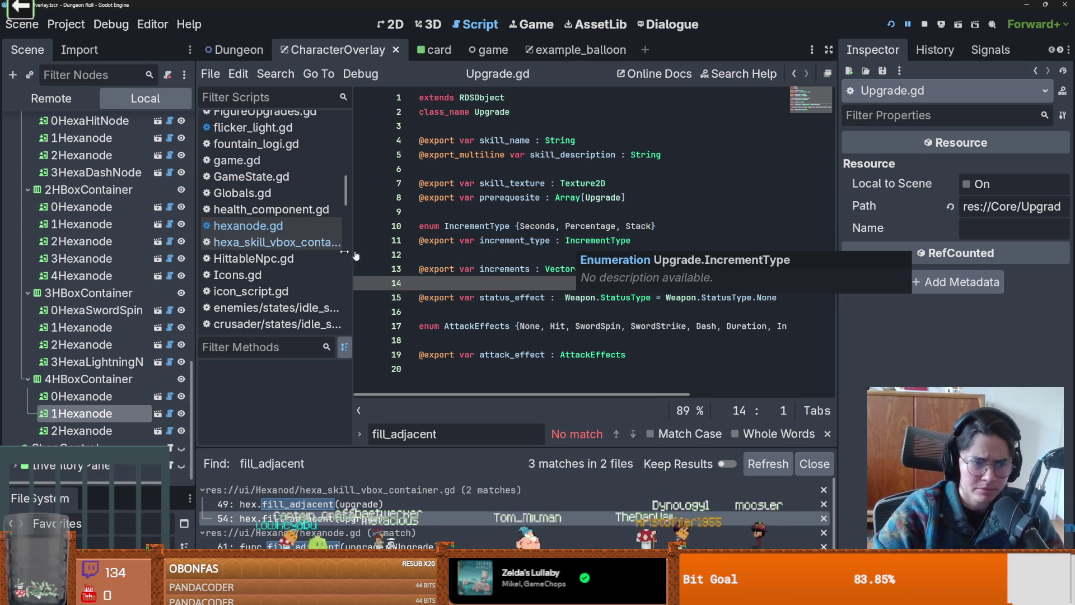
scroll(122, 372, "up", 6)
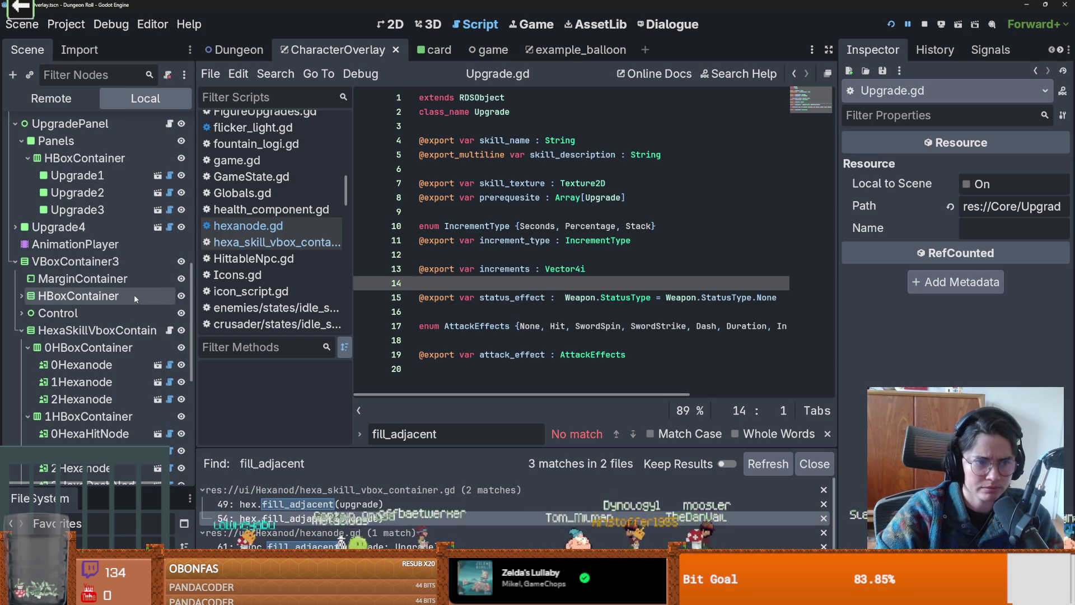
left_click(169, 330)
scroll(549, 317, "down", 7)
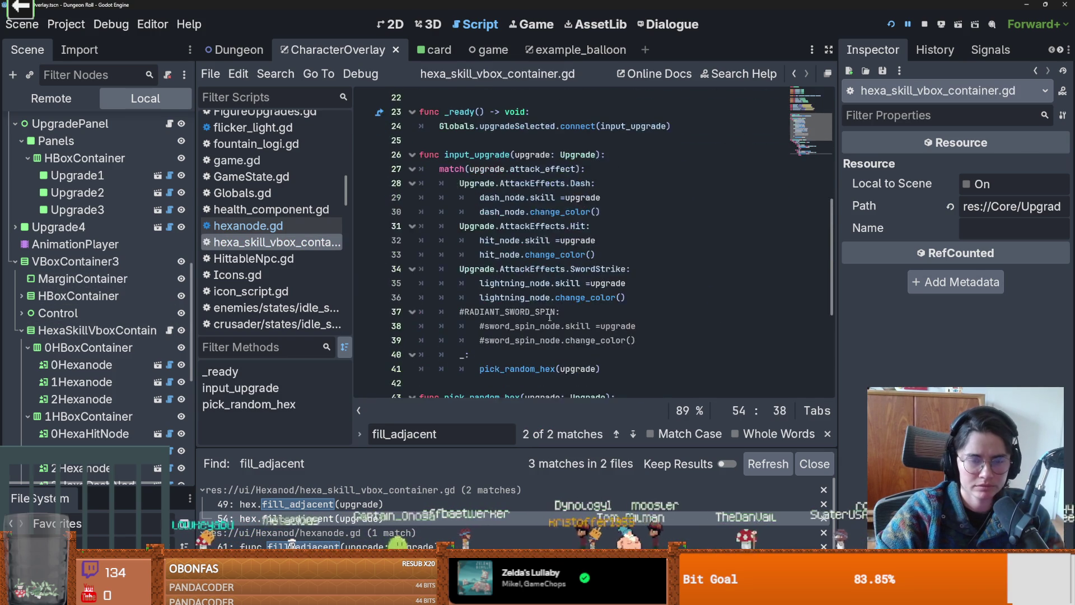
scroll(549, 317, "down", 4)
scroll(551, 317, "down", 1)
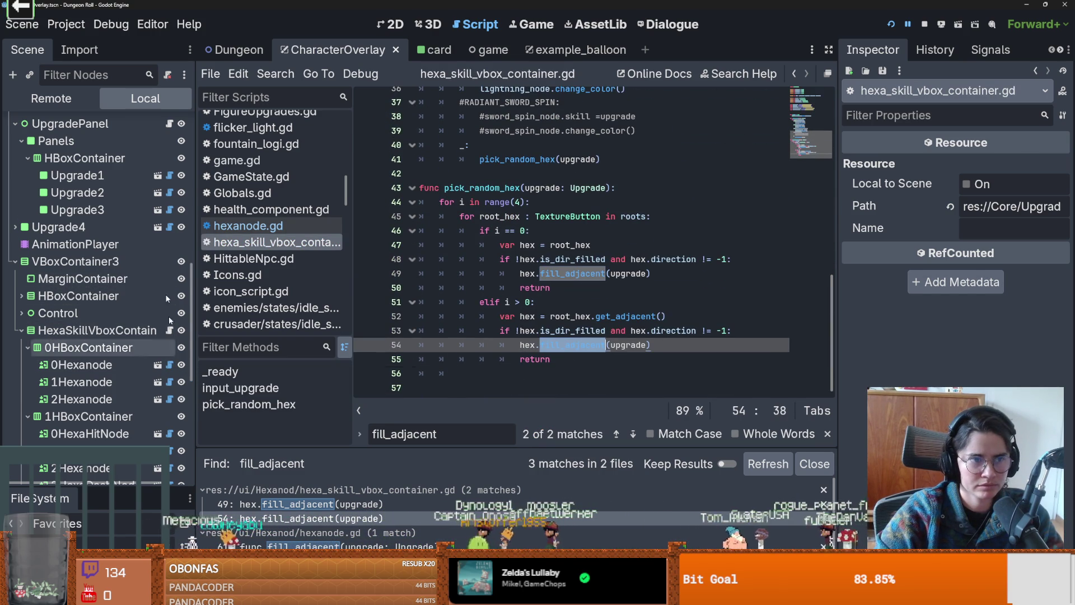
left_click(169, 124)
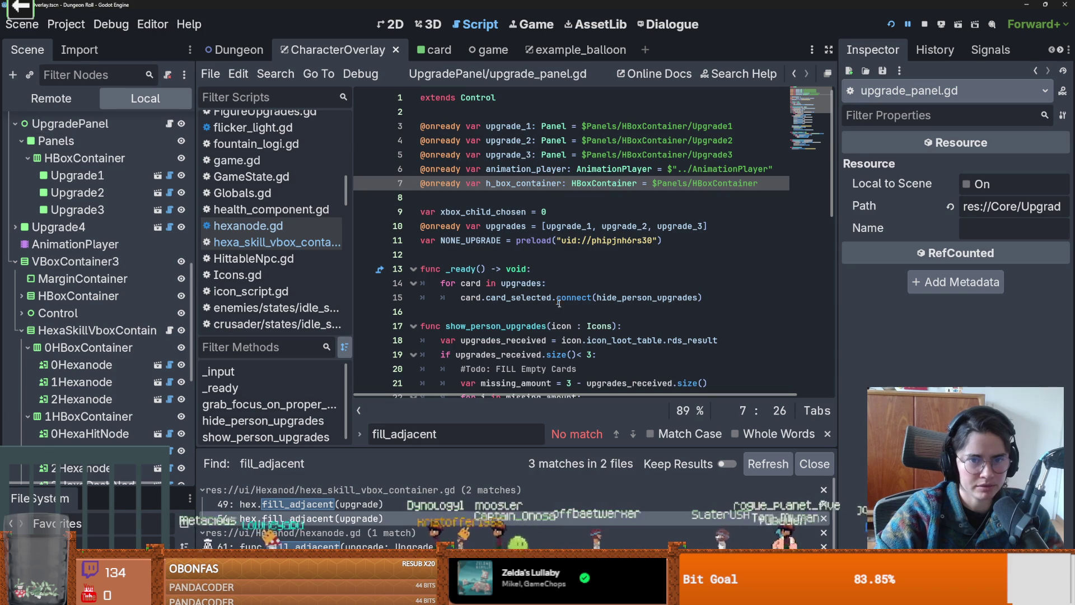
- Examine the show_person_upgrades function in upgrade_panel.gd
scroll(528, 273, "down", 10)
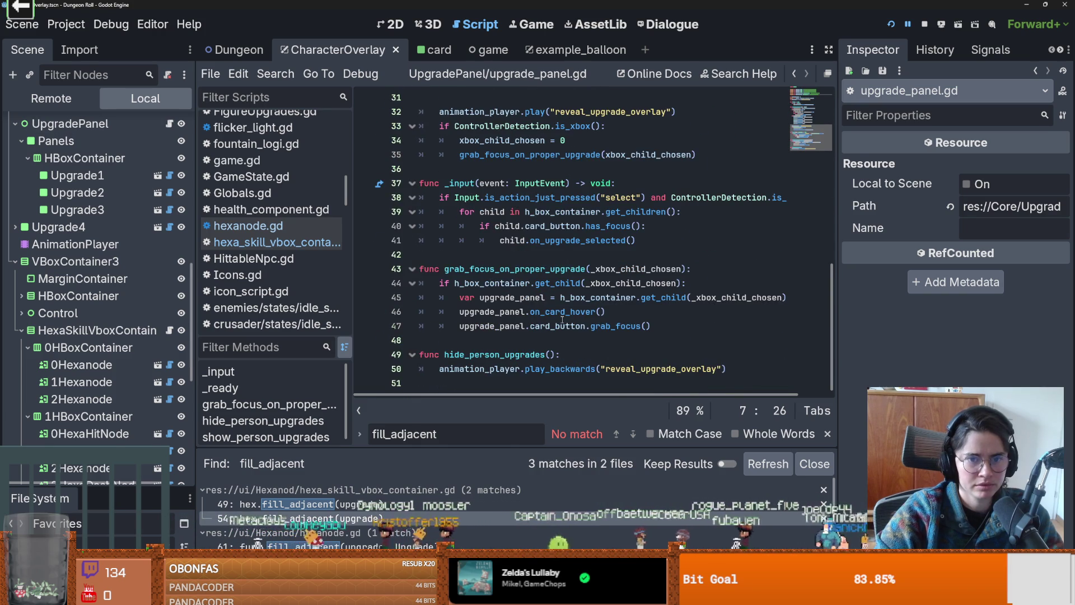
scroll(562, 319, "up", 4)
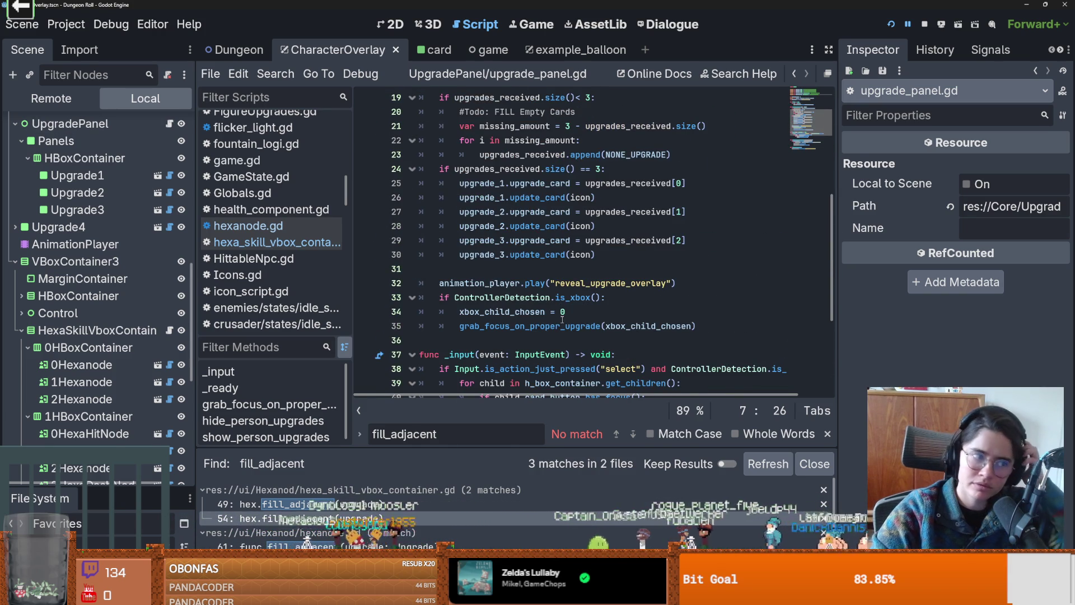
scroll(562, 319, "up", 3)
scroll(562, 320, "up", 1)
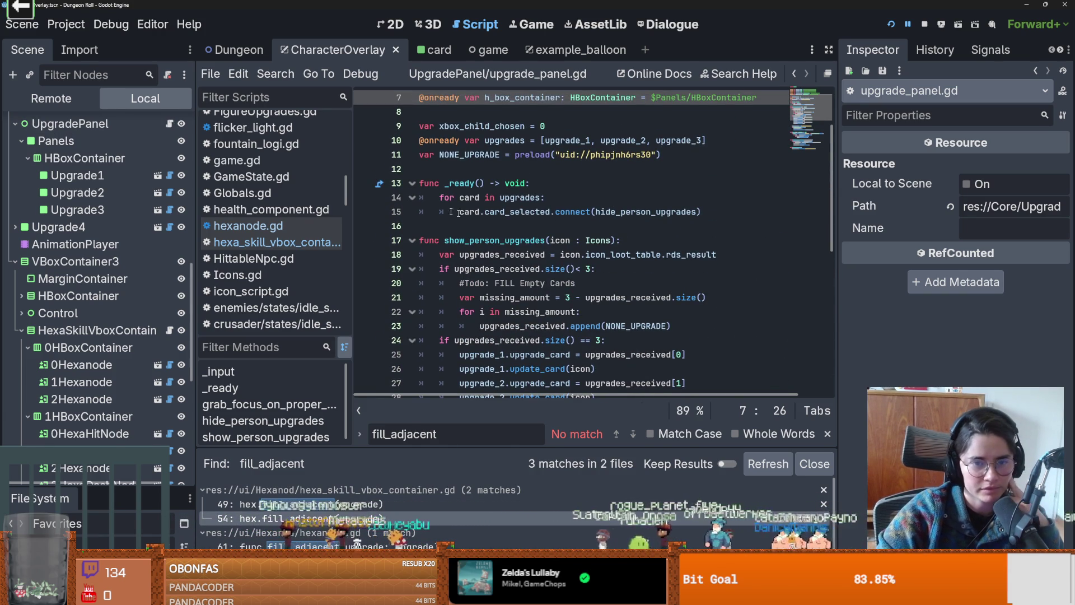
double_click(477, 241)
scroll(512, 278, "down", 7)
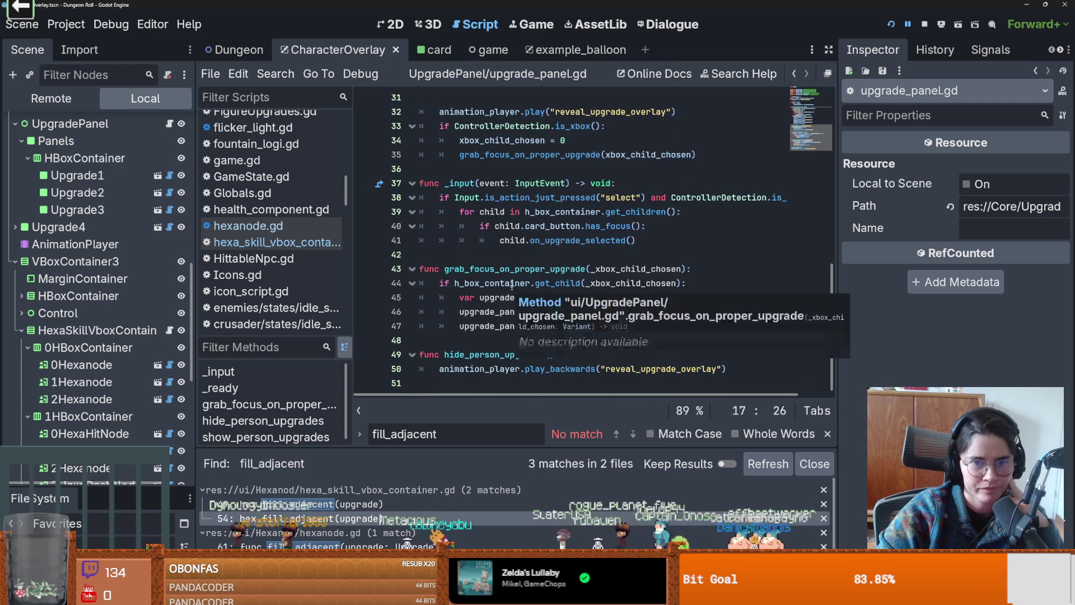
scroll(512, 278, "down", 1)
scroll(516, 288, "up", 4)
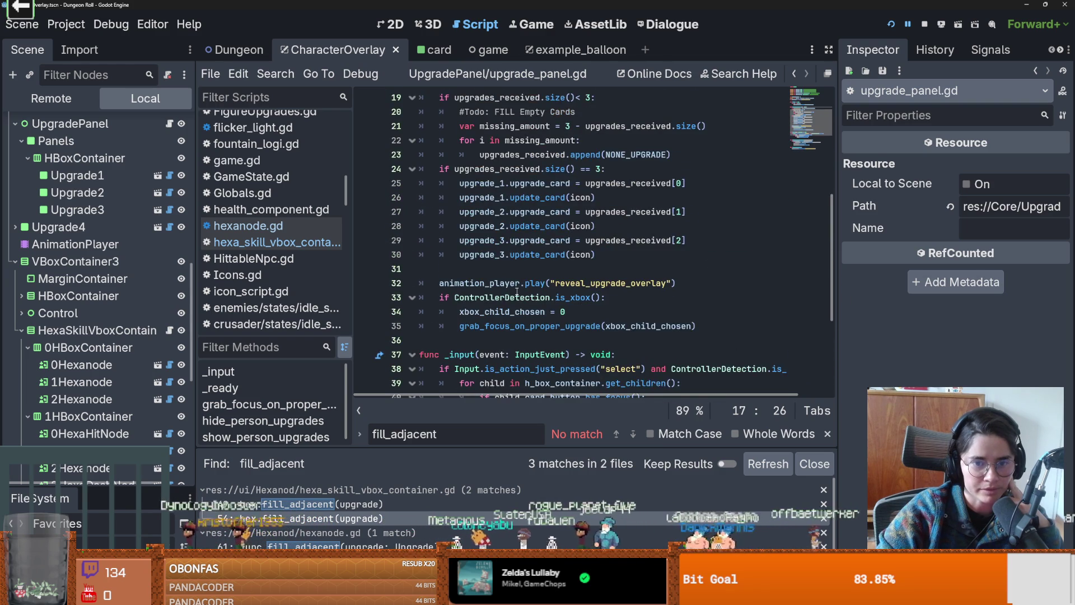
scroll(517, 293, "up", 6)
scroll(110, 298, "up", 3)
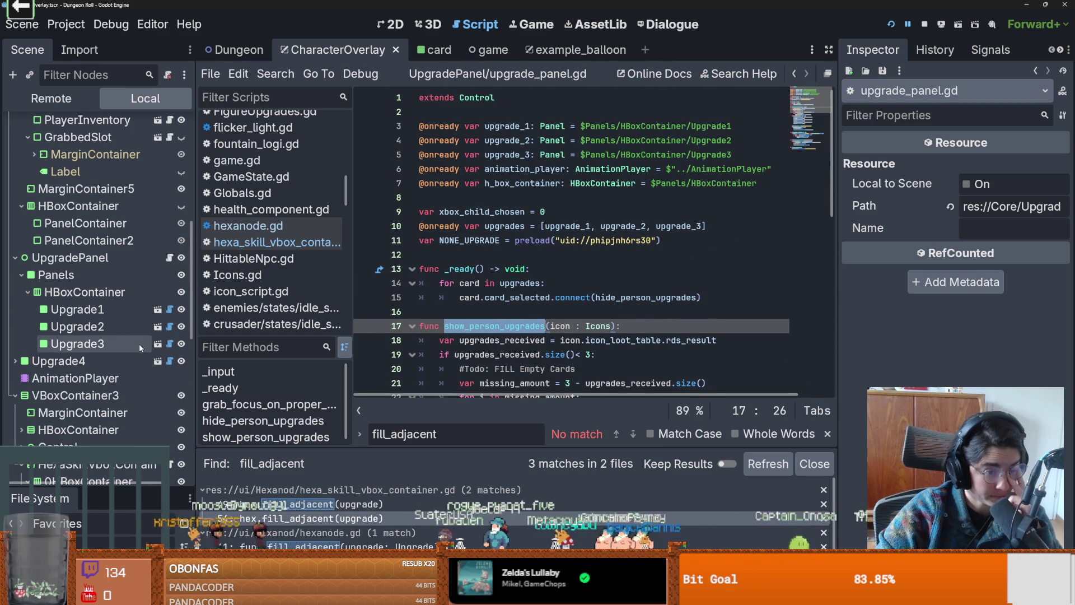
- Follow the icon argument through the update_card calls, then open the 0Hexanode node's hexanode.gd
left_click(169, 258)
scroll(560, 282, "down", 1)
double_click(562, 283)
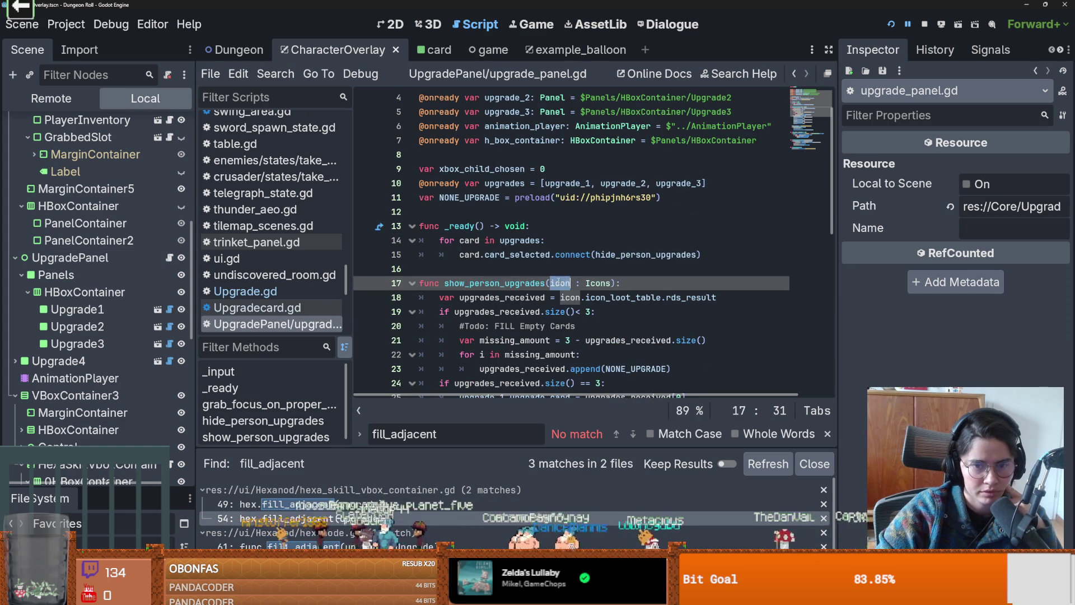
scroll(562, 280, "down", 4)
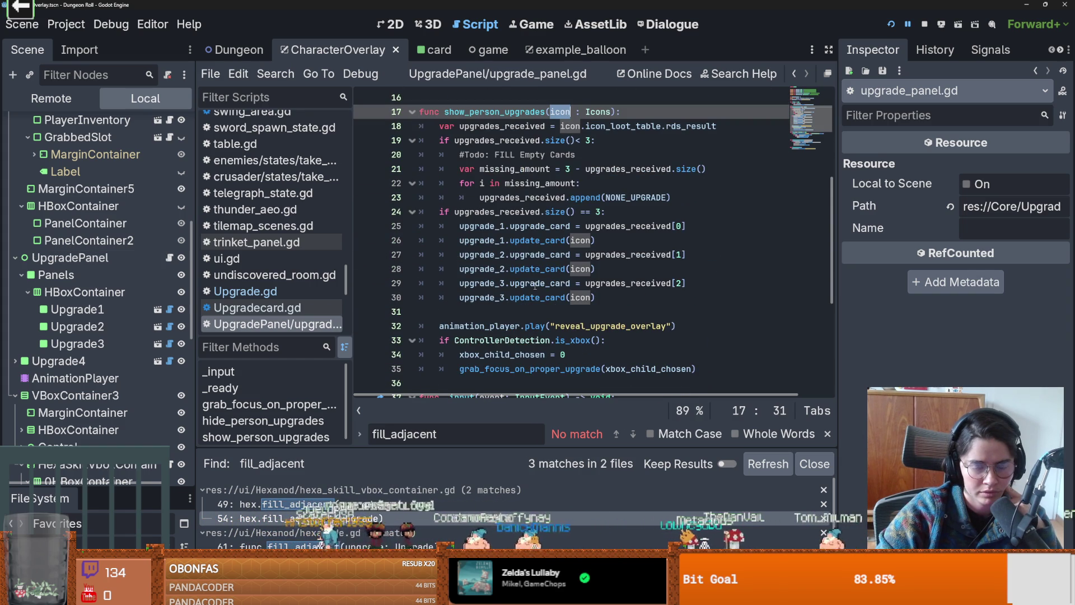
double_click(560, 243)
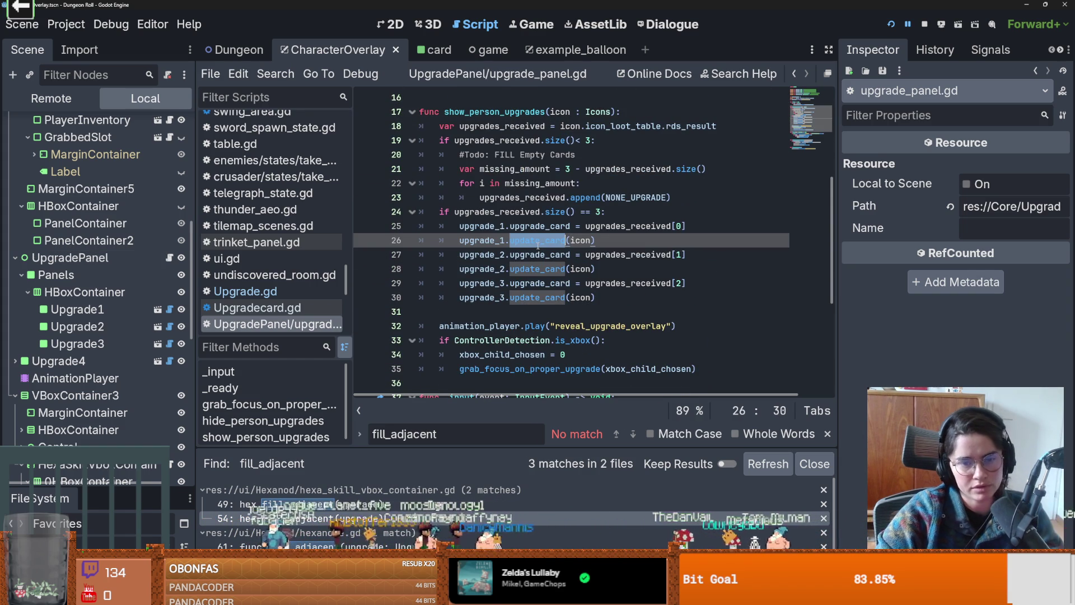
double_click(580, 240)
scroll(549, 283, "up", 1)
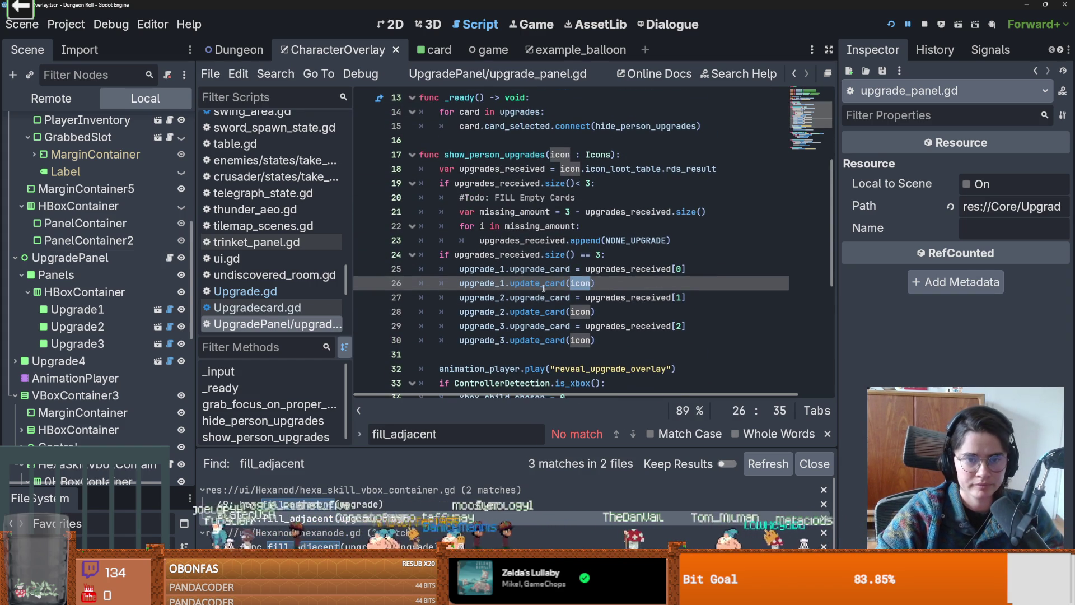
double_click(537, 284)
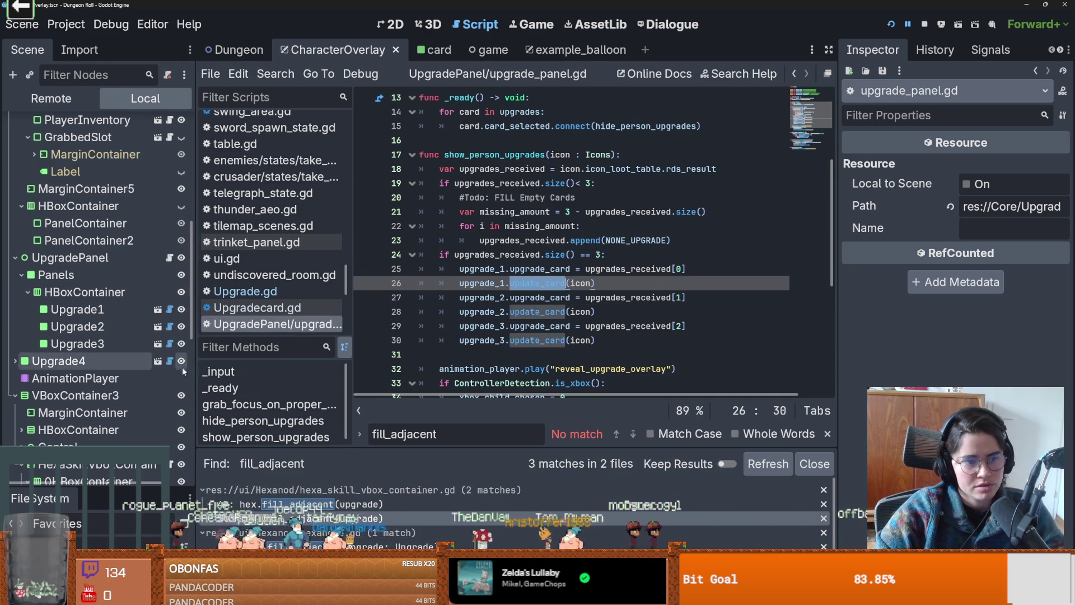
scroll(168, 322, "down", 5)
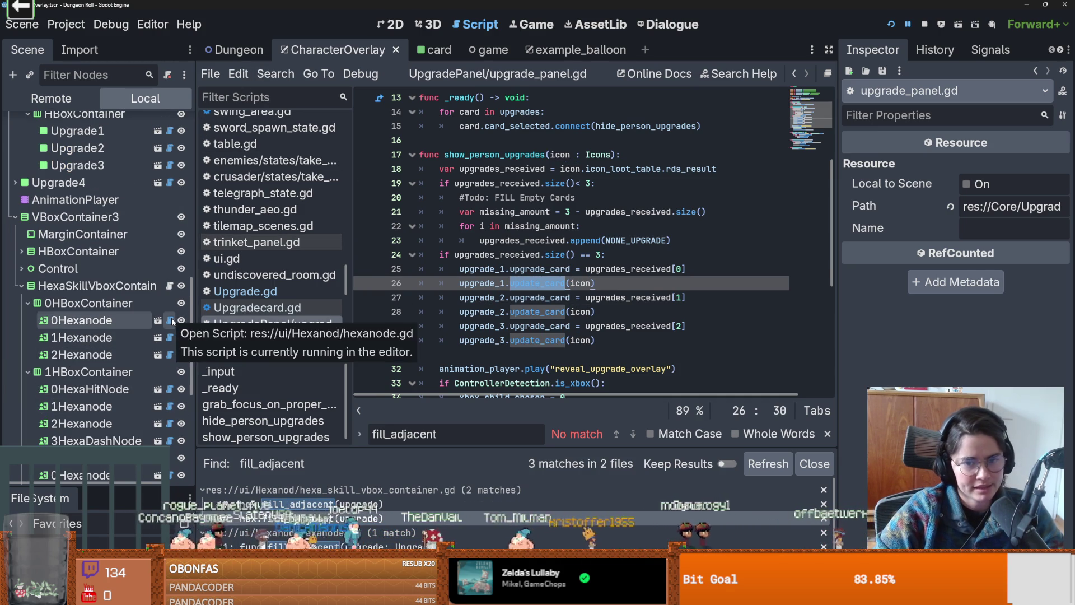
left_click(170, 321)
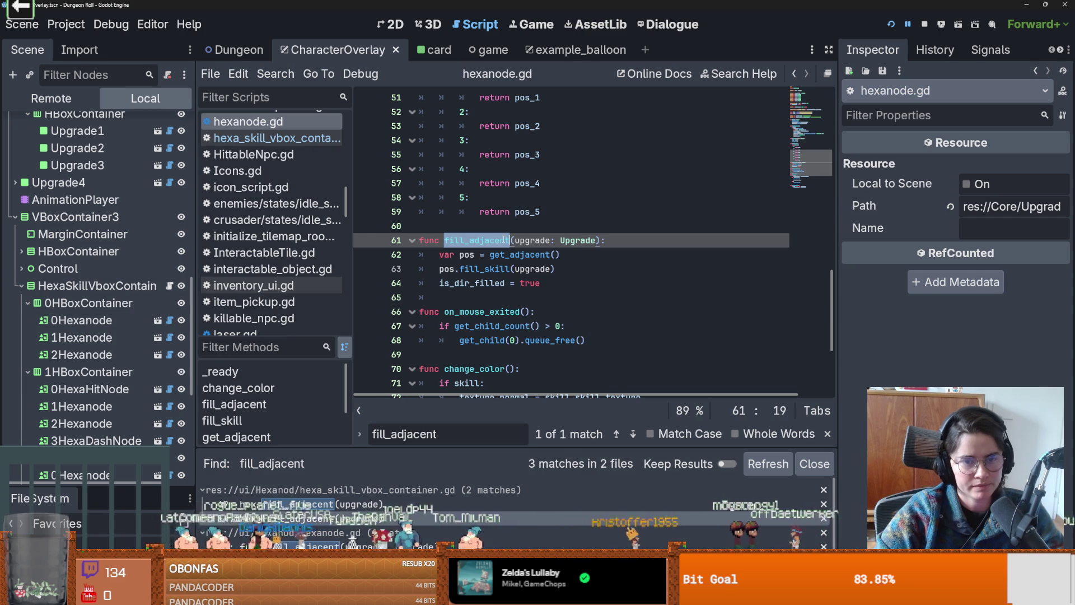
- Check the set_under_text call and select the fill_adjacent function name in hexanode.gd
scroll(505, 264, "down", 3)
scroll(507, 290, "up", 13)
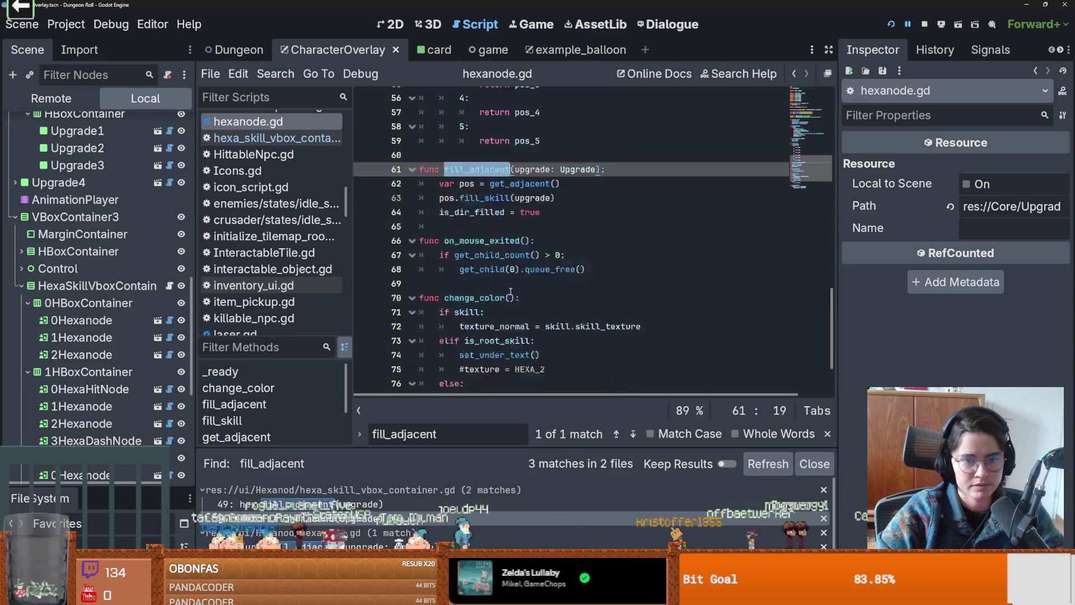
double_click(487, 215)
scroll(507, 269, "down", 12)
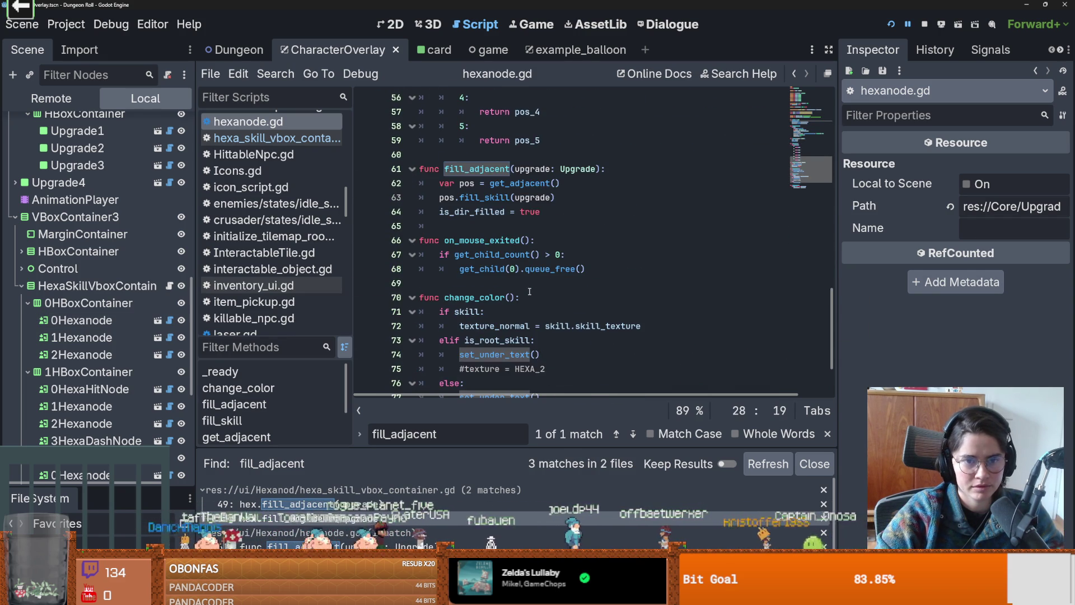
double_click(528, 169)
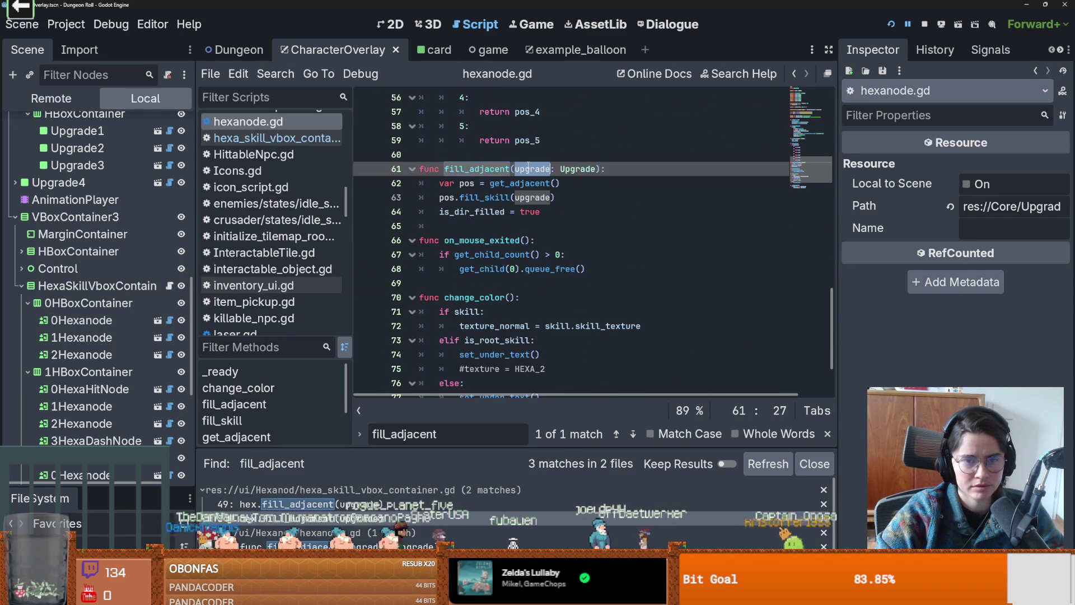
double_click(499, 169)
- Find fill_adjacent across the project and open the line 49 call in hexa_skill_vbox_container.gd
left_click(275, 73)
left_click(280, 168)
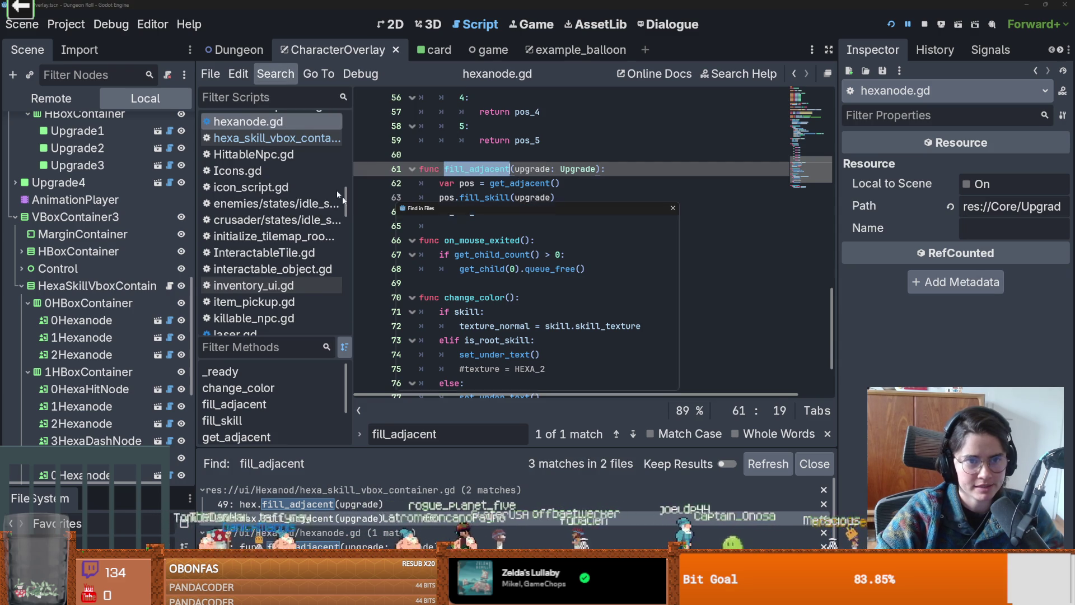
left_click(526, 376)
scroll(523, 382, "right", 2)
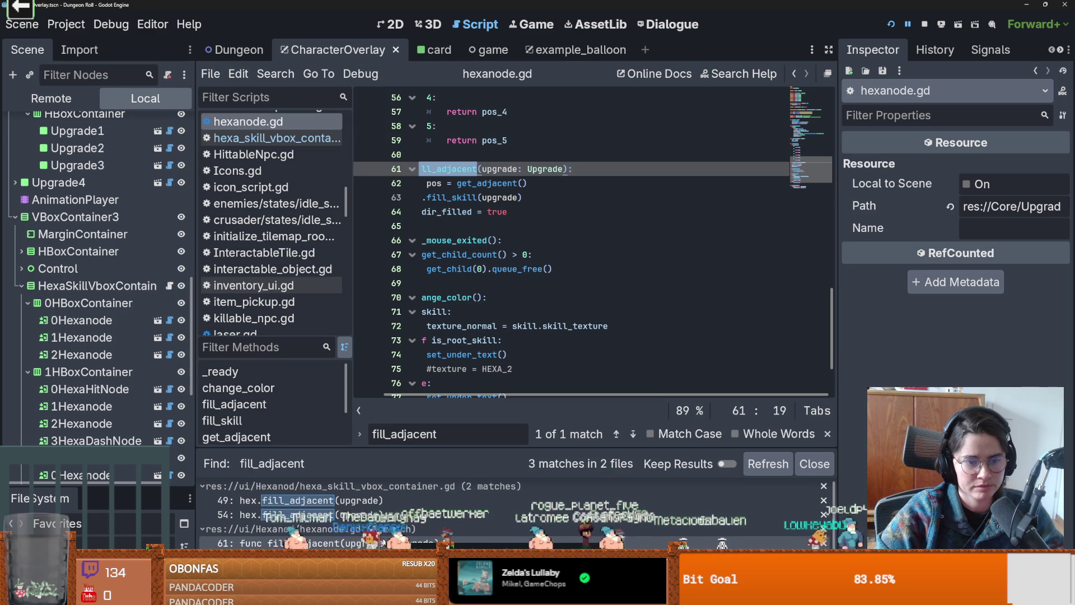
left_click(384, 502)
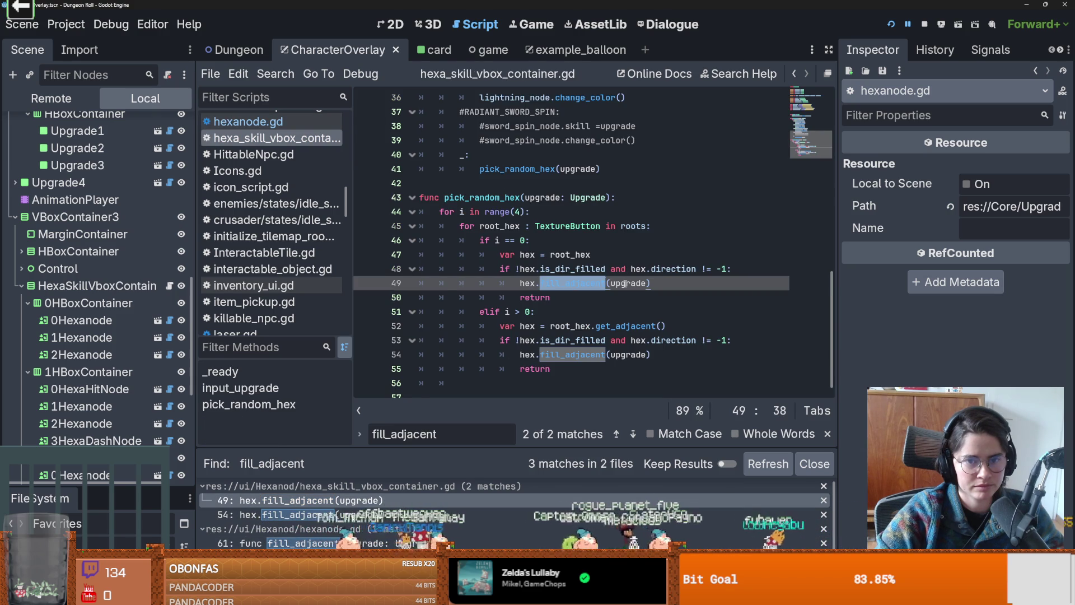
- Trace pick_random_hex up to input_upgrade and open where input_upgrade is connected via Find in Files
scroll(626, 284, "up", 9)
scroll(625, 286, "down", 9)
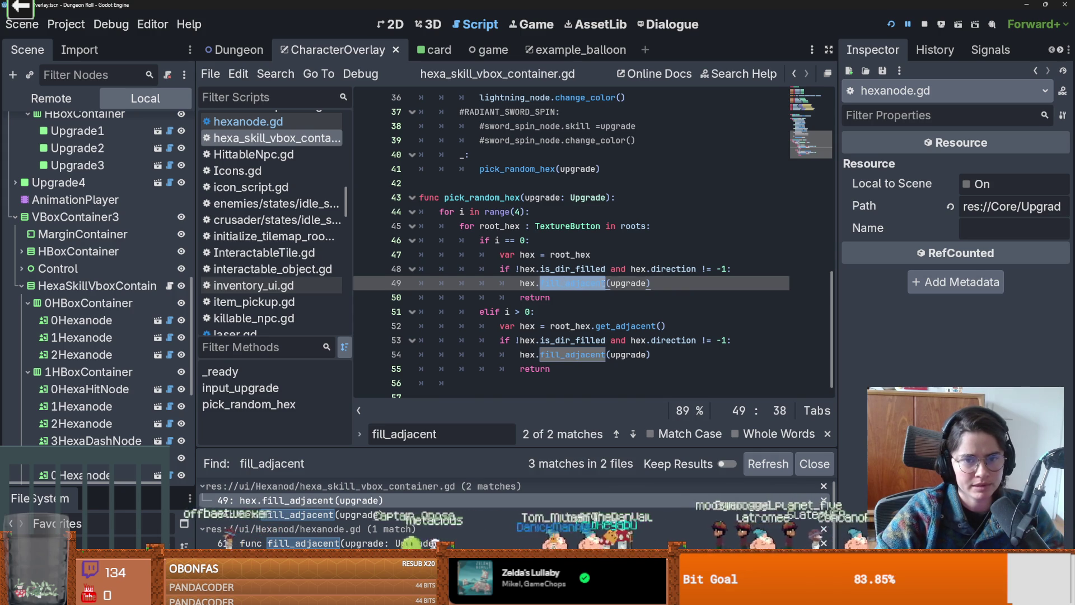
scroll(592, 284, "up", 12)
scroll(560, 283, "down", 10)
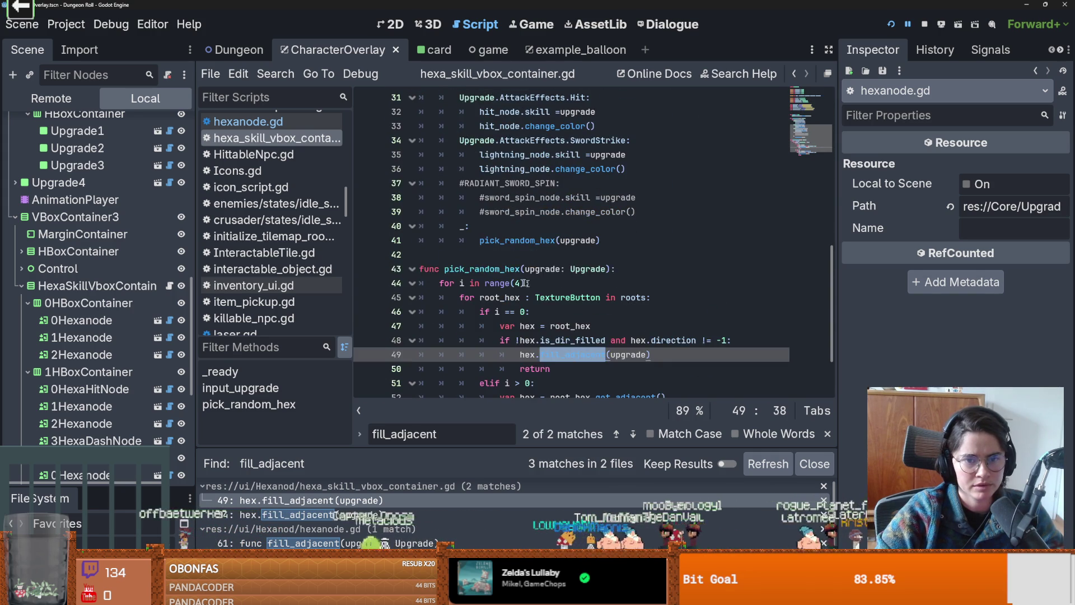
left_click(555, 241, "ctrl")
double_click(554, 241)
scroll(565, 243, "up", 1)
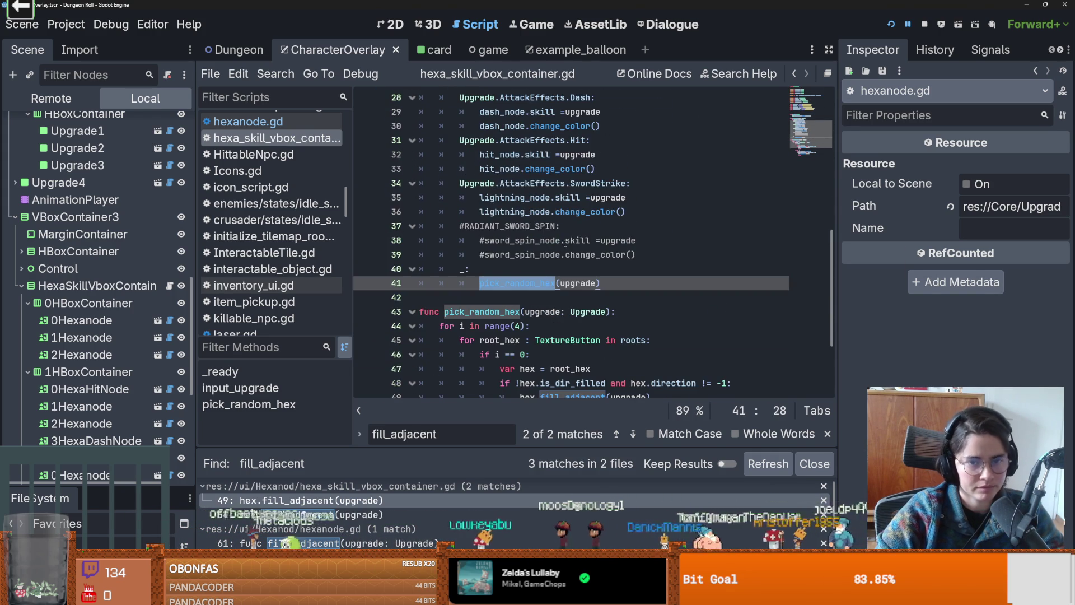
scroll(525, 286, "up", 3)
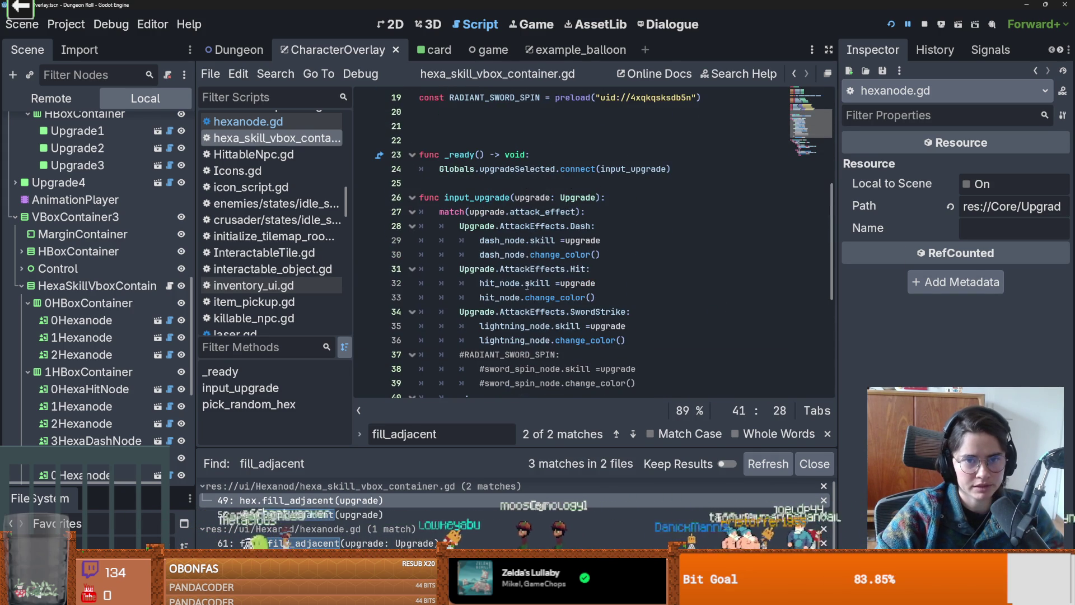
double_click(490, 202)
left_click(275, 74)
left_click(308, 168)
left_click(540, 375)
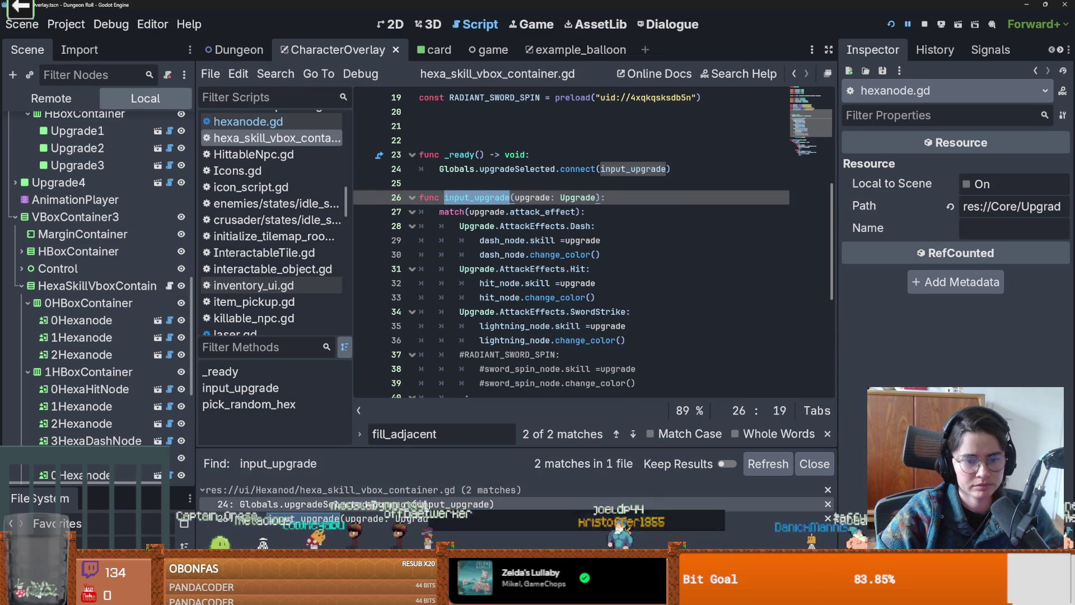
left_click(348, 504)
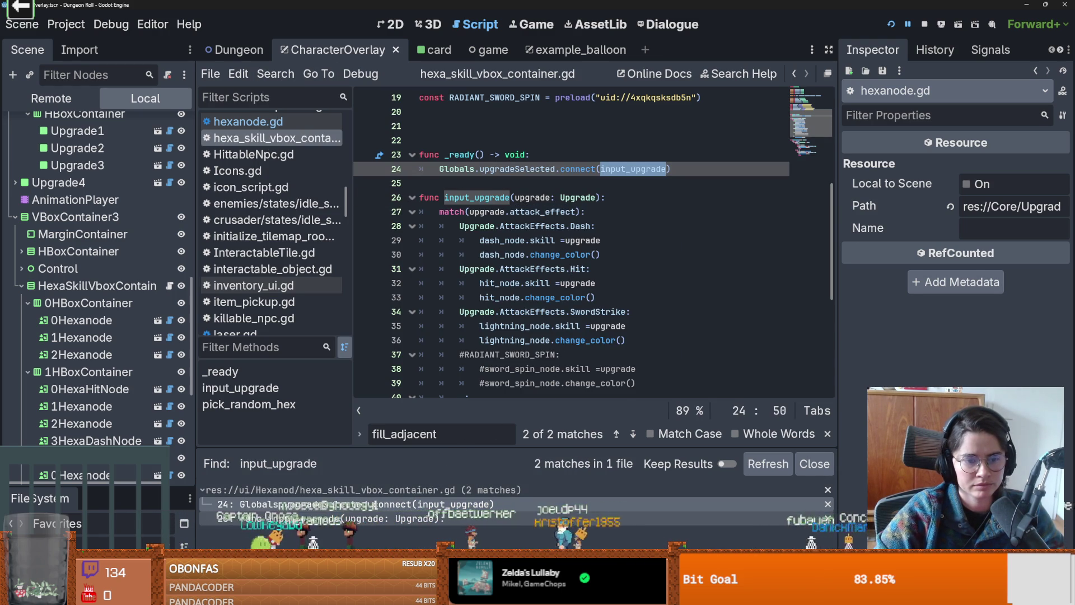
- Search all files for upgradeSelected and enlarge the results to show the 5 matches
double_click(517, 169)
left_click(279, 77)
left_click(300, 168)
left_click(540, 372)
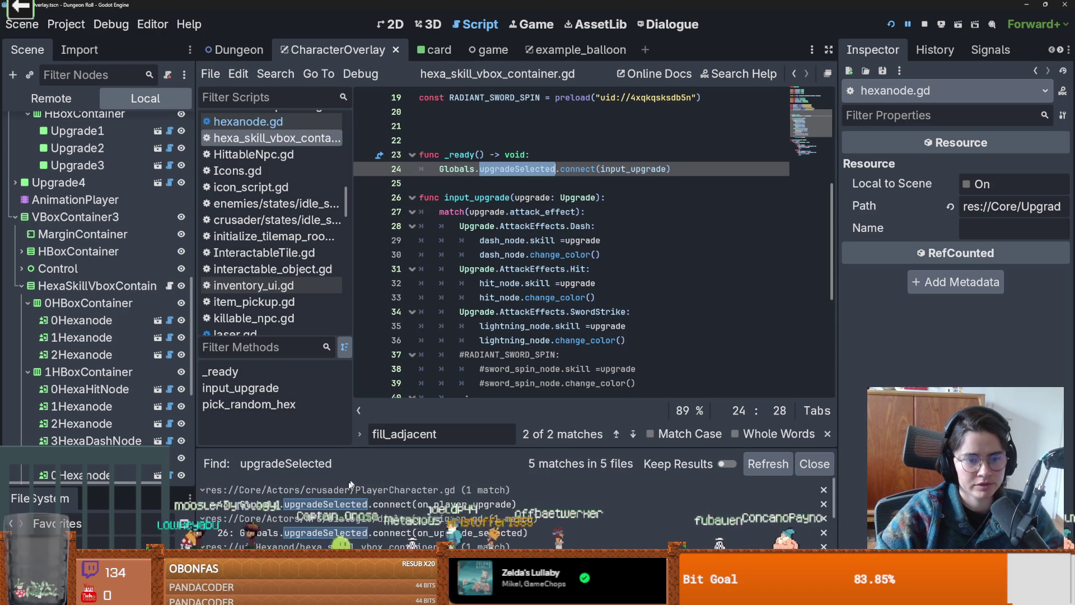
scroll(398, 527, "down", 1)
left_click_drag(456, 447, 456, 199)
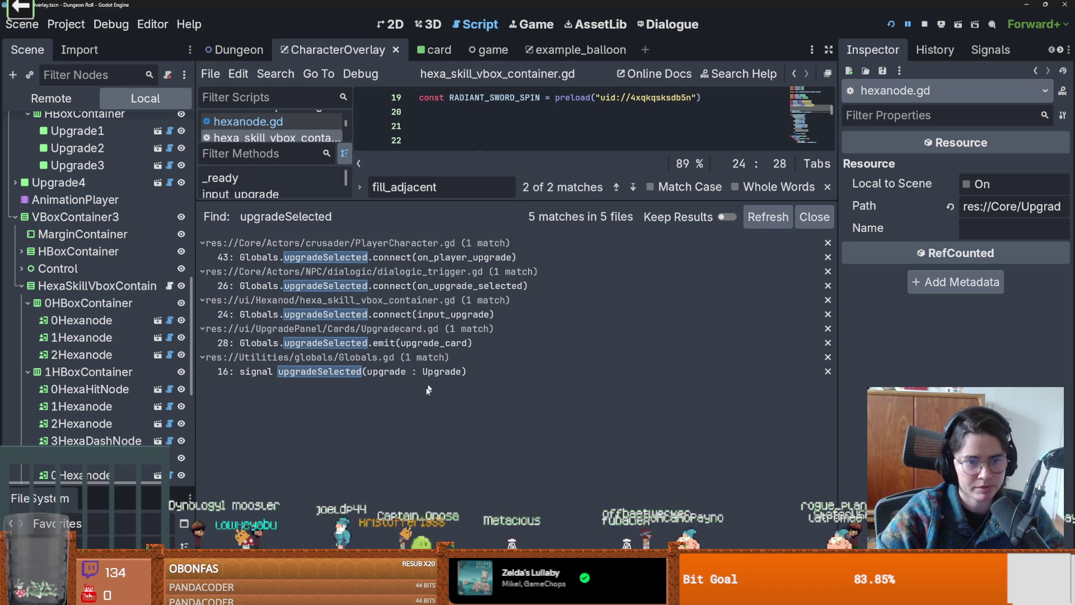
- Open the upgradeSelected emit on line 28 of Upgradecard.gd and inspect its upgrade_card argument
left_click(330, 343)
left_click_drag(511, 203, 511, 448)
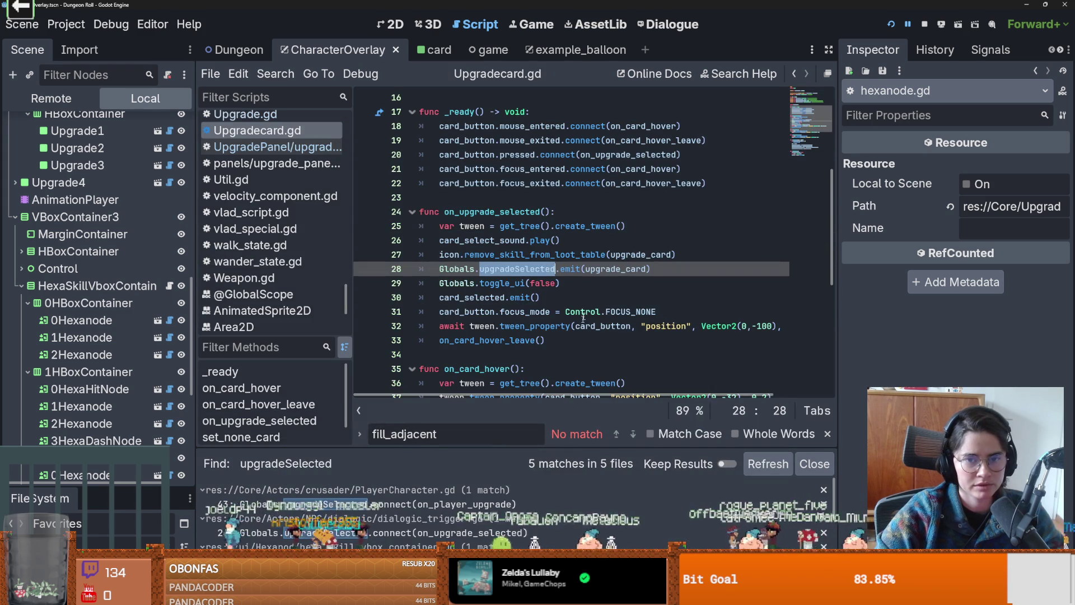
double_click(610, 270)
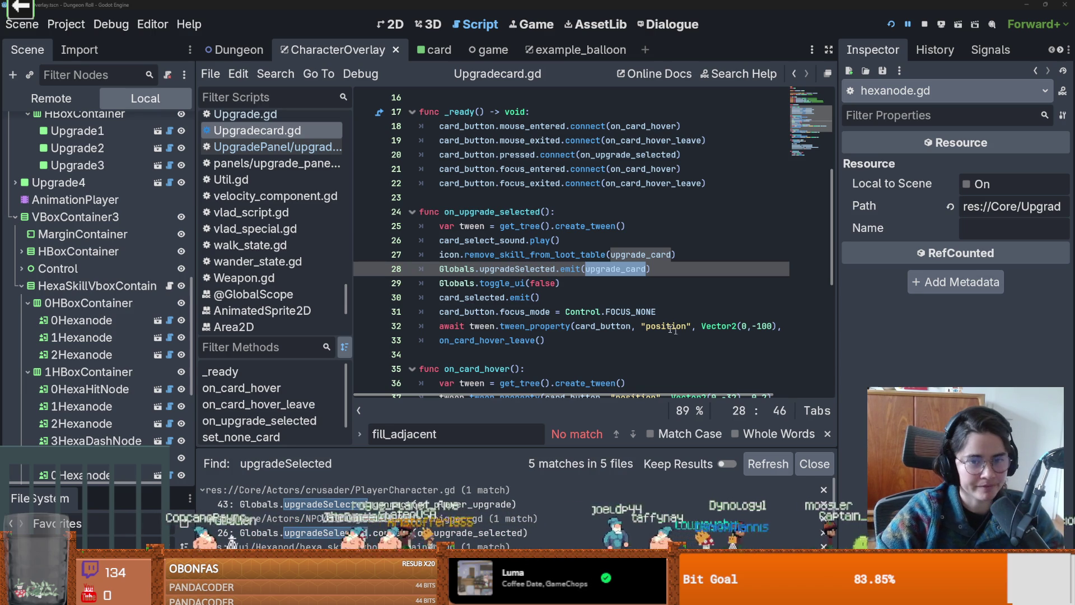
left_click(626, 312)
double_click(597, 269)
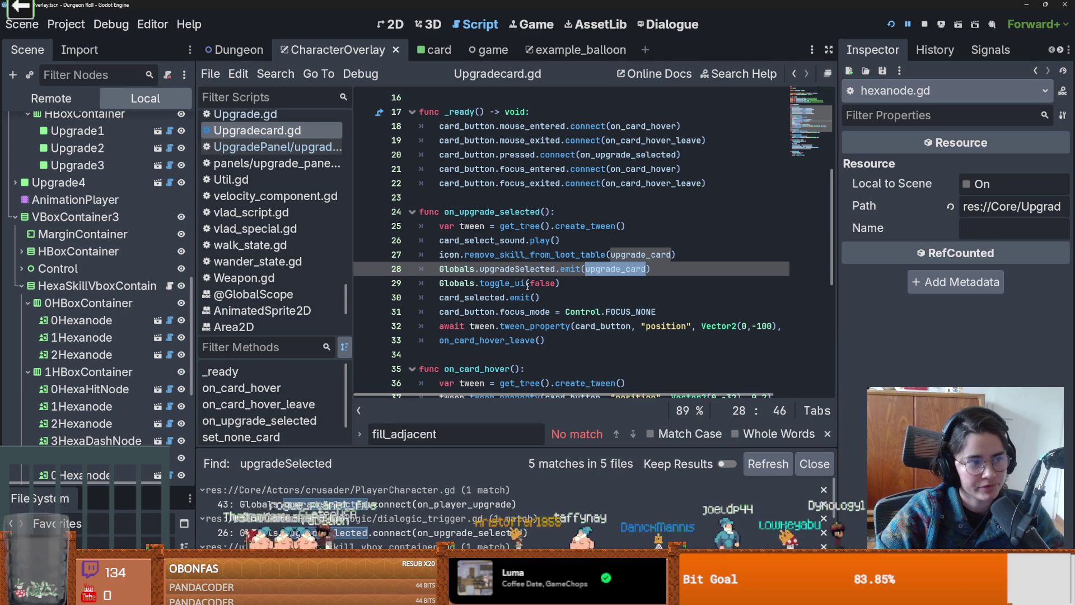
scroll(527, 285, "down", 1)
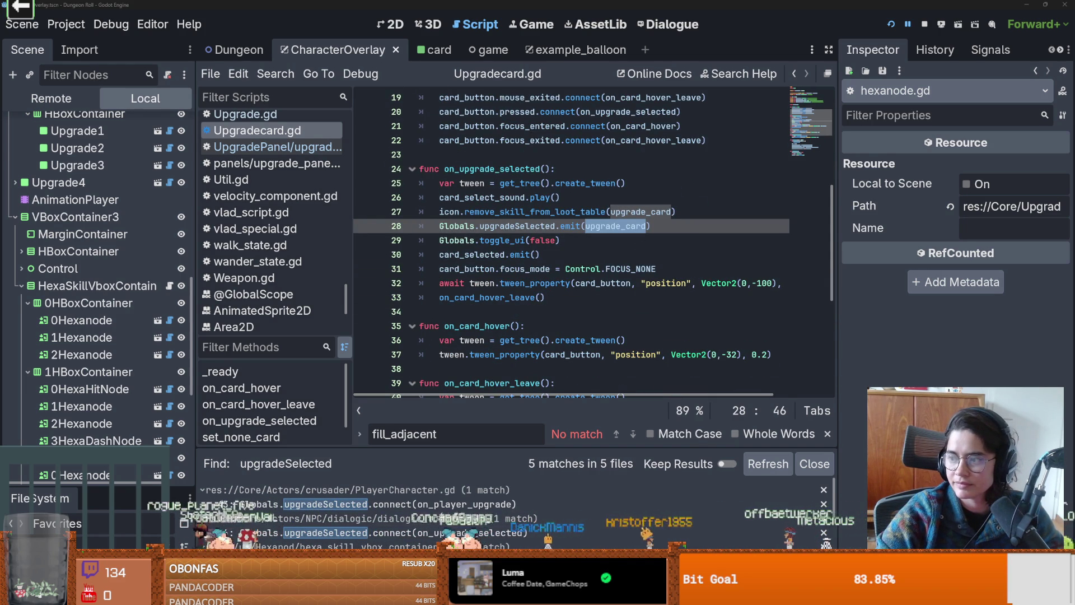
- Jump to the upgradeSelected(upgrade : Upgrade) declaration on line 16 of Globals.gd
left_click(605, 235)
double_click(605, 231)
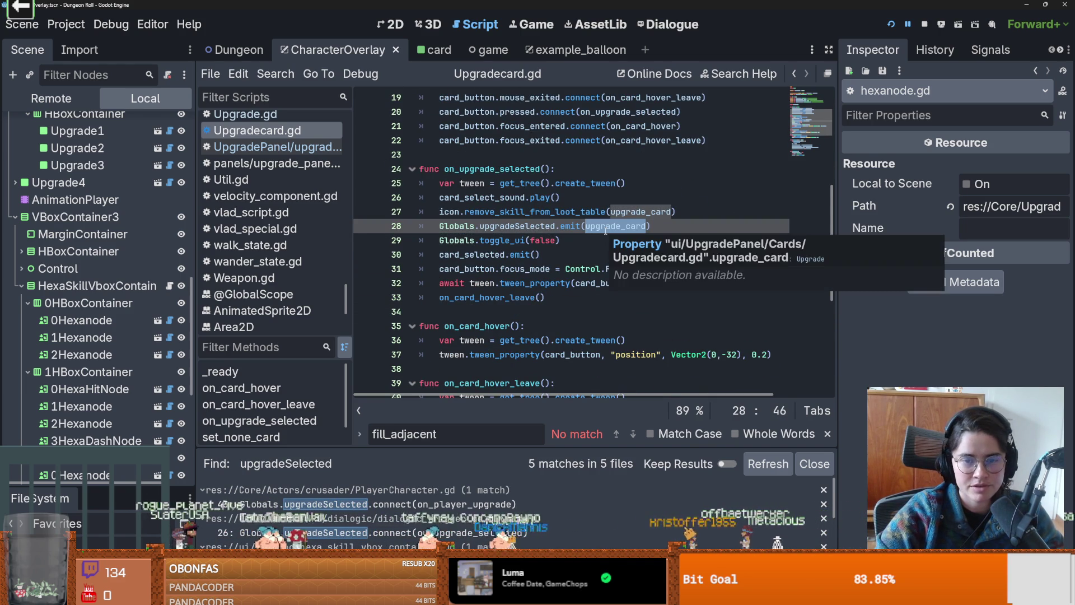
key("Right")
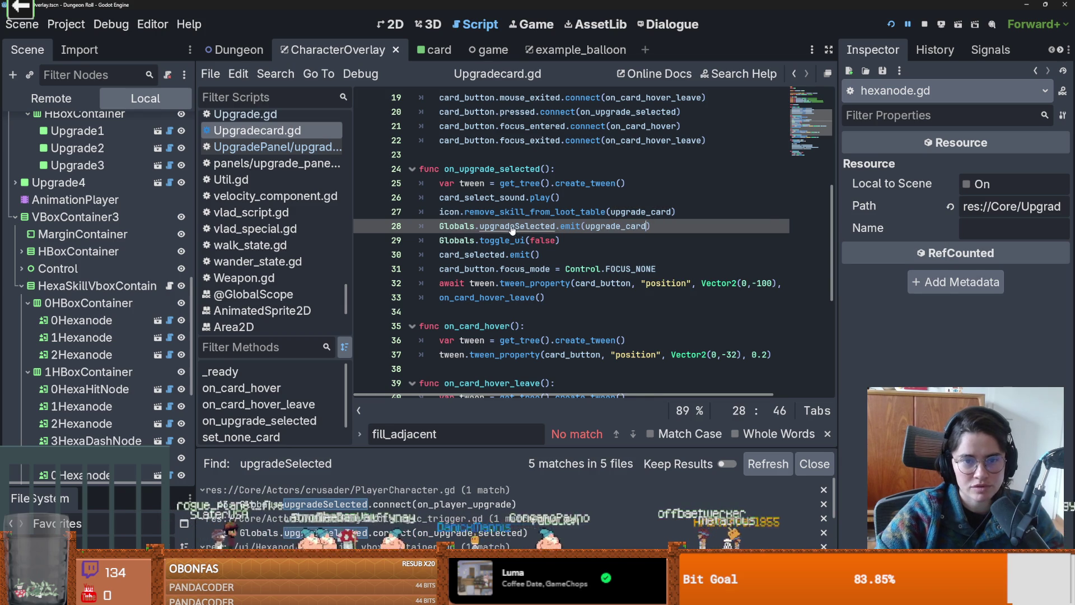
left_click(511, 226, "ctrl")
left_click(626, 98)
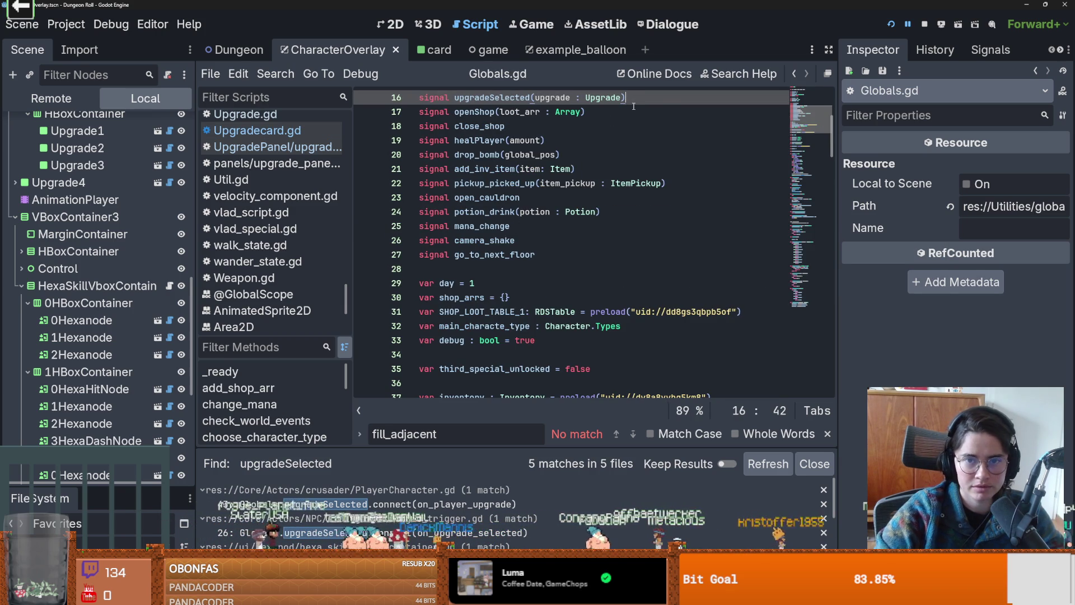
- Add an icon parameter with a null default to the upgradeSelected signal and save Globals.gd
type("M")
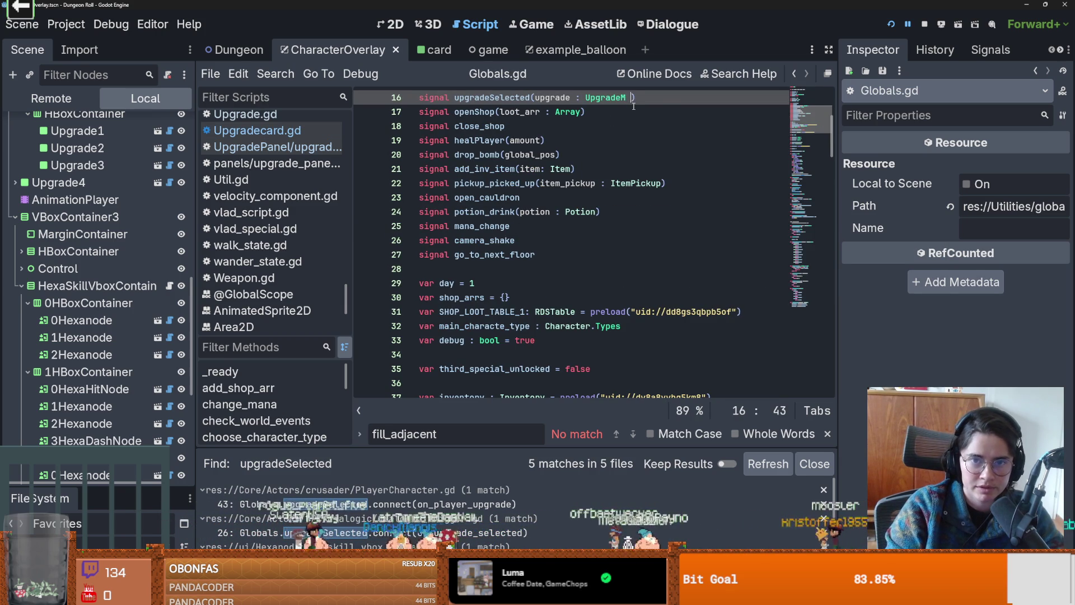
key("BackSpace")
type(", i")
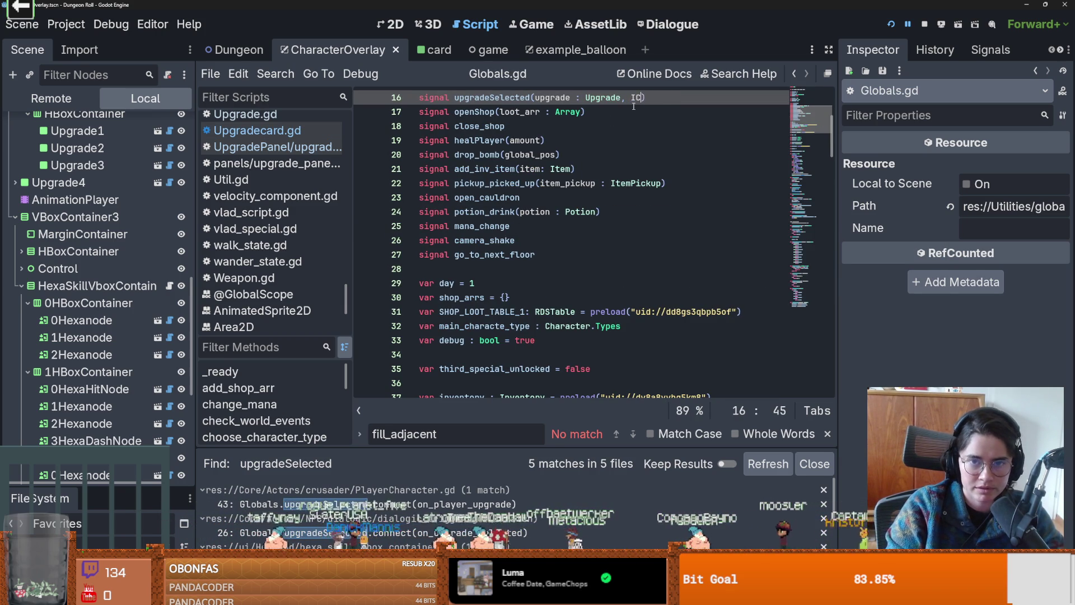
type("con")
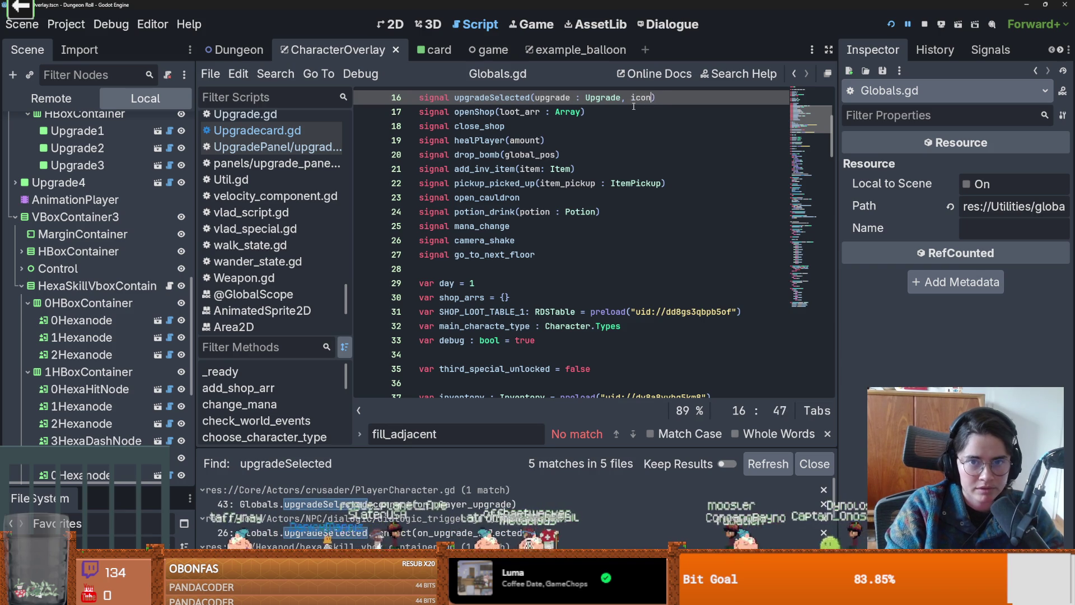
key("BackSpace")
key("BackSpace")
type("= null")
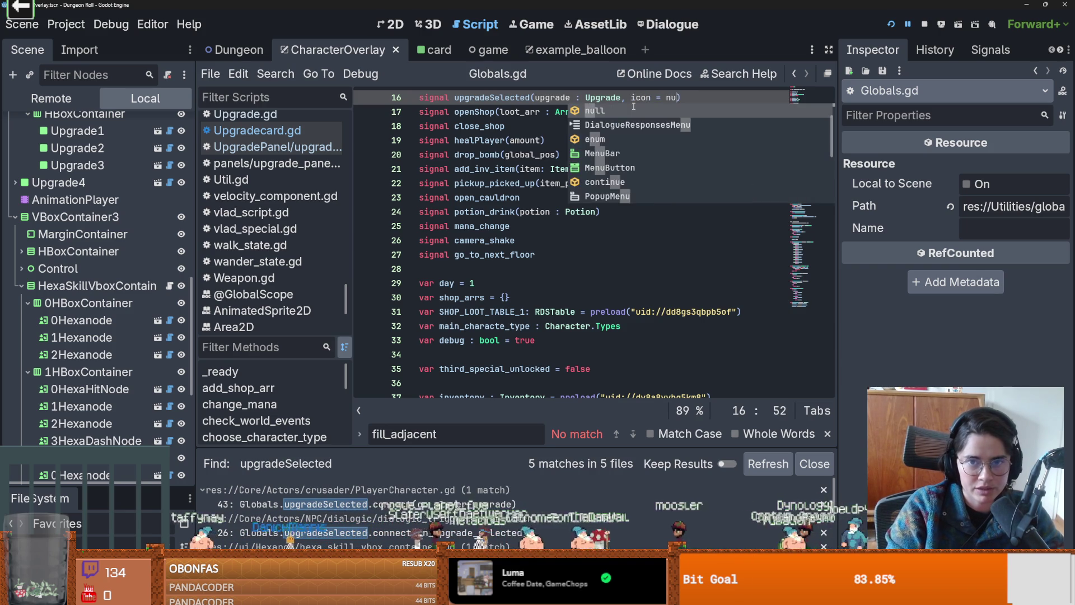
key("Escape")
key("ctrl+s")
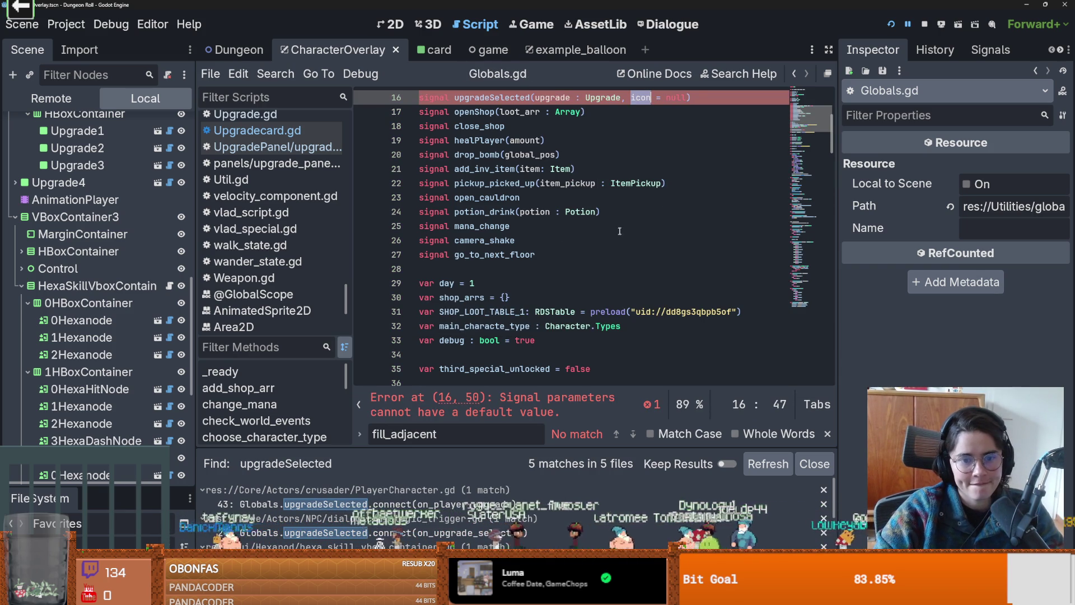
- Remove the null default from the icon parameter and save the signal declaration
scroll(616, 233, "up", 2)
left_click(683, 182)
key("BackSpace")
key("BackSpace")
key("BackSpace")
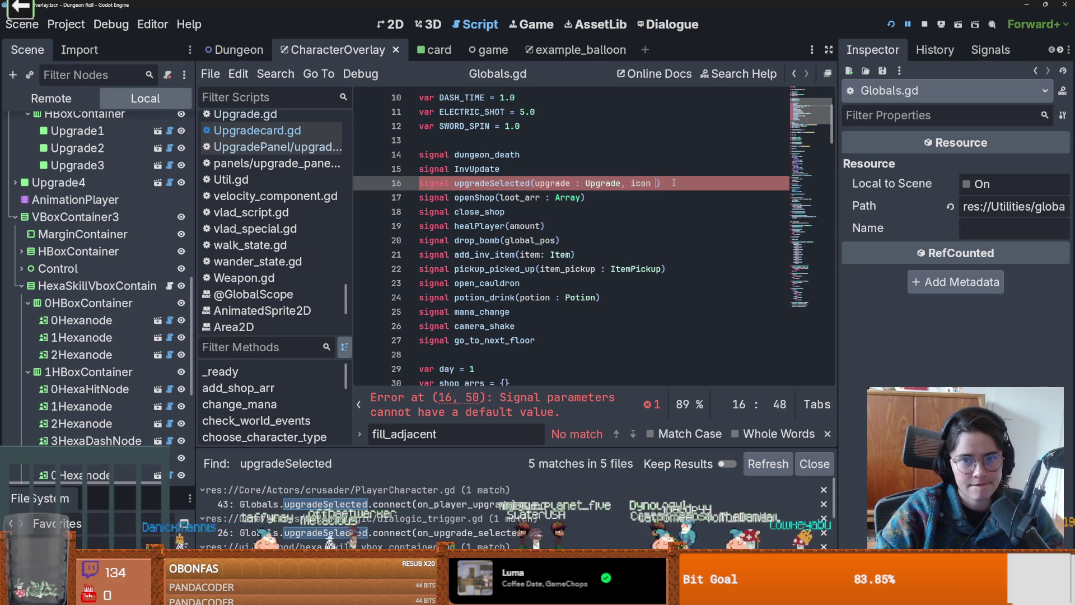
key("BackSpace")
key("ctrl+s")
- Search all project files for upgradeSelected and open PlayerCharacter.gd's connection on line 43
double_click(492, 183)
left_click(280, 76)
left_click(294, 170)
left_click(540, 372)
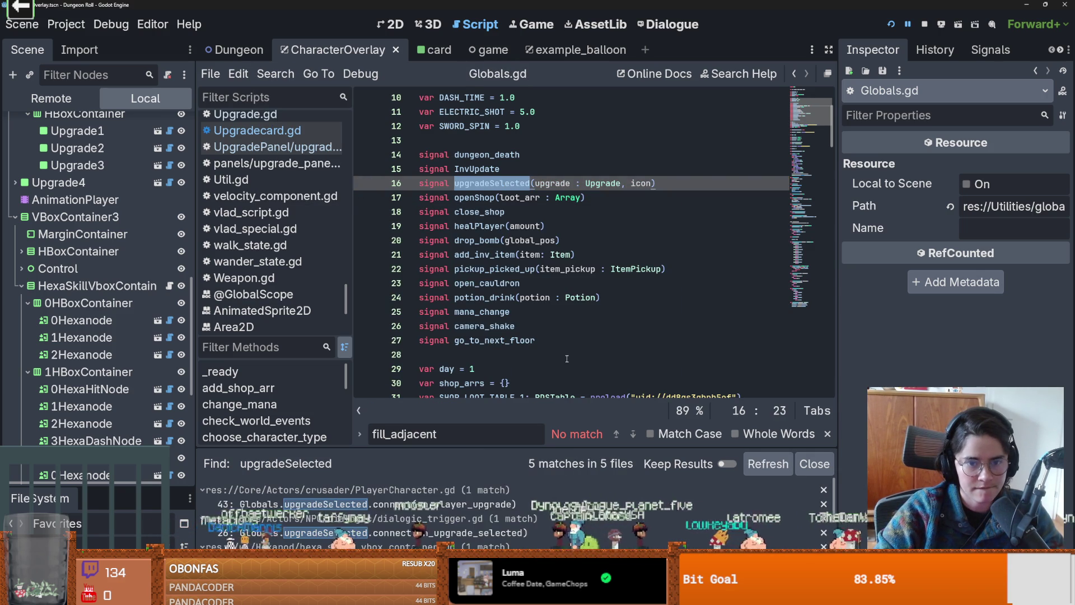
left_click(409, 504)
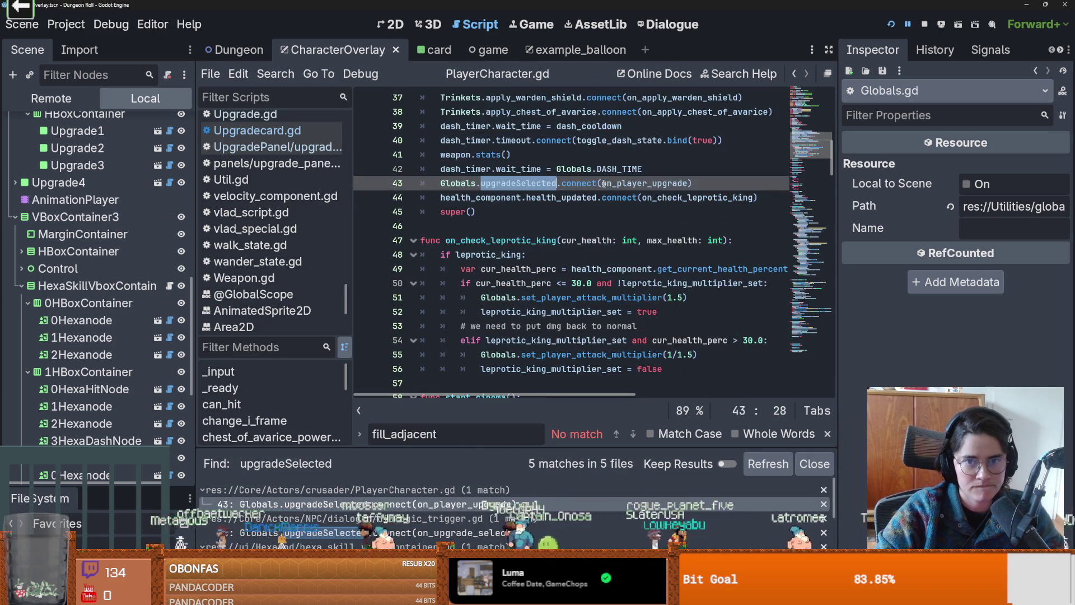
- Add 'icon = null' after the Upgrade parameter of on_player_upgrade and save
left_click(633, 184, "ctrl")
left_click(621, 240)
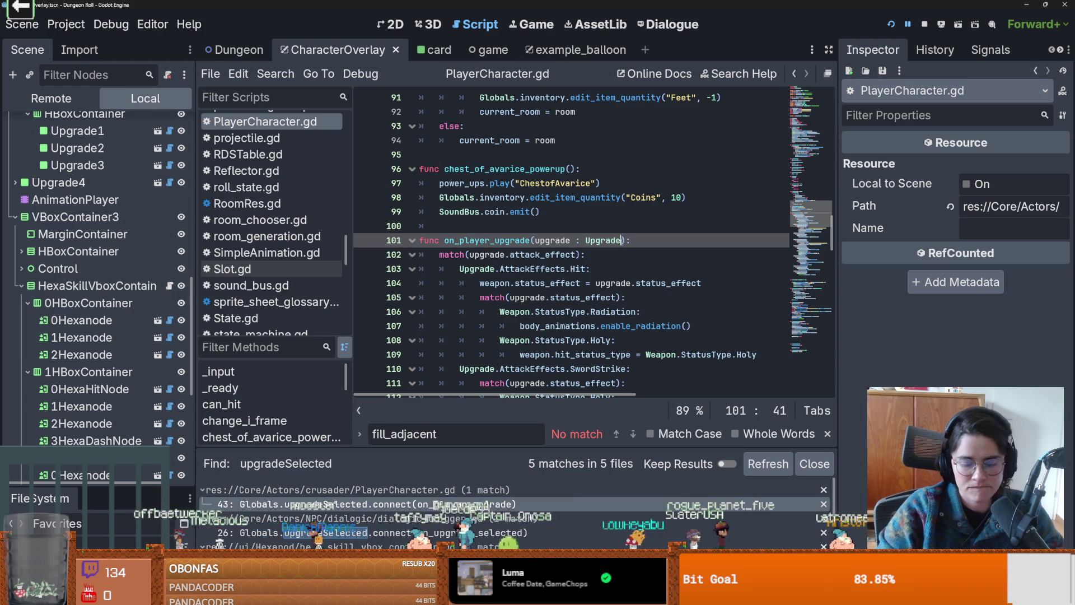
type(", icon = null")
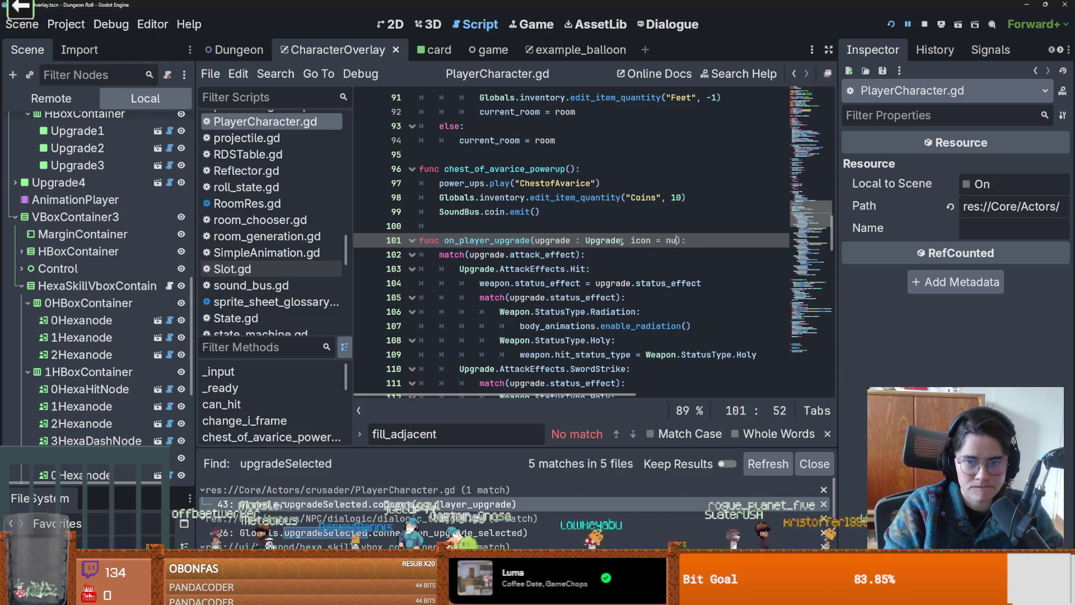
key("ctrl+s")
left_click(624, 242, "shift")
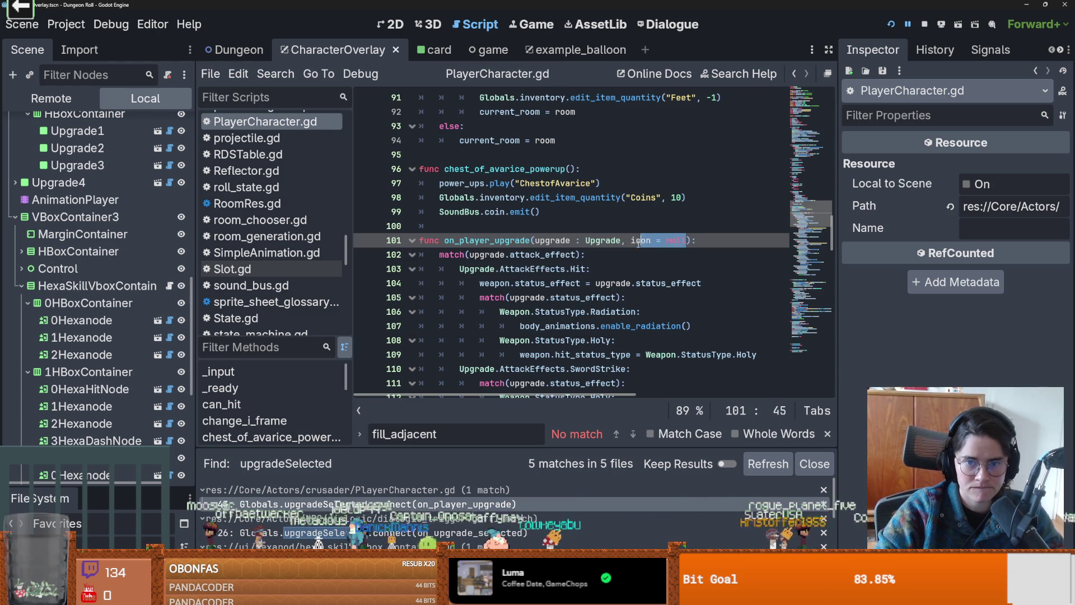
key("ctrl+s")
- Add the 'icon = null' parameter to on_upgrade_selected in dialogic_trigger.gd
left_click(314, 533)
left_click(616, 226, "ctrl")
left_click(632, 240)
type(", icon = null")
scroll(620, 319, "down", 1)
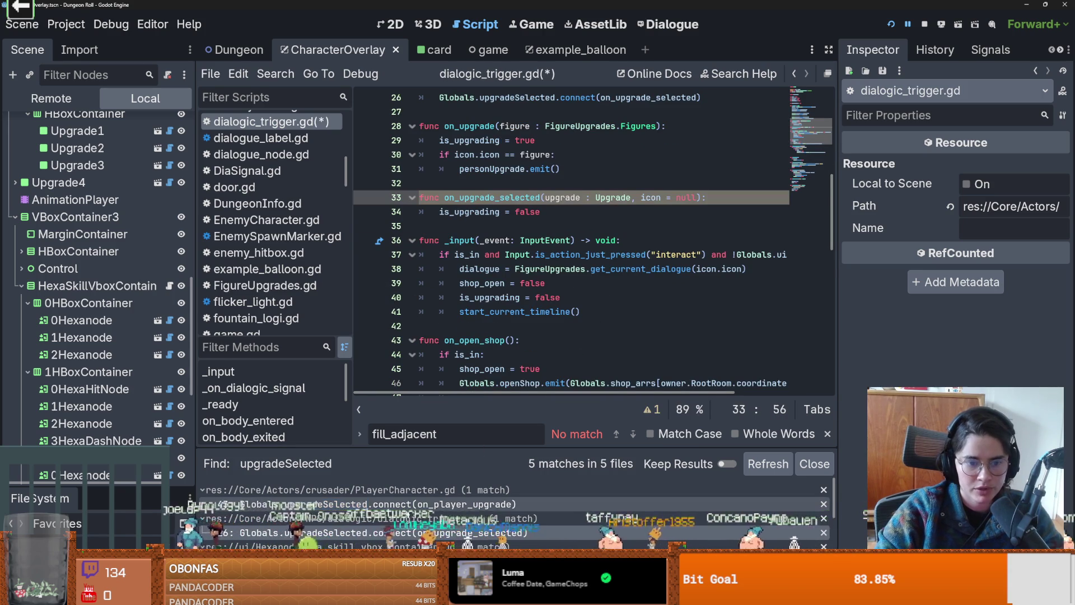
- Add the 'icon = null' parameter to input_upgrade in hexa_skill_vbox_container.gd
left_click(364, 543)
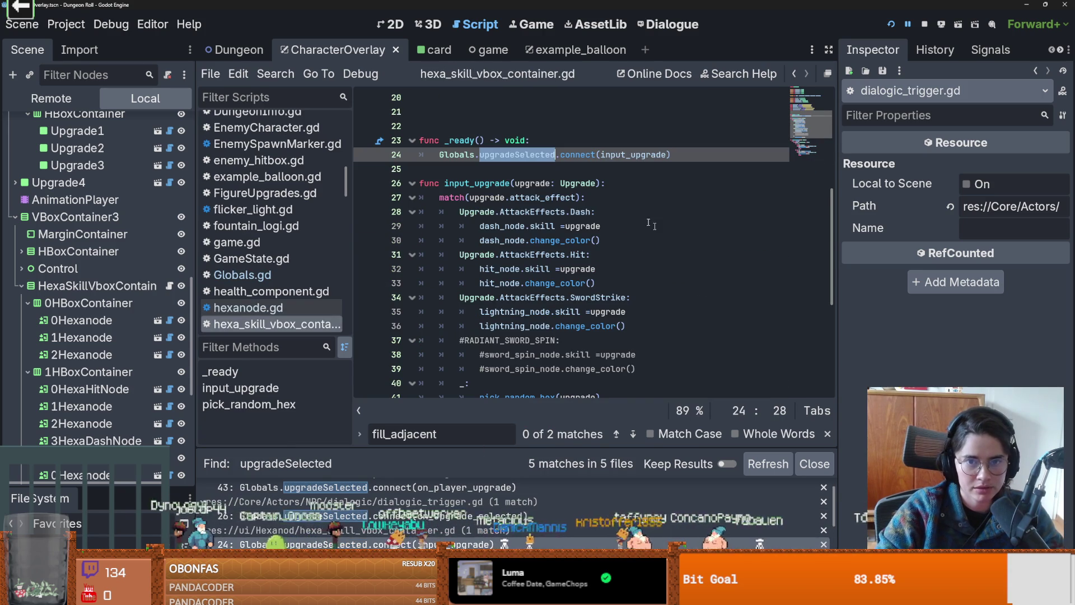
left_click(650, 157, "ctrl")
left_click(597, 244)
type(", icon = null")
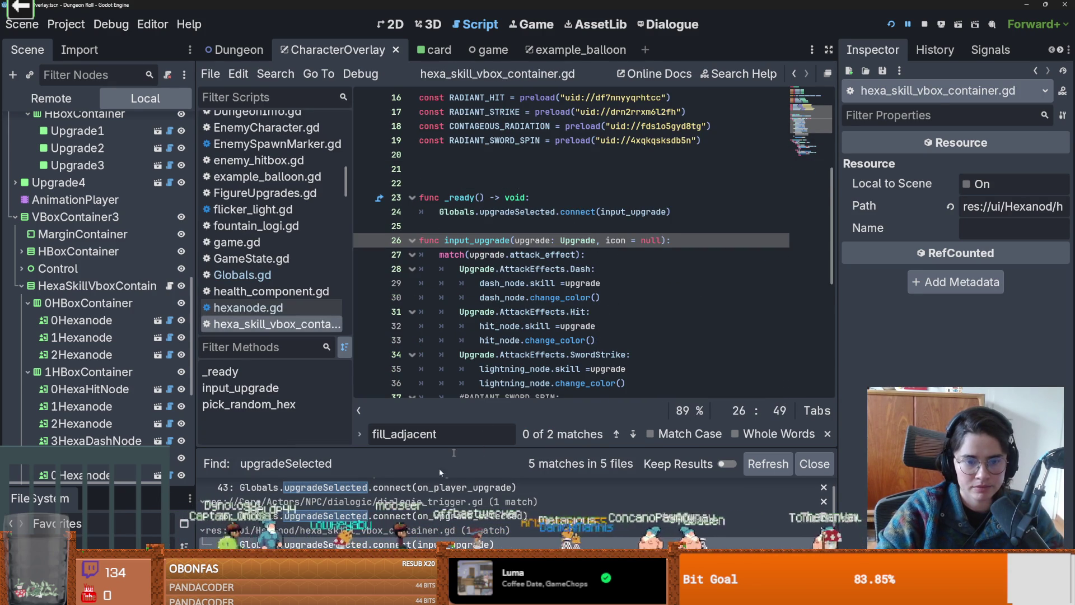
scroll(393, 527, "down", 2)
left_click(393, 523)
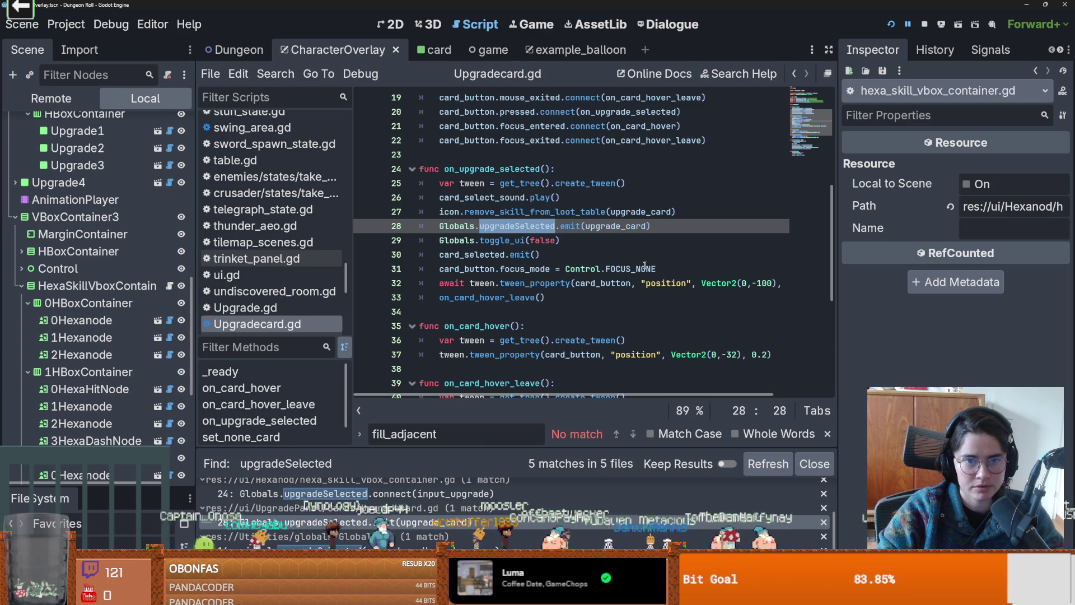
- Change Upgradecard.gd's emit to Globals.upgradeSelected.emit(upgrade_card, icon), passing the card's icon variable
scroll(559, 224, "up", 6)
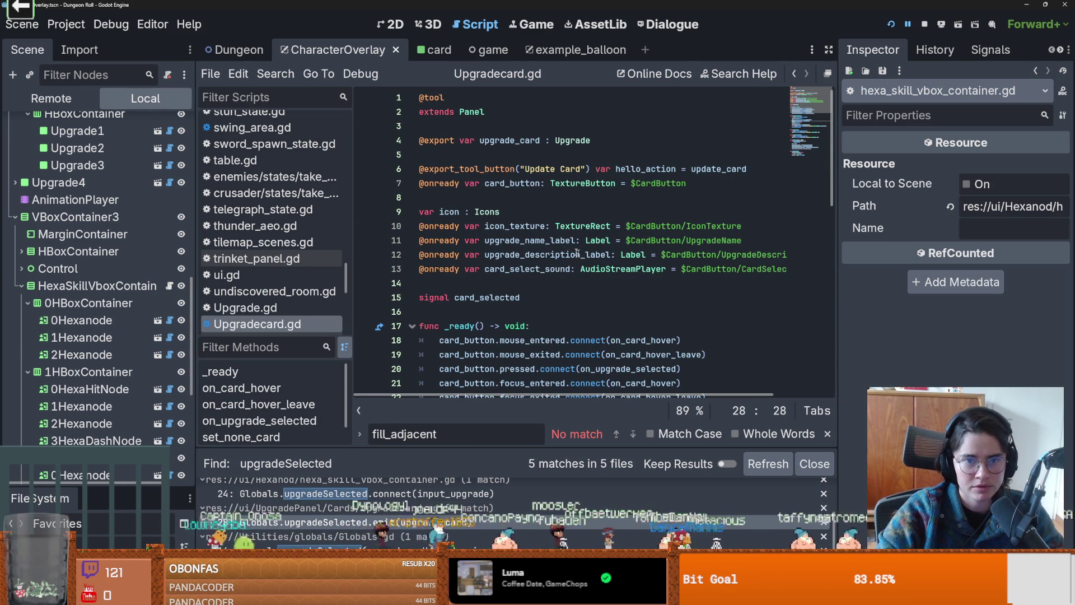
left_click(442, 212)
double_click(441, 212)
scroll(647, 198, "down", 7)
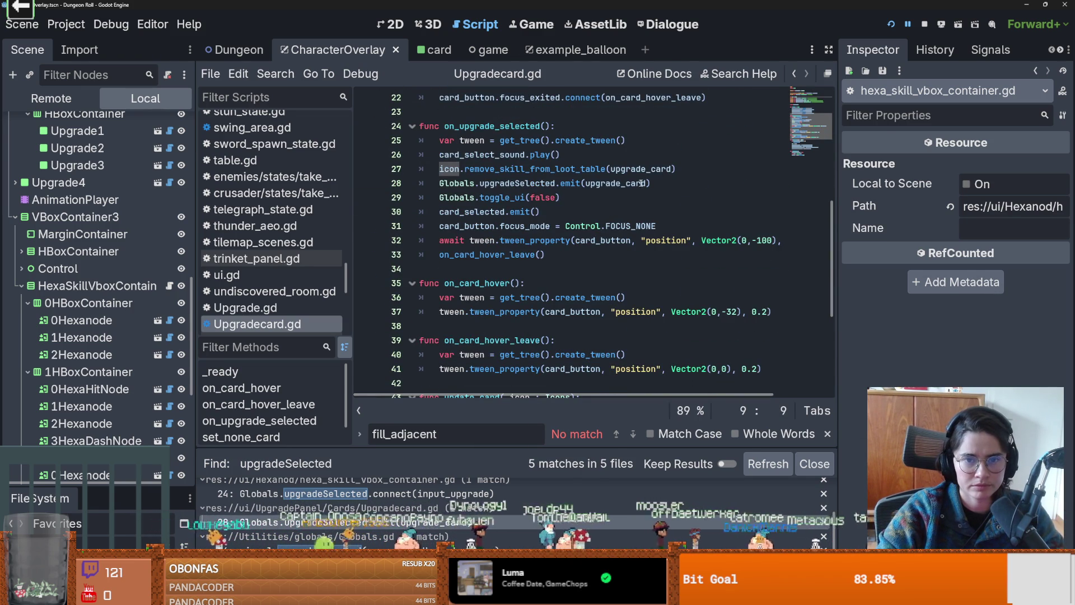
left_click(646, 184)
type(", icon")
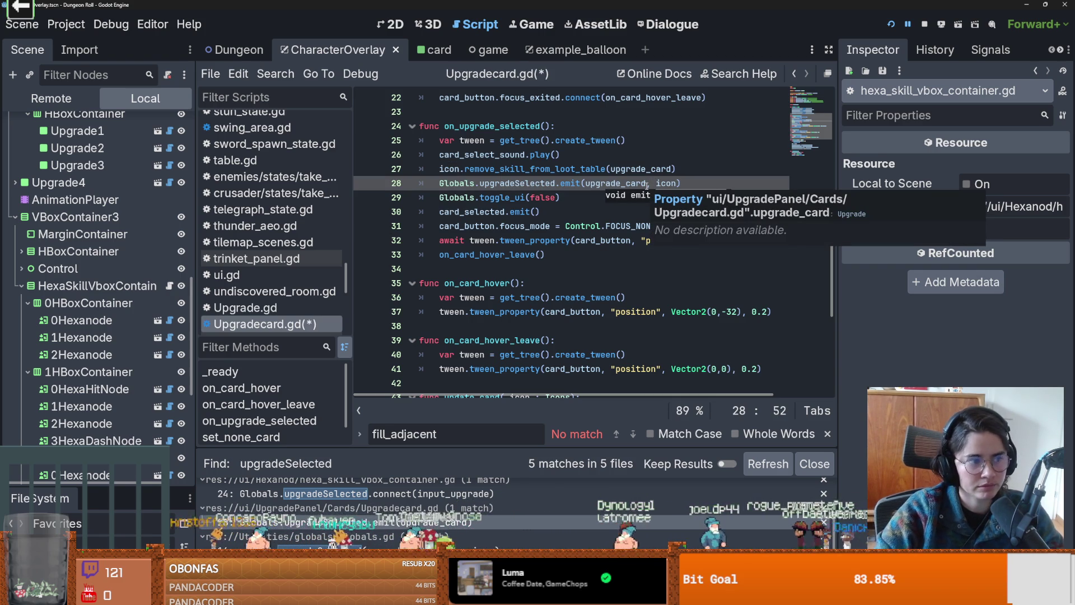
left_click(621, 183)
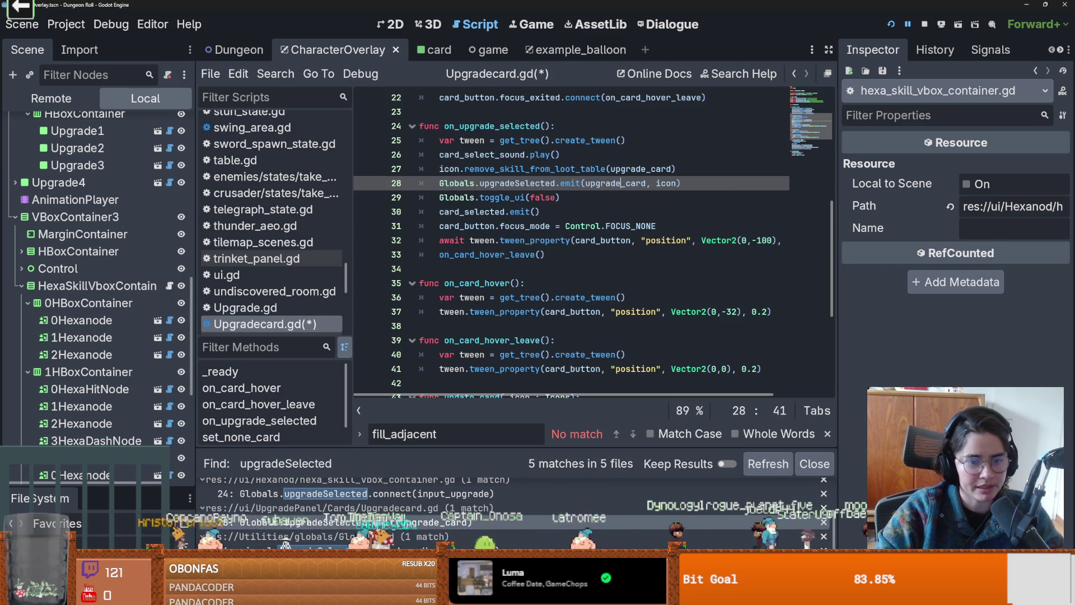
scroll(392, 509, "down", 1)
left_click(362, 542)
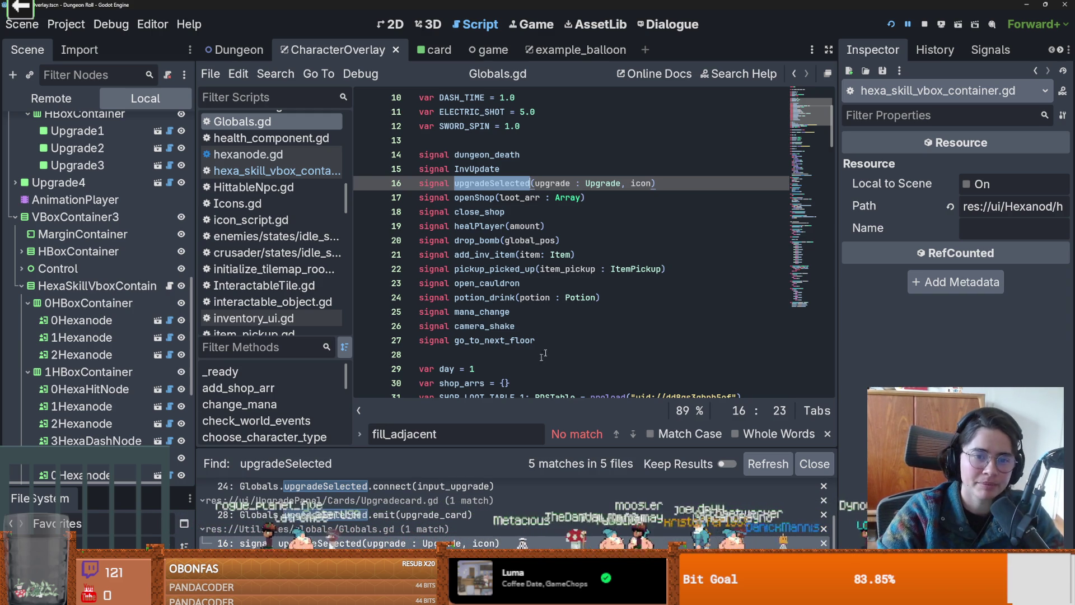
left_click(505, 308)
key("ctrl+s")
scroll(505, 308, "up", 3)
left_click(485, 282)
left_click(485, 274)
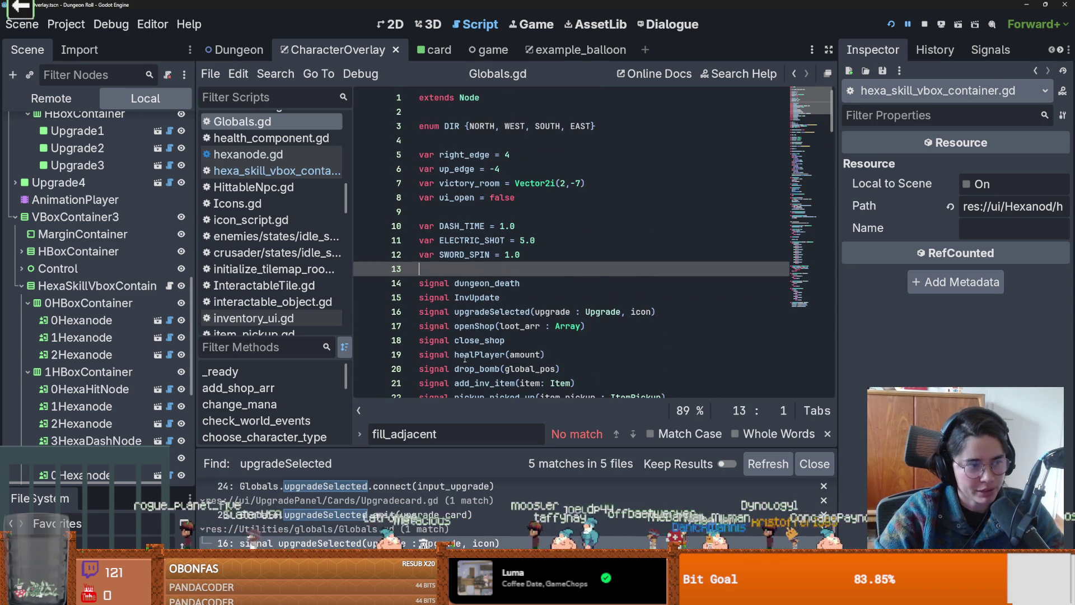
scroll(465, 358, "down", 1)
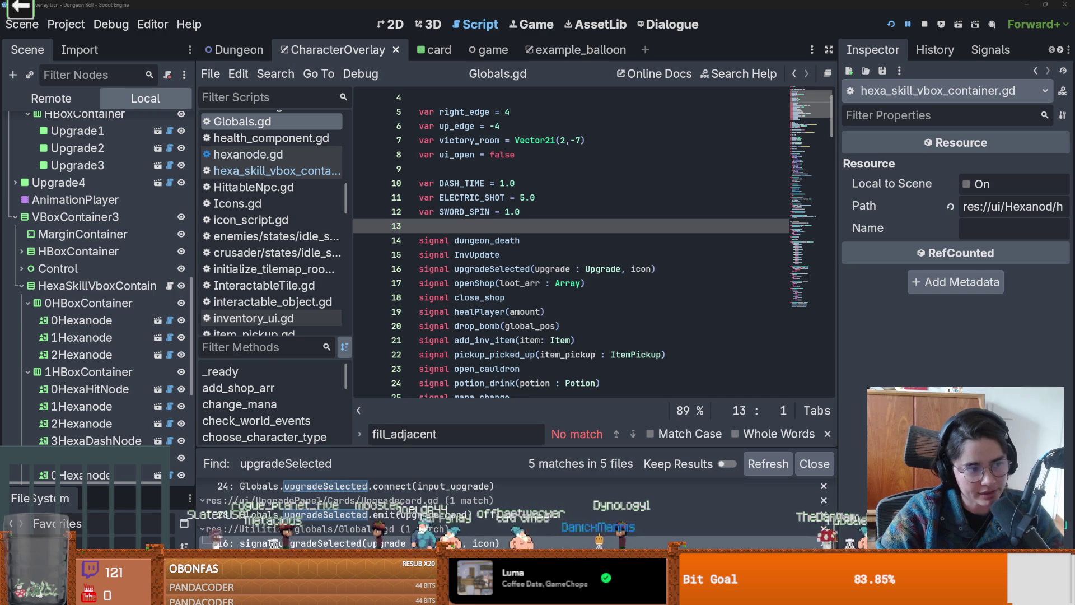
left_click(547, 268)
key("ctrl+s")
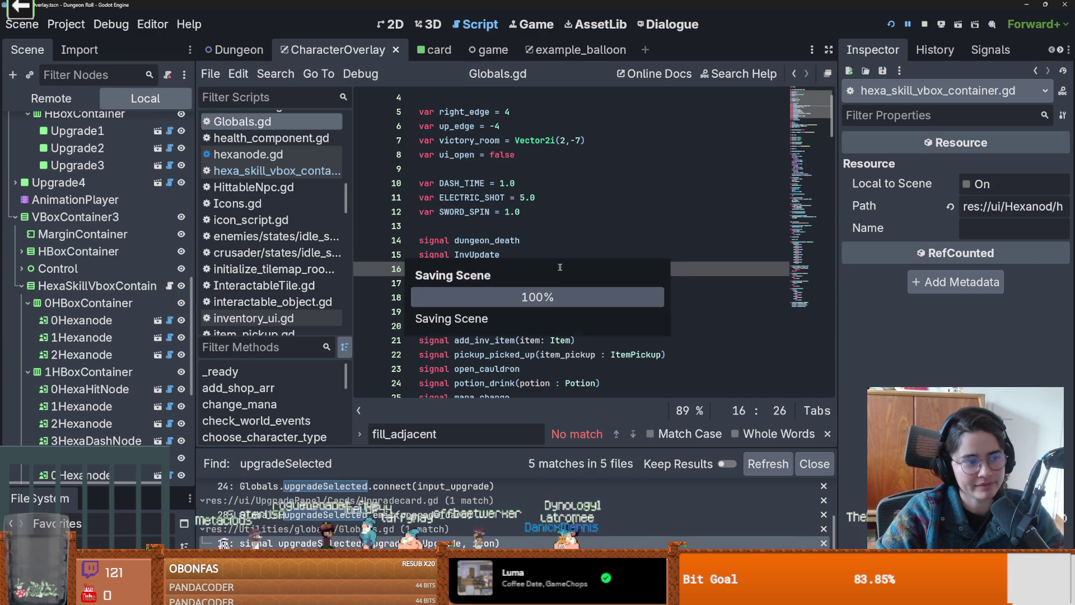
left_click(520, 269)
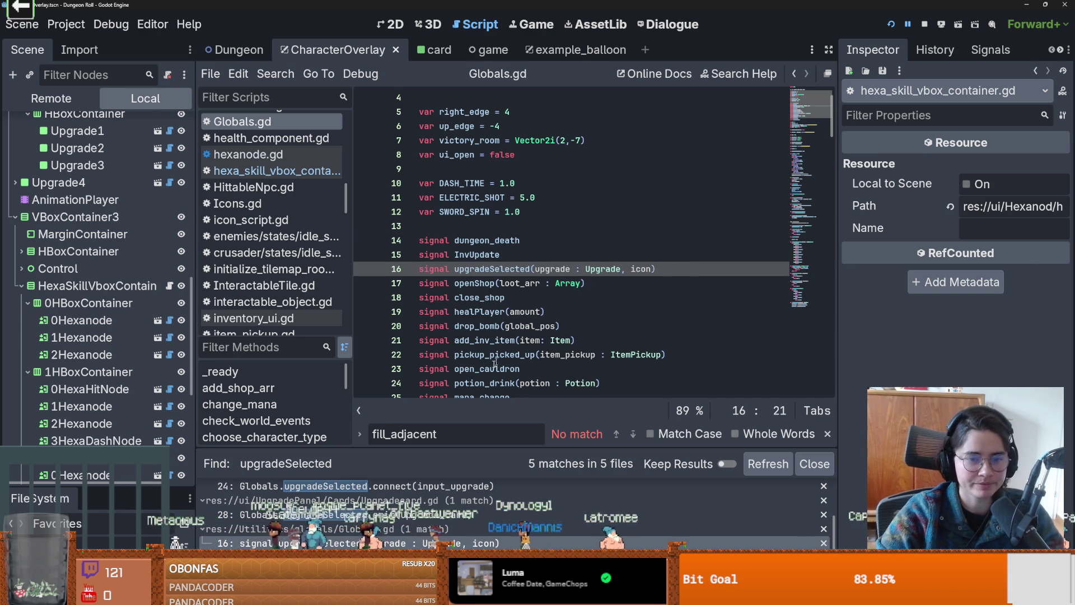
scroll(603, 270, "down", 2)
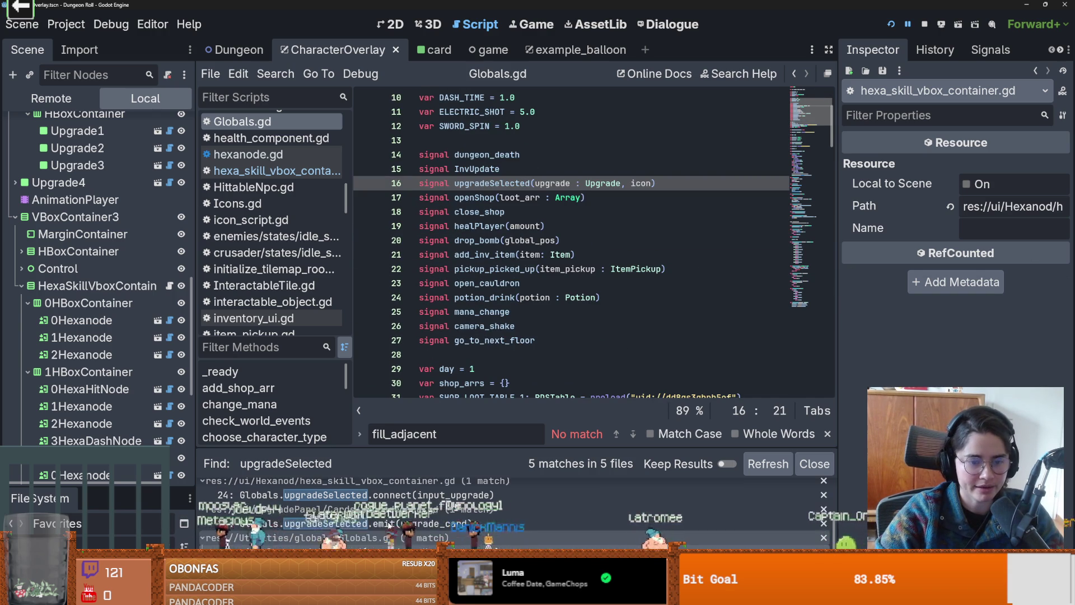
- Remove the null default from input_upgrade's icon parameter in hexa_skill_vbox_container.gd
left_click(391, 521)
double_click(634, 212)
double_click(622, 241)
double_click(655, 241)
key("BackSpace")
key("BackSpace")
key("BackSpace")
- Start a 'var icon' declaration, then undo it
left_click(487, 168)
type("var icon =")
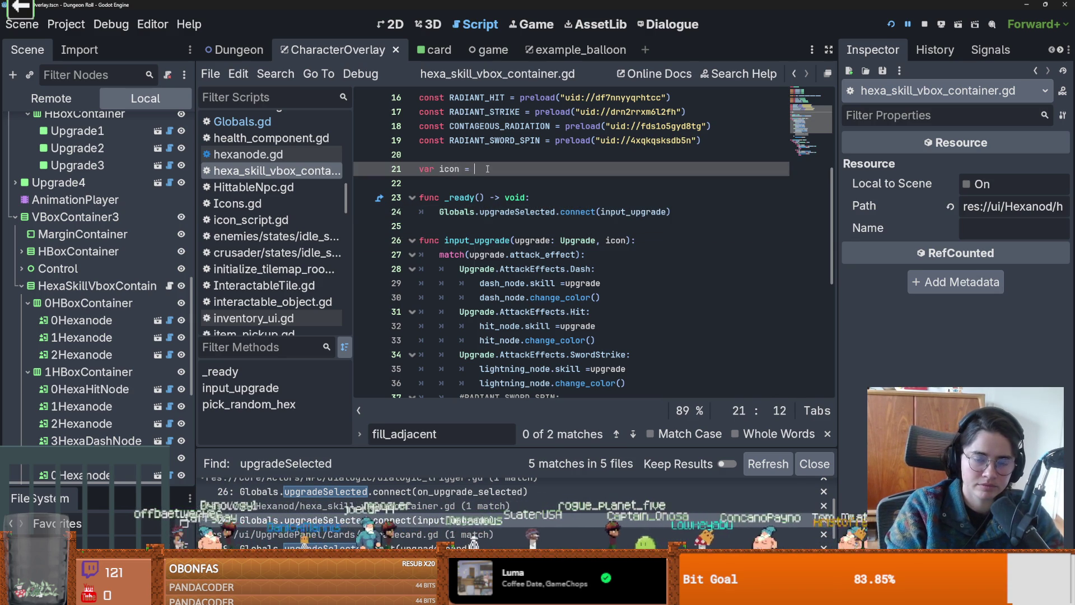
key("Left")
key("Left")
key("Left")
scroll(547, 255, "down", 4)
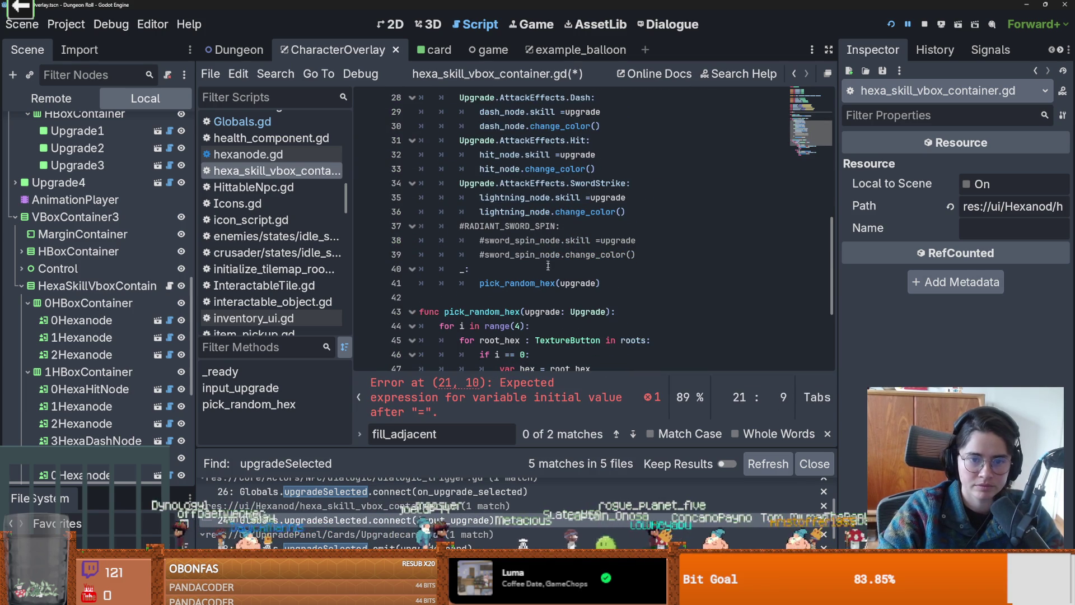
left_click(524, 284)
scroll(548, 291, "down", 1)
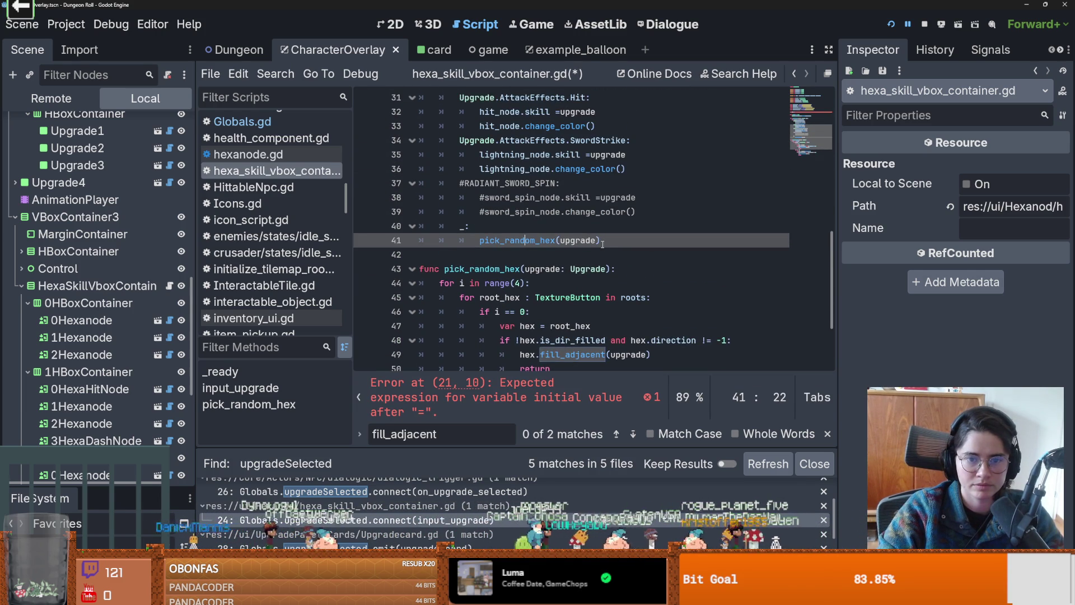
key("ctrl+z")
key("ctrl+z")
key("ctrl+z")
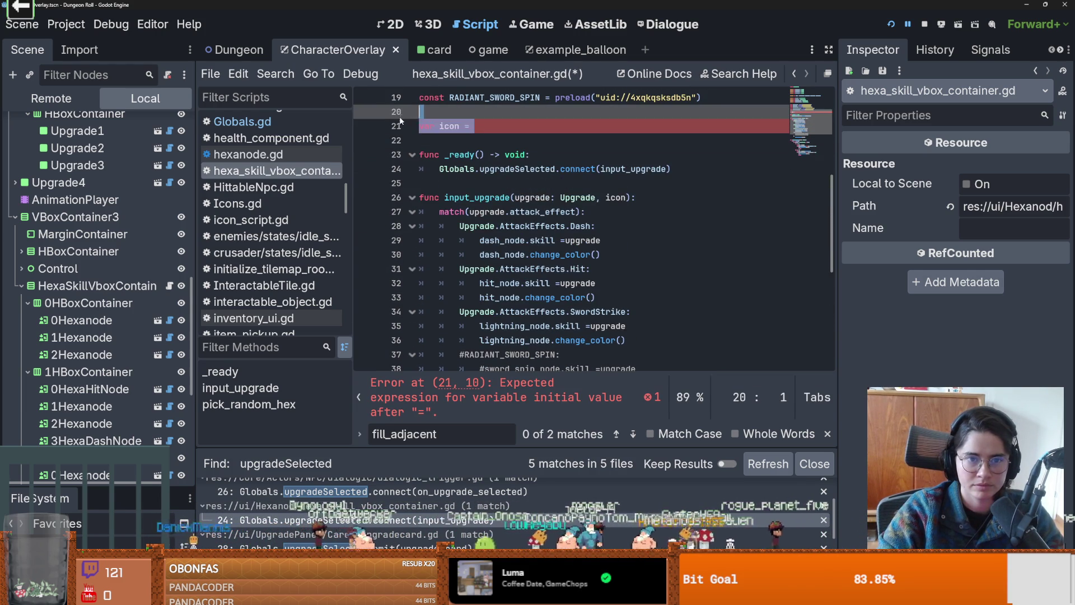
scroll(604, 293, "up", 2)
scroll(582, 224, "down", 4)
scroll(580, 186, "up", 2)
- Pass icon through the pick_random_hex call and parameters into both fill_adjacent calls
double_click(615, 140)
scroll(611, 279, "down", 1)
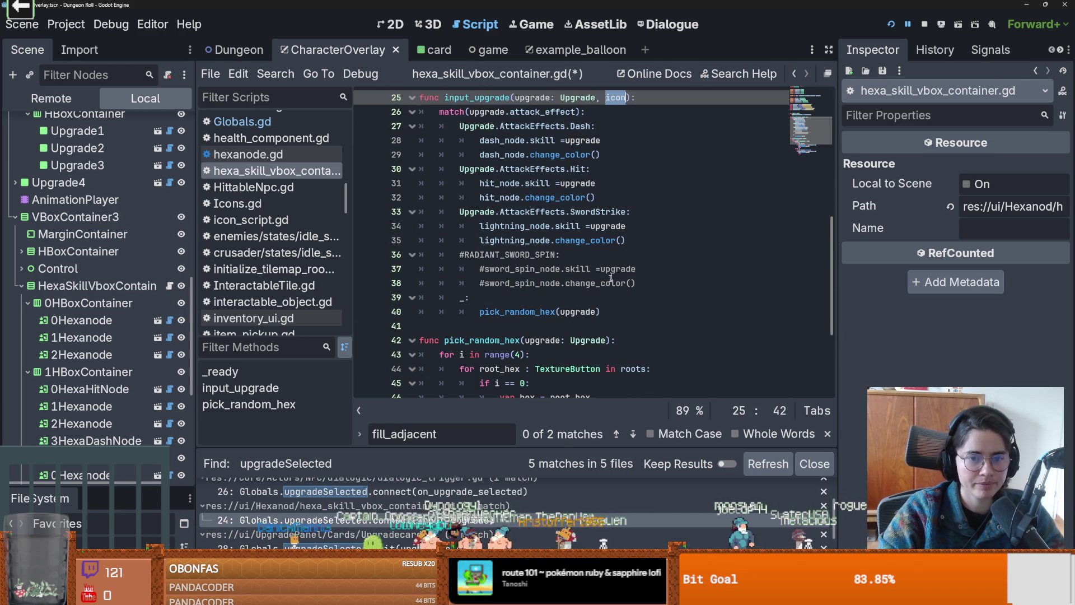
left_click(598, 314)
type(", ")
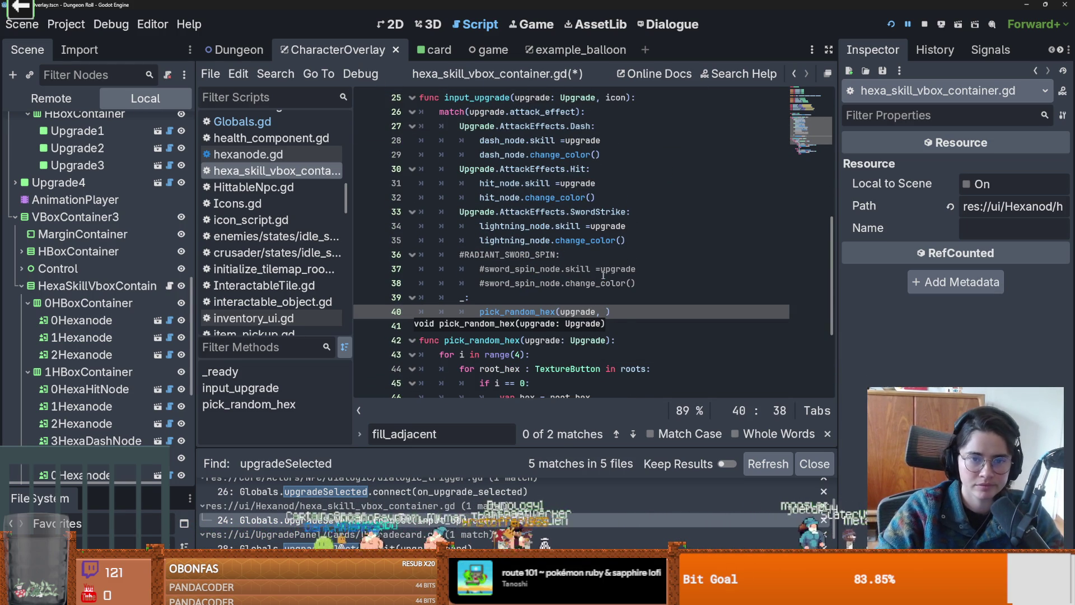
type("icon")
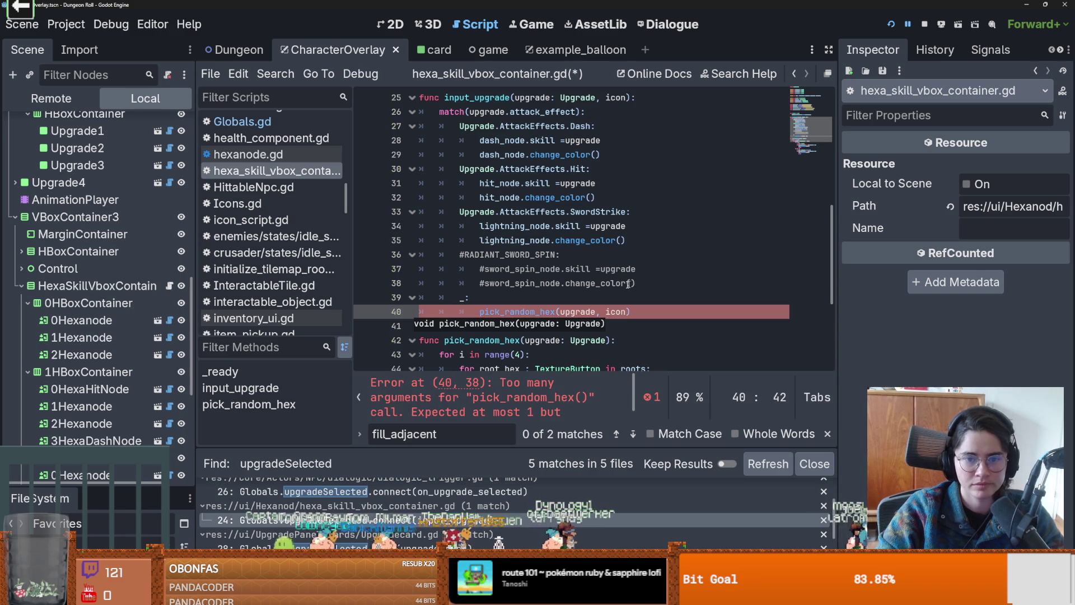
scroll(622, 317, "down", 1)
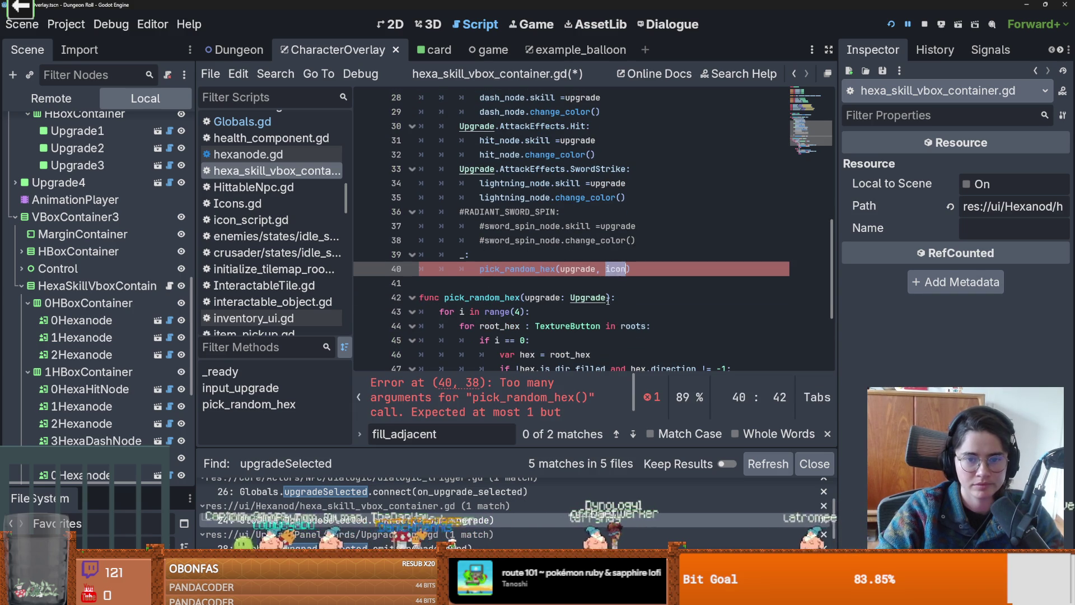
left_click(608, 298)
type(", icon")
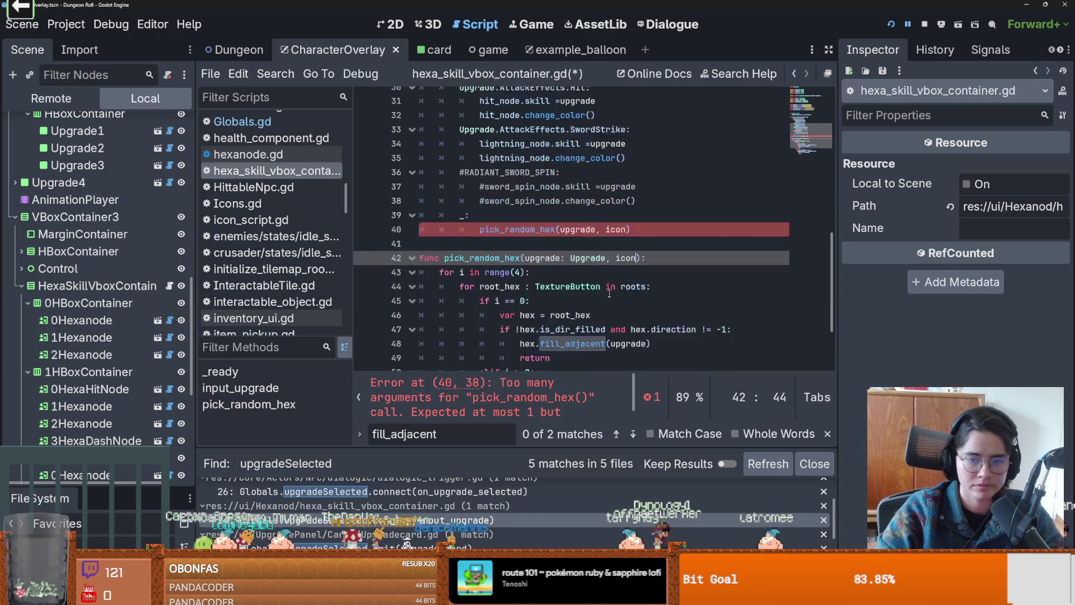
scroll(627, 299, "down", 2)
left_click(648, 298)
type(", icon")
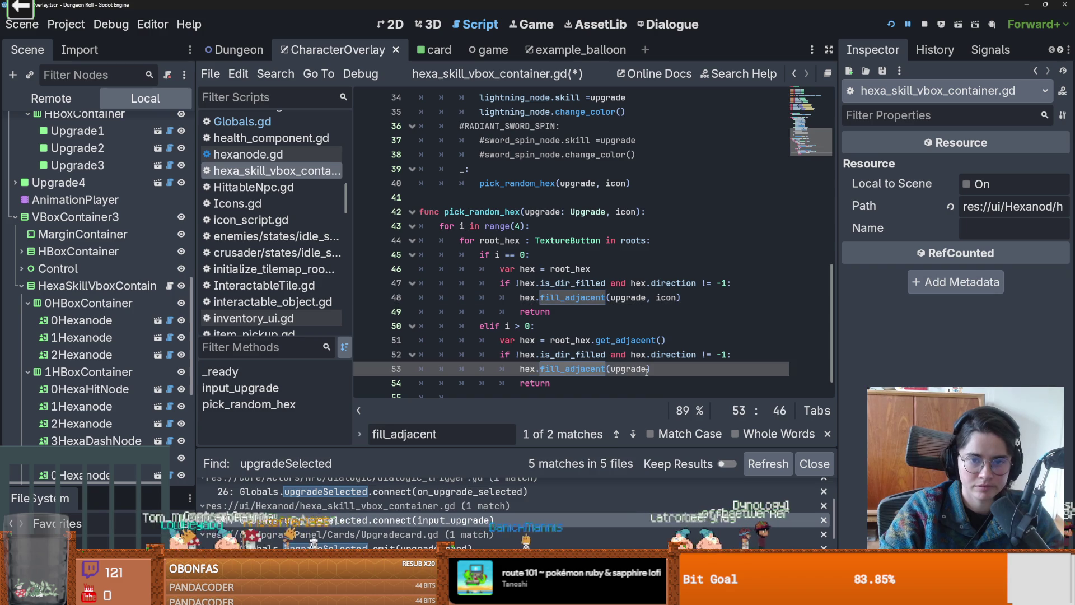
left_click(649, 370)
type(", icon")
- Add an empty line under the dash branch and go to fill_adjacent's definition in hexanode.gd
scroll(647, 376, "up", 5)
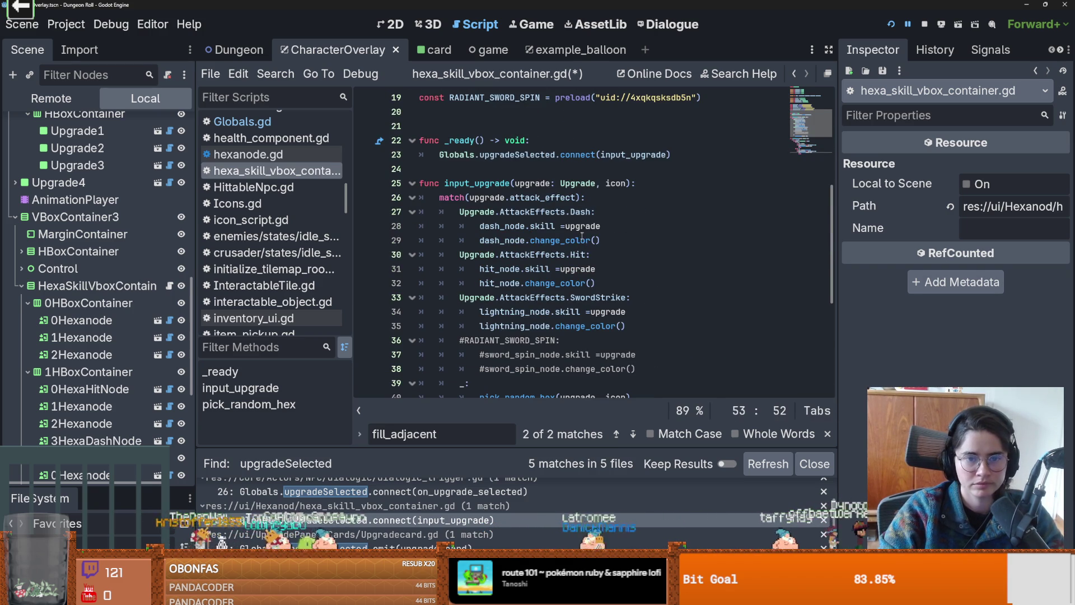
left_click(602, 240)
key("Return")
scroll(601, 294, "down", 3)
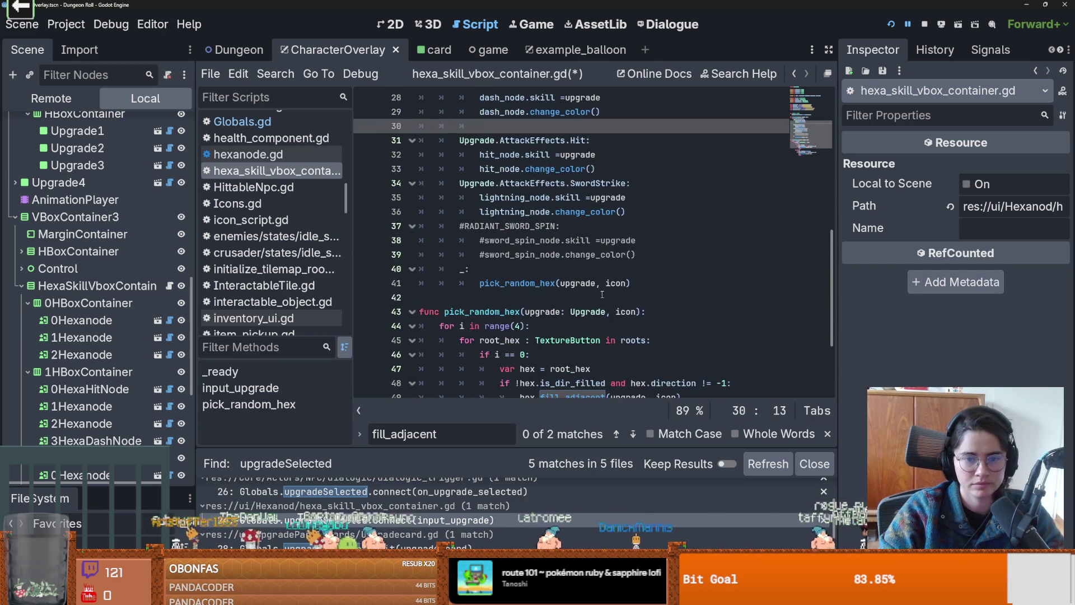
scroll(602, 294, "down", 3)
double_click(594, 275)
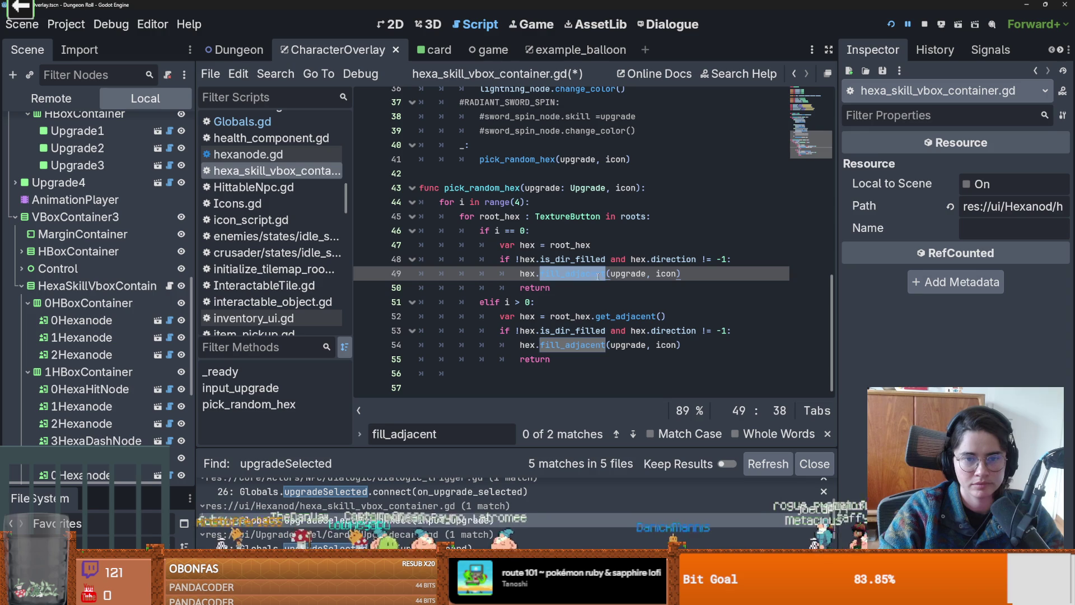
scroll(572, 272, "up", 4)
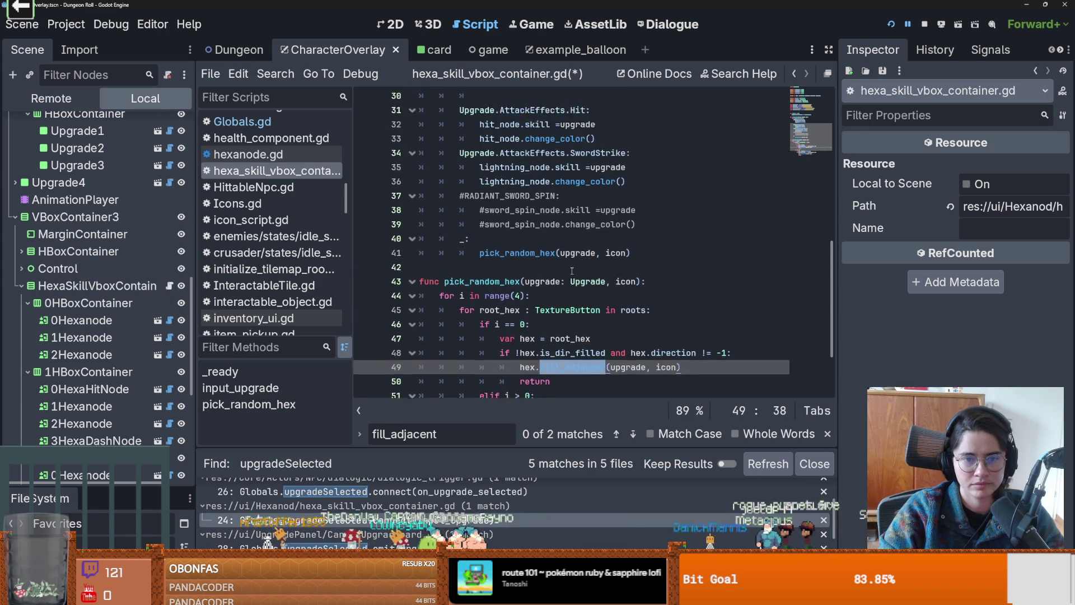
scroll(571, 272, "up", 1)
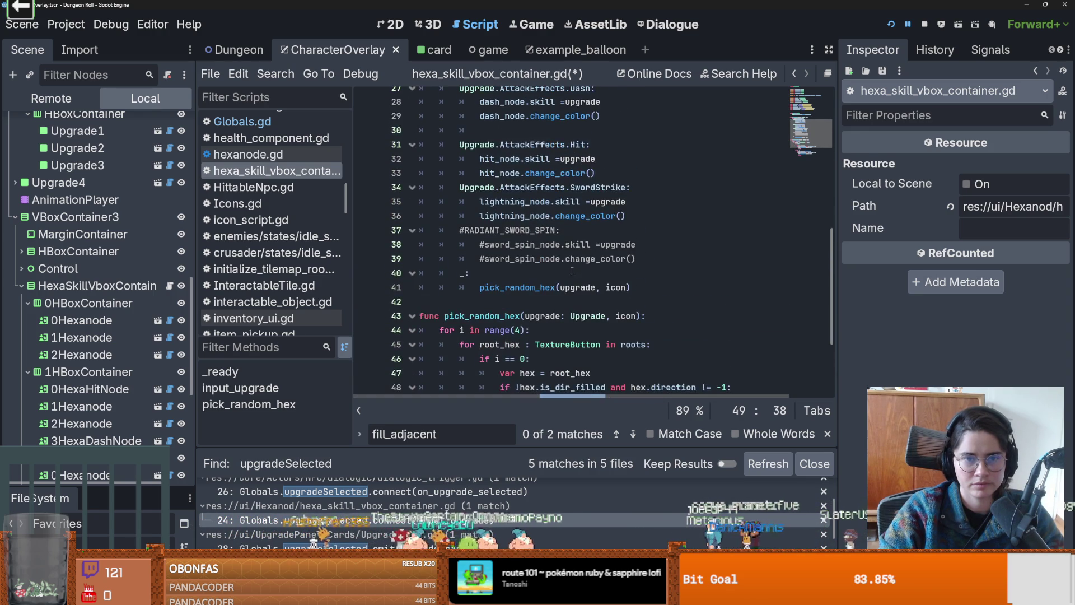
double_click(502, 187)
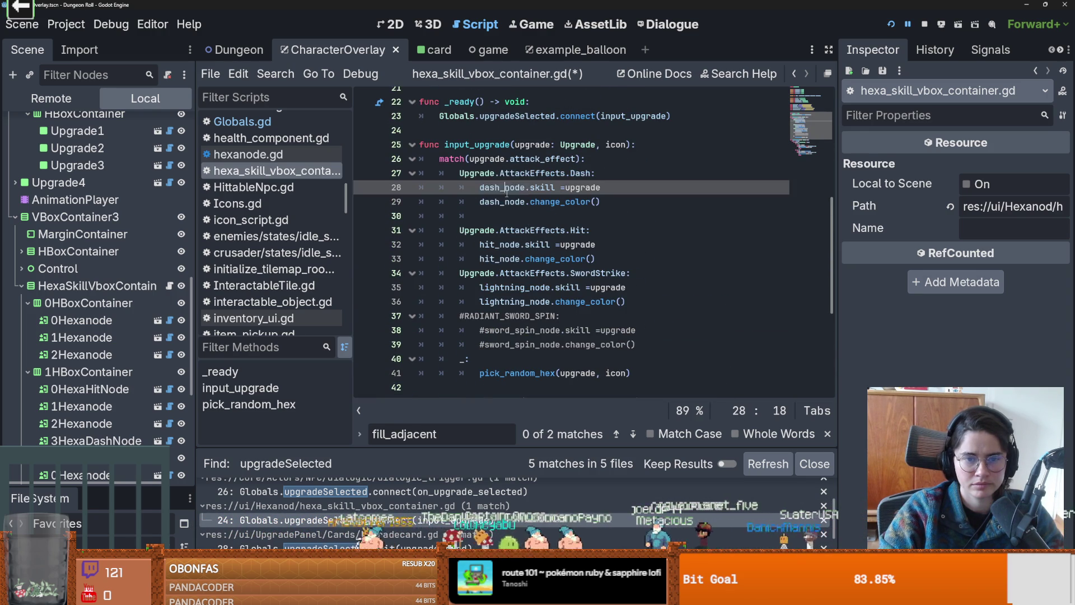
left_click(169, 355)
scroll(504, 275, "up", 1)
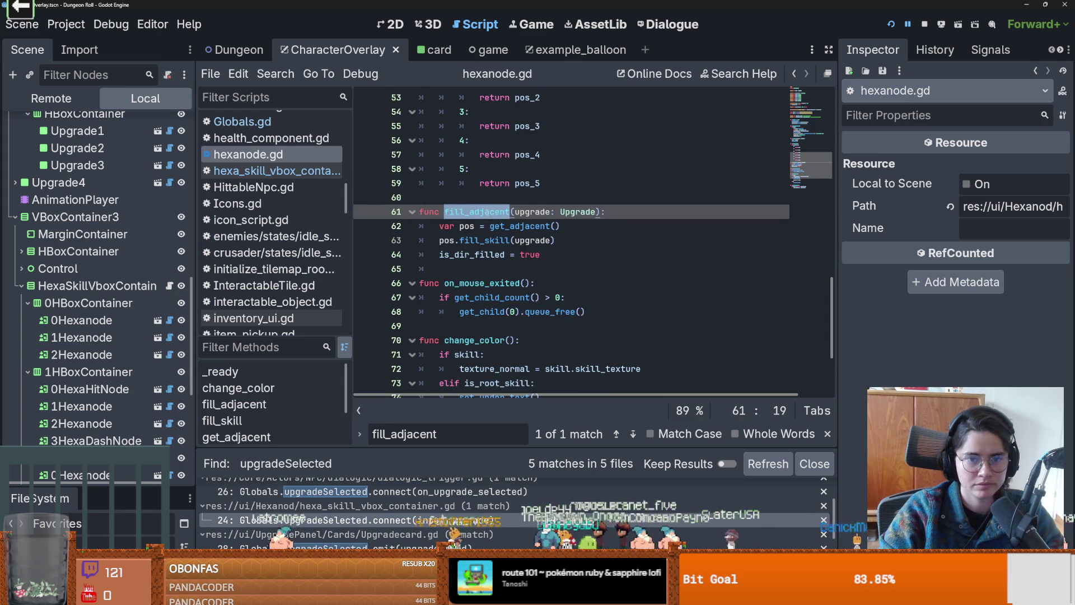
- Add icon to fill_adjacent's parameters and declare 'var icon' on line 27
left_click(484, 212)
left_click(598, 211)
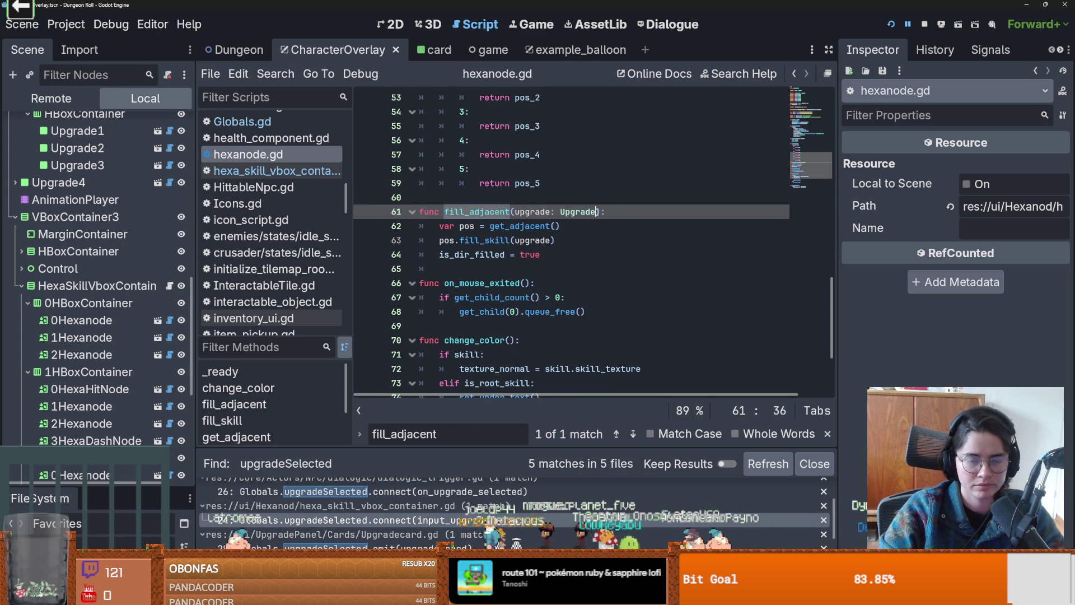
type(", icon")
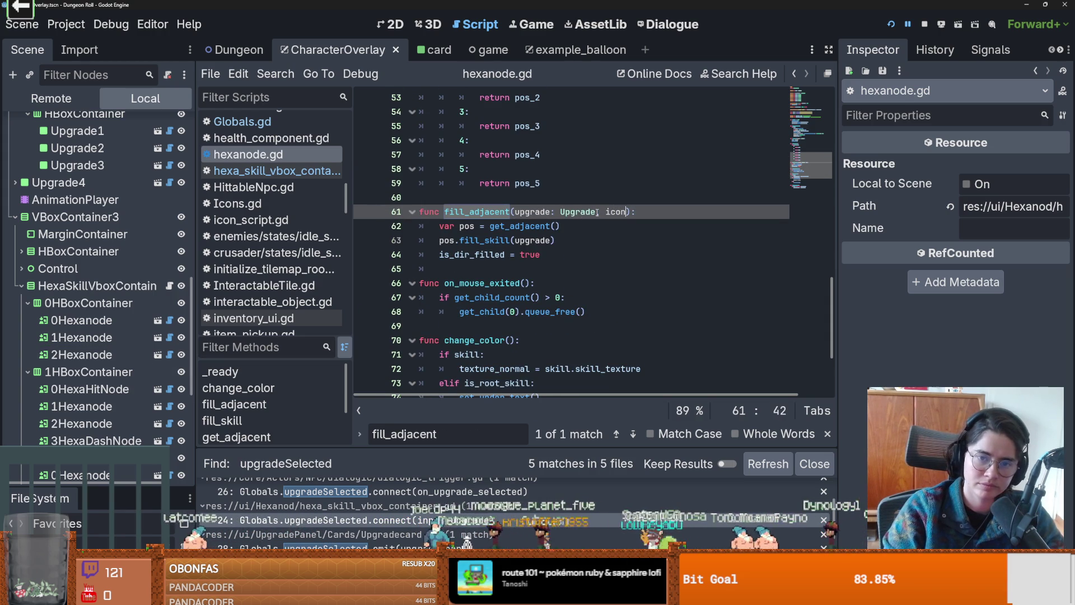
scroll(580, 239, "up", 12)
left_click(442, 241)
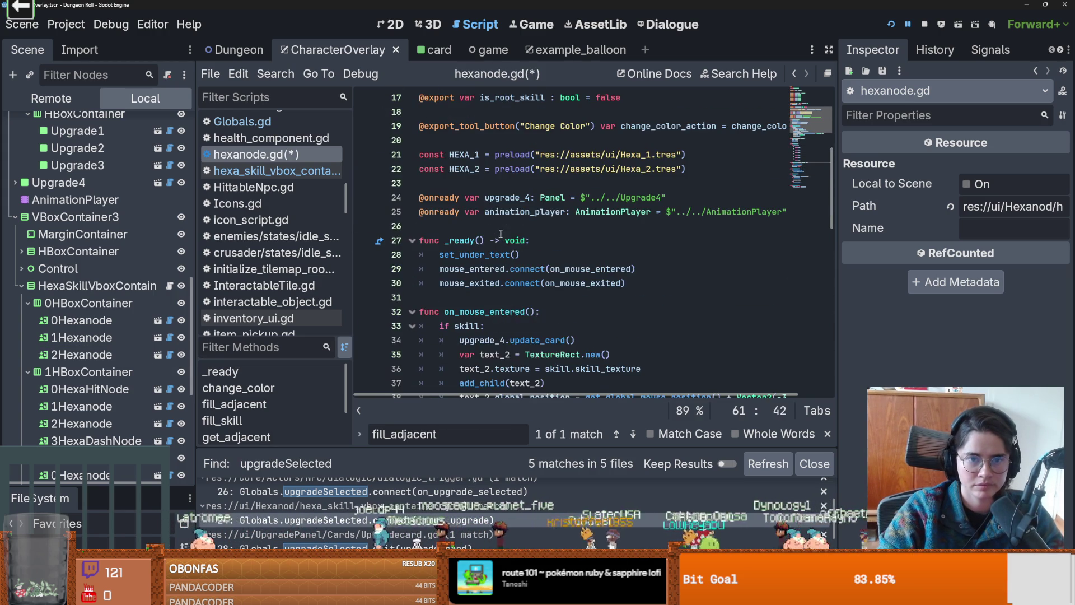
type("var cion")
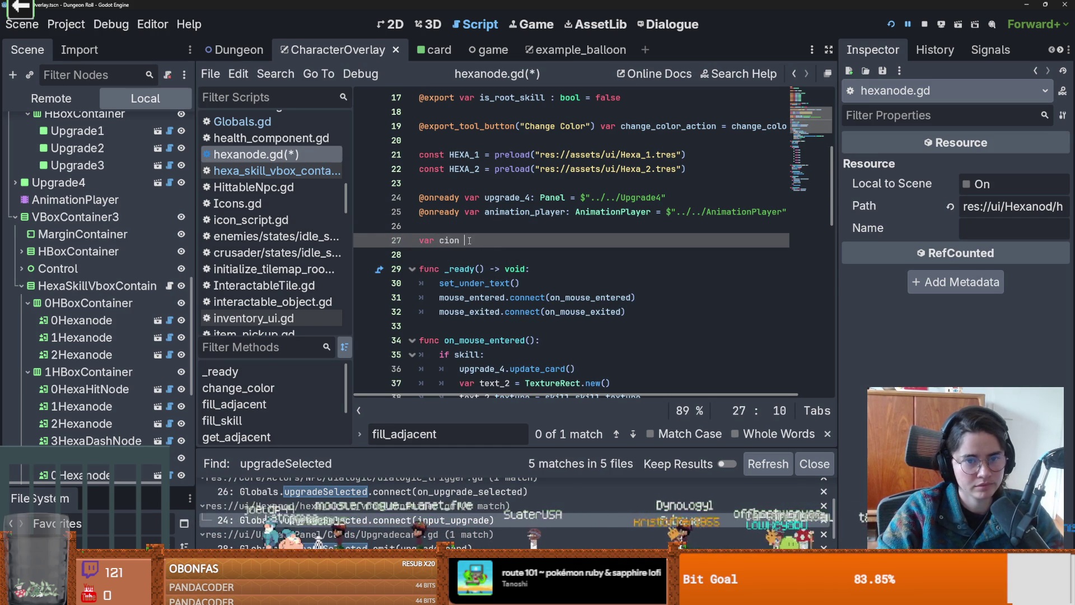
key("BackSpace")
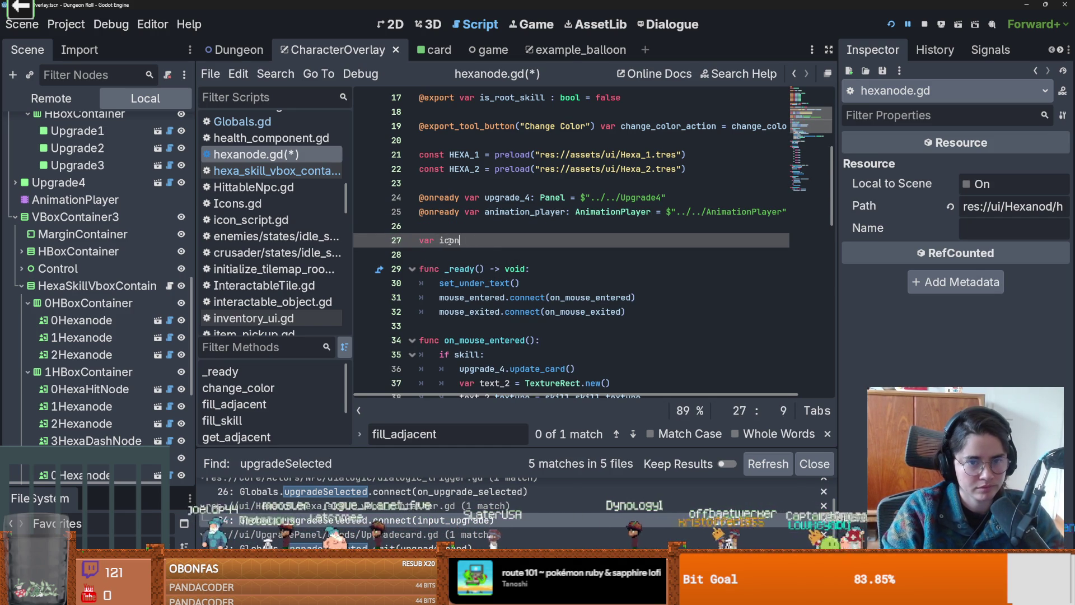
double_click(450, 240)
- Review fill_skill's upgrade parameter, return to the var icon line, and save hexanode.gd
scroll(451, 261, "down", 4)
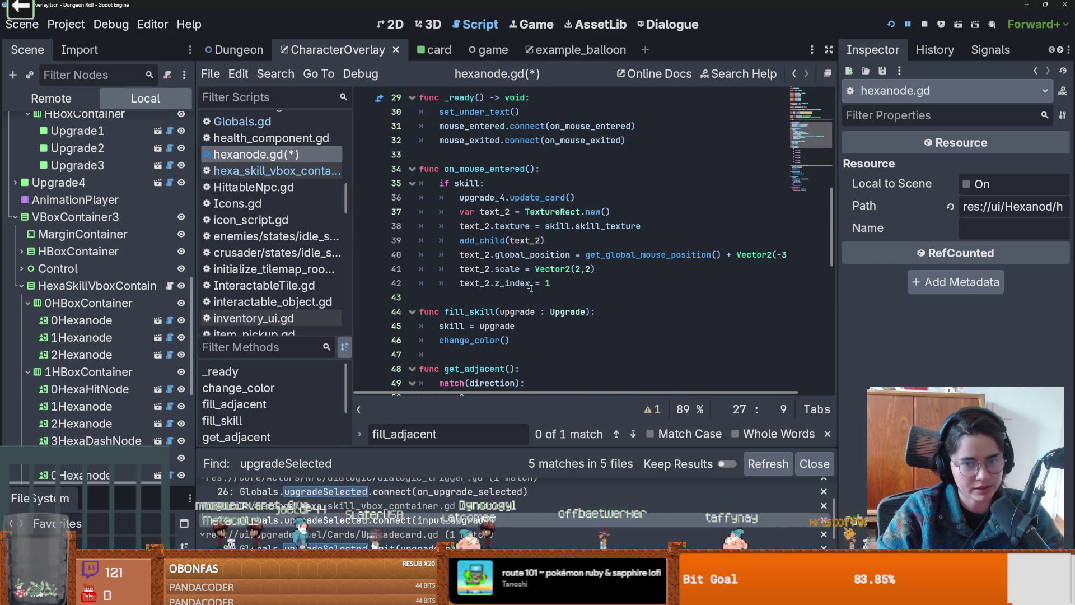
scroll(520, 278, "up", 4)
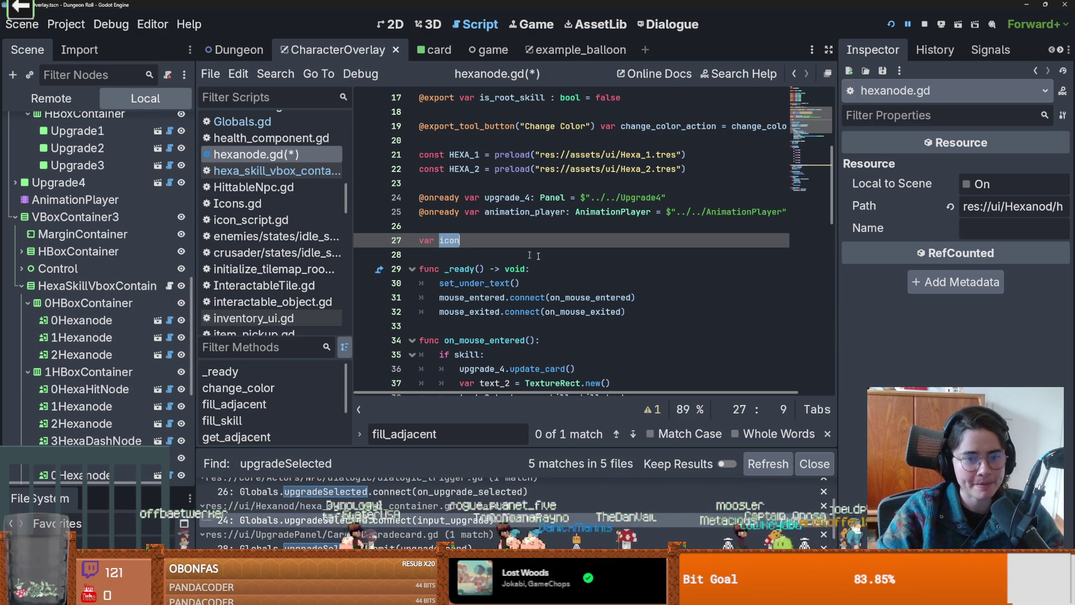
scroll(562, 262, "down", 3)
scroll(561, 261, "down", 5)
scroll(561, 261, "up", 3)
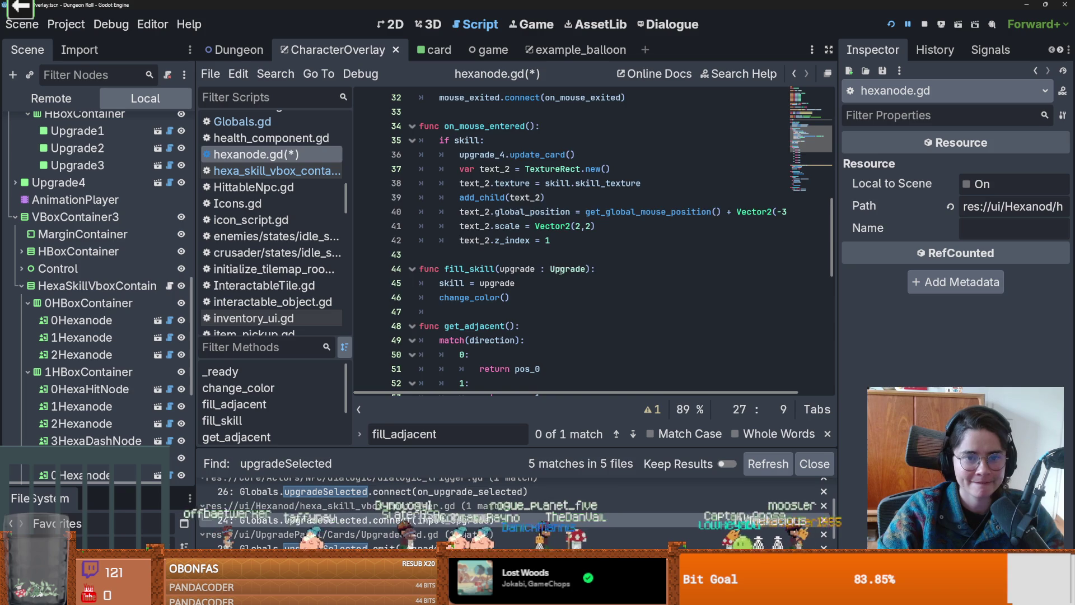
scroll(559, 271, "up", 1)
double_click(516, 312)
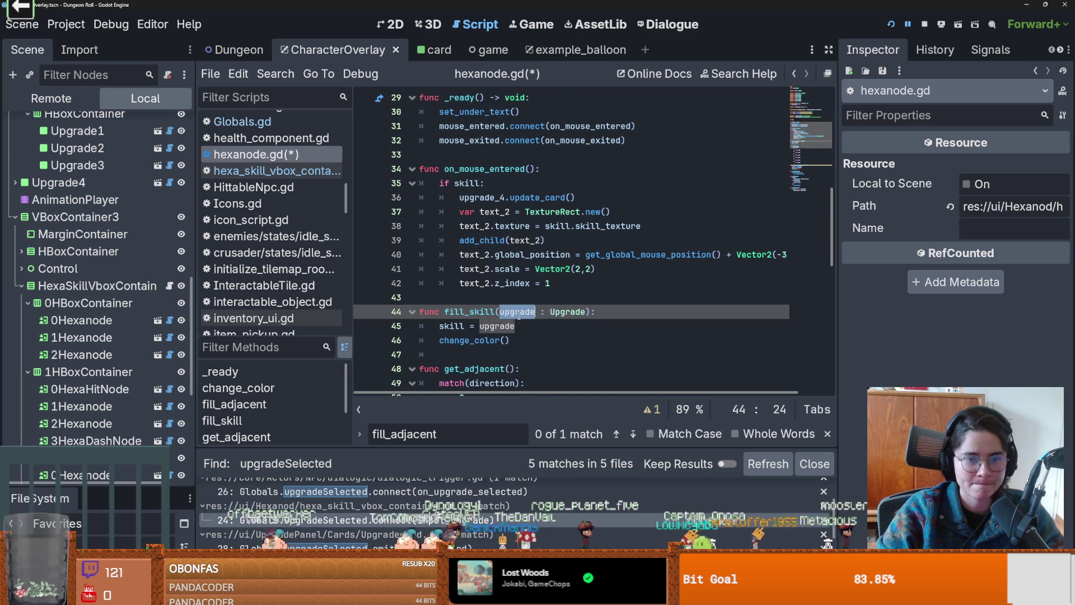
scroll(536, 337, "down", 1)
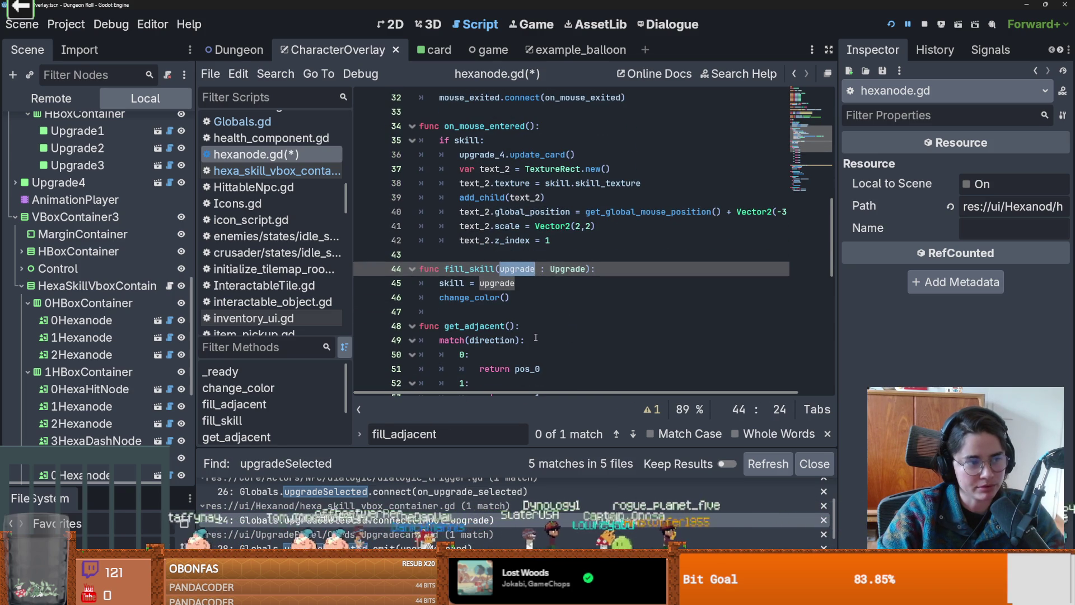
scroll(524, 280, "up", 3)
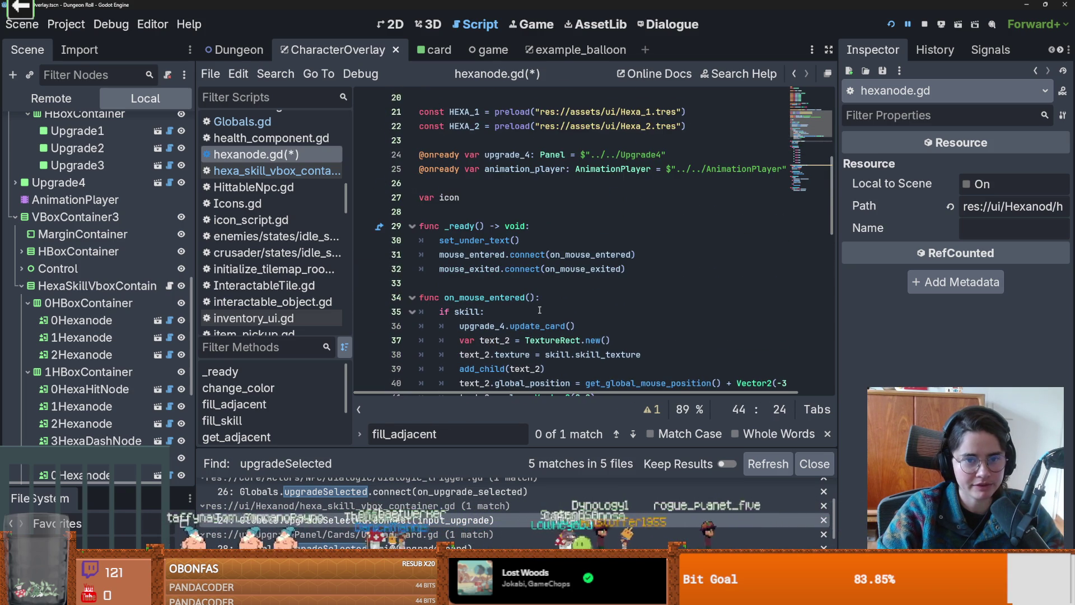
key("Up")
key("Up")
key("Up")
scroll(557, 330, "down", 4)
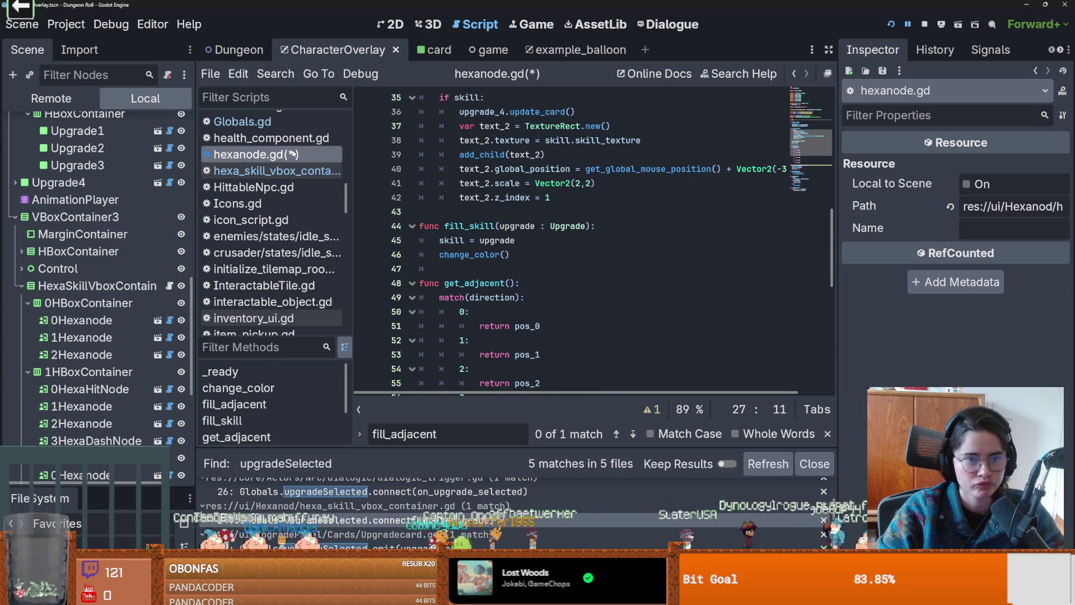
key("ctrl+s")
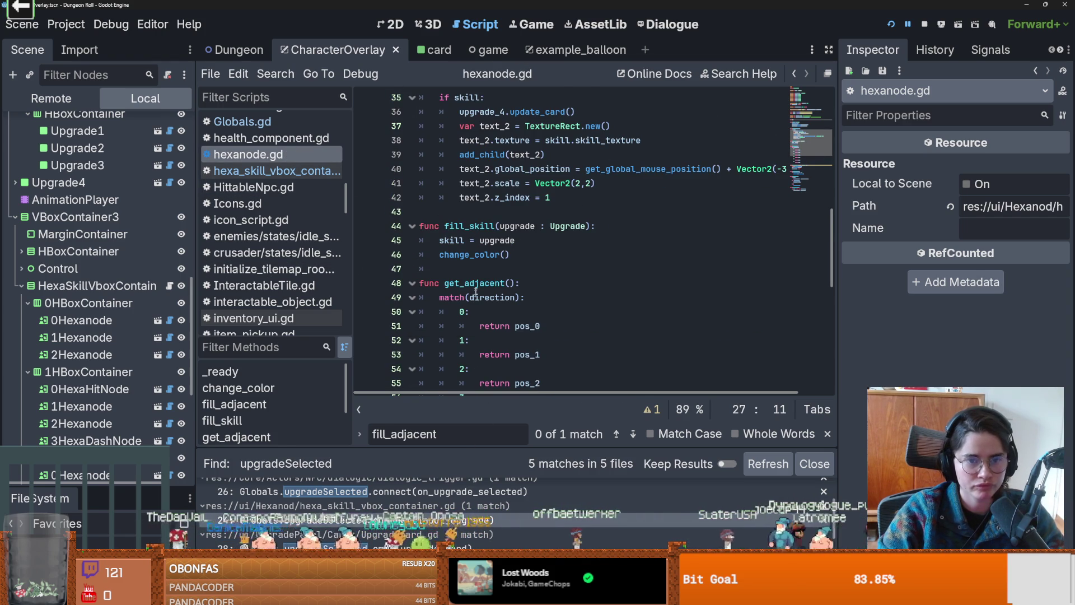
- Search all project files for fill_skill
double_click(470, 226)
left_click(276, 73)
left_click(306, 170)
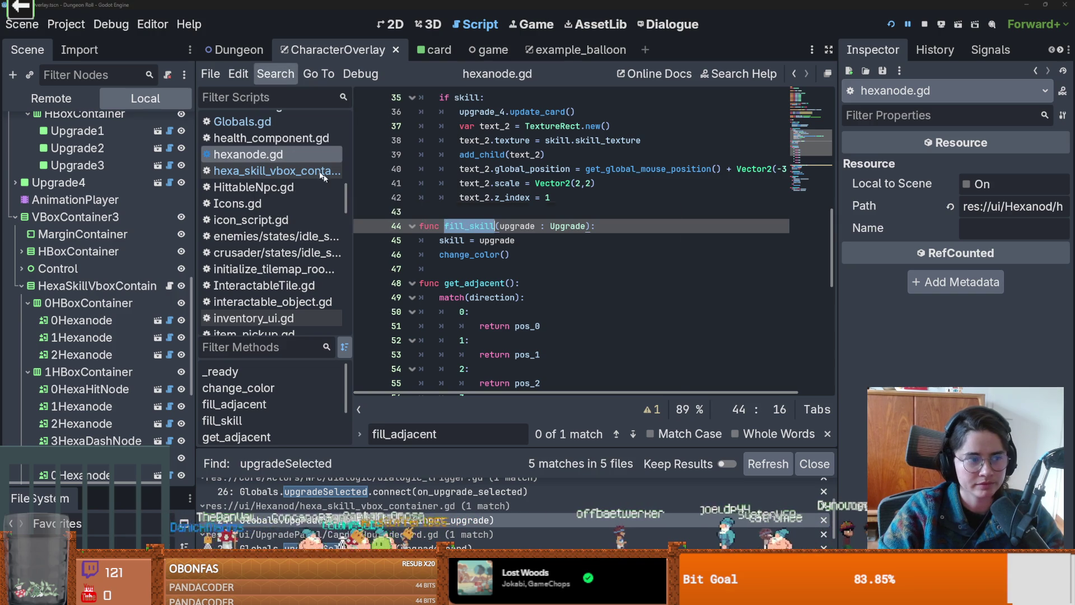
key("Return")
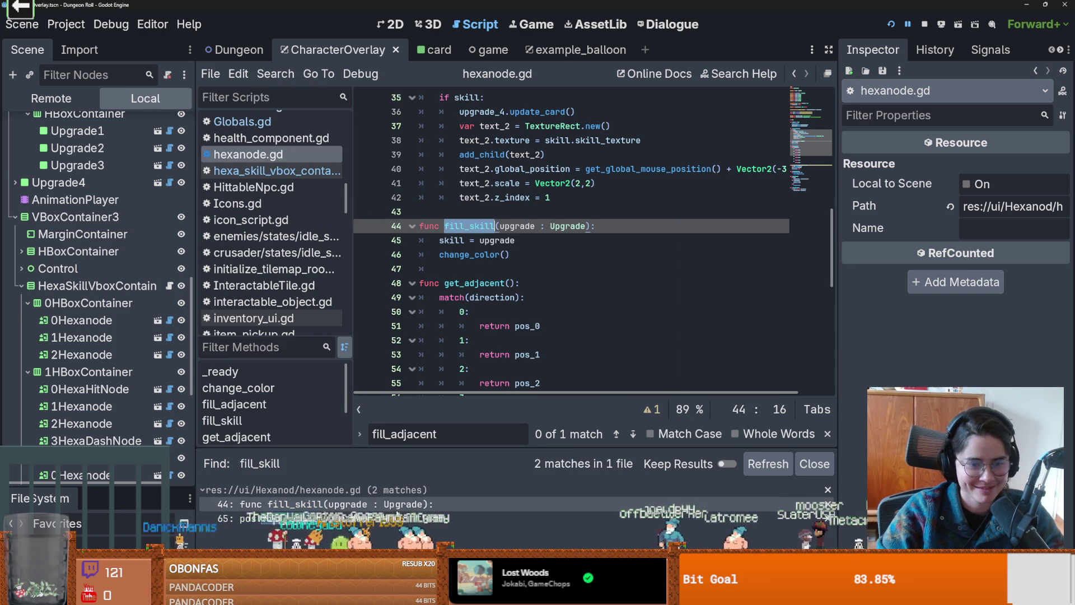
- Pass icon as an extra argument to the fill_skill call on line 65 and save
left_click(241, 518)
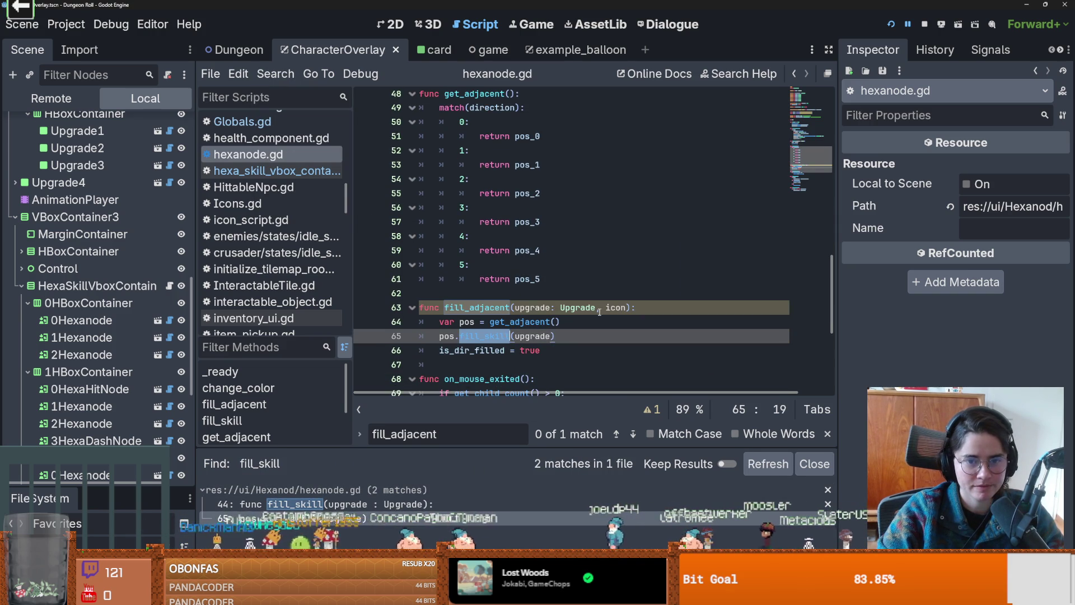
double_click(615, 308)
left_click(552, 336)
type(", icon")
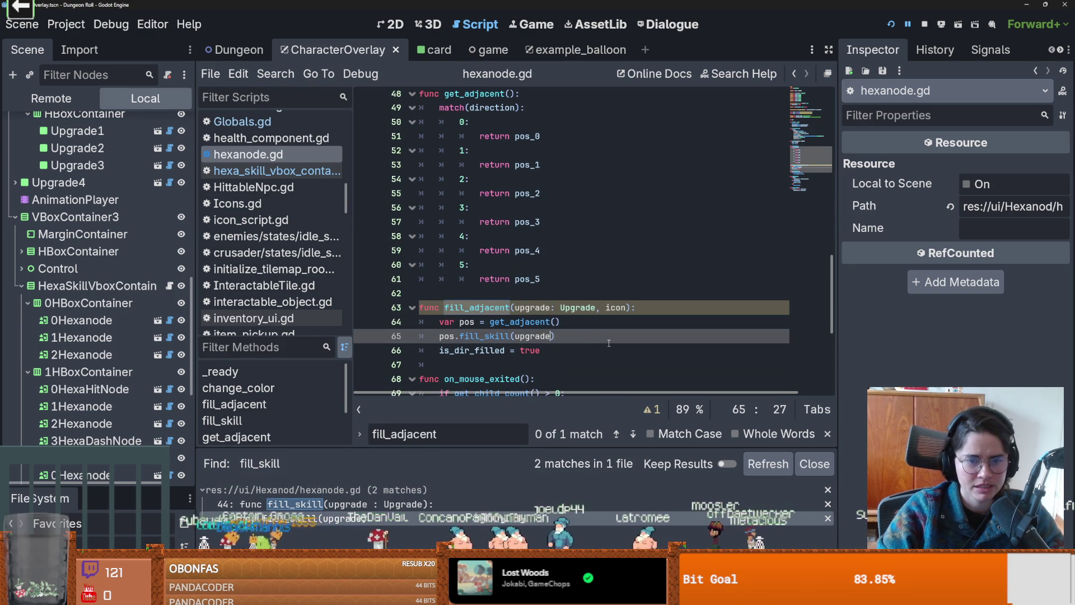
key("Right")
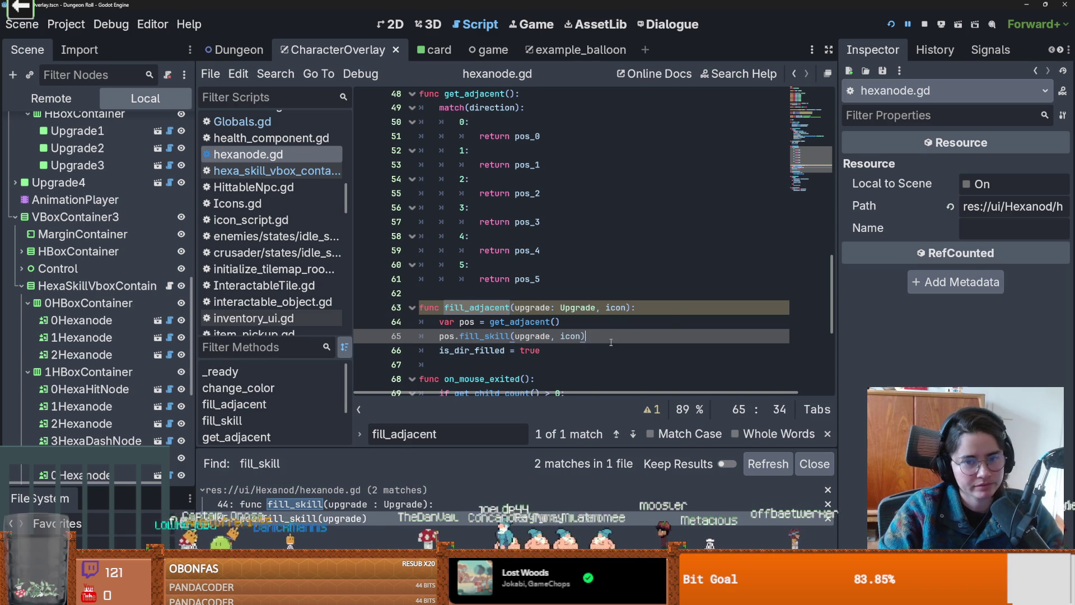
key("ctrl+s")
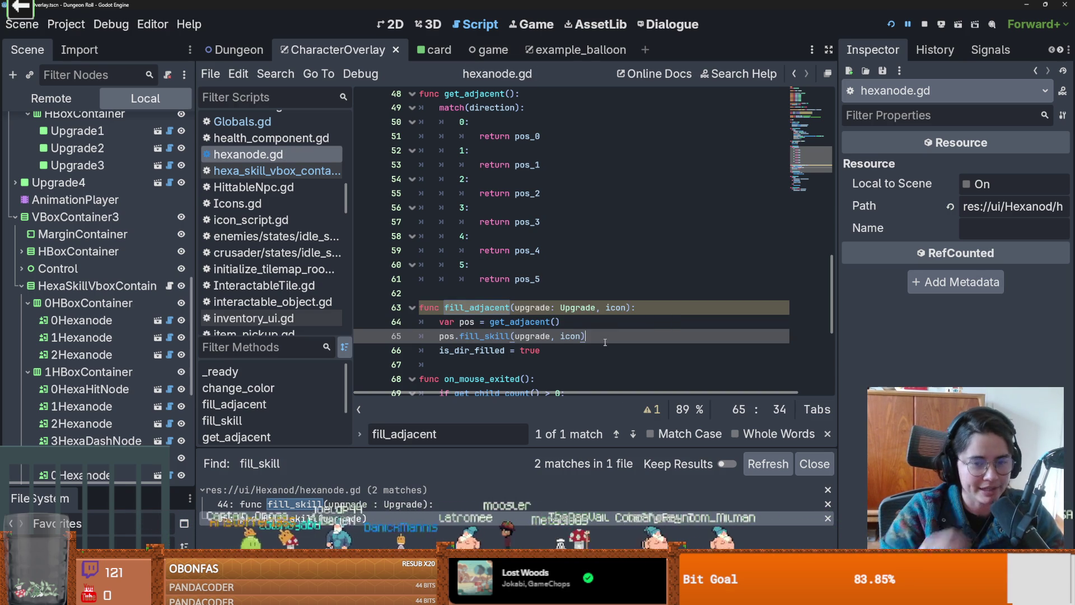
key("ctrl+s")
double_click(580, 337)
left_click(299, 515)
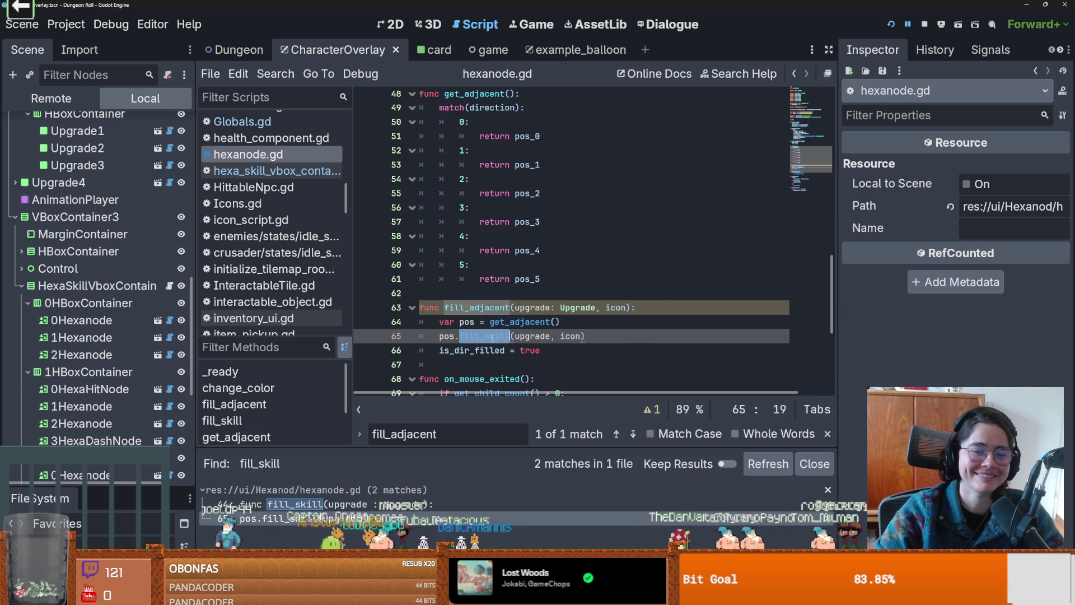
- Add an icon parameter to fill_skill on line 44 and assign 'icon = icon' inside it
left_click(301, 505)
scroll(576, 155, "up", 1)
left_click(586, 140)
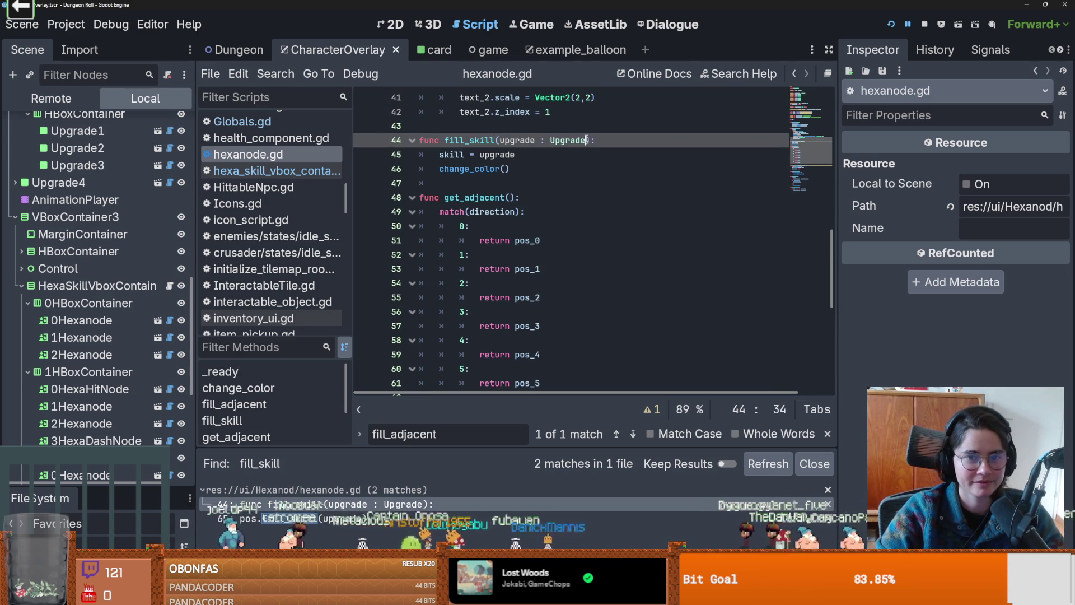
type("Icon")
key("BackSpace")
key("BackSpace")
key("BackSpace")
type(", icon")
scroll(536, 220, "up", 6)
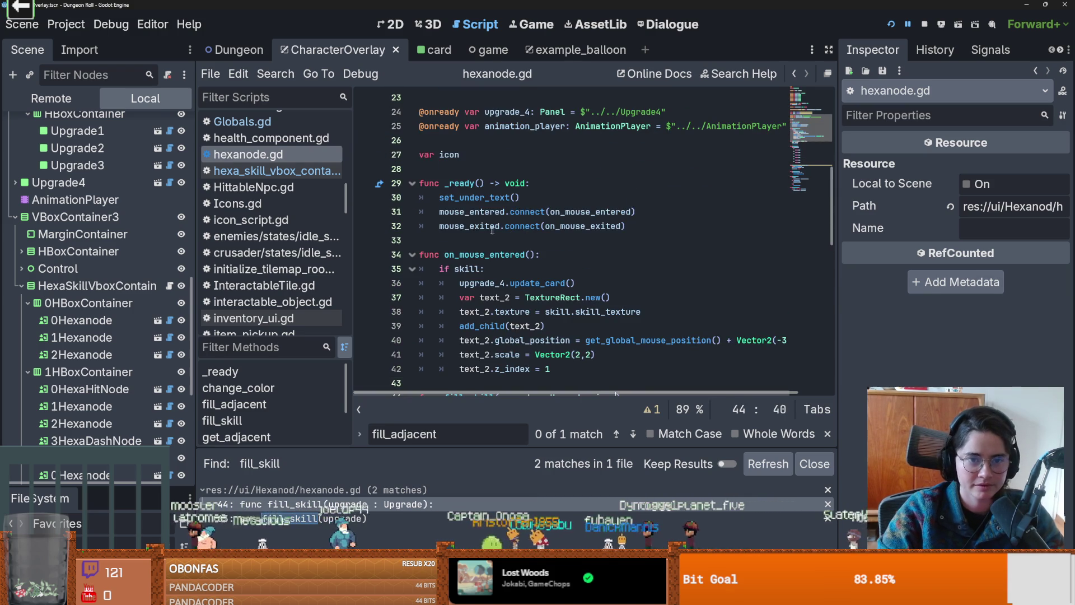
left_click(453, 163)
scroll(572, 261, "down", 4)
left_click(571, 242)
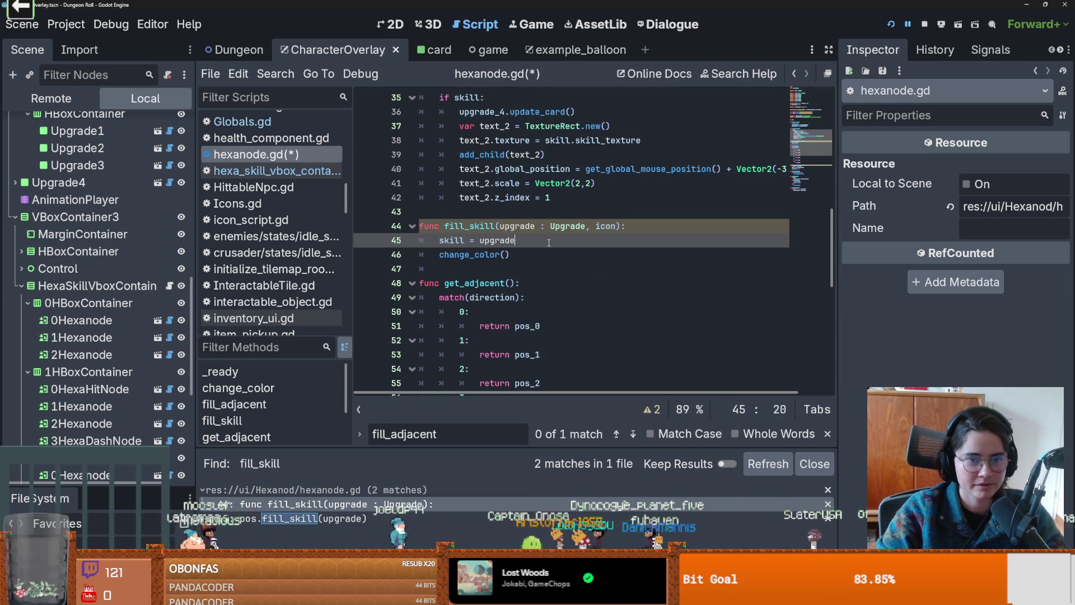
key("Return")
type("icon")
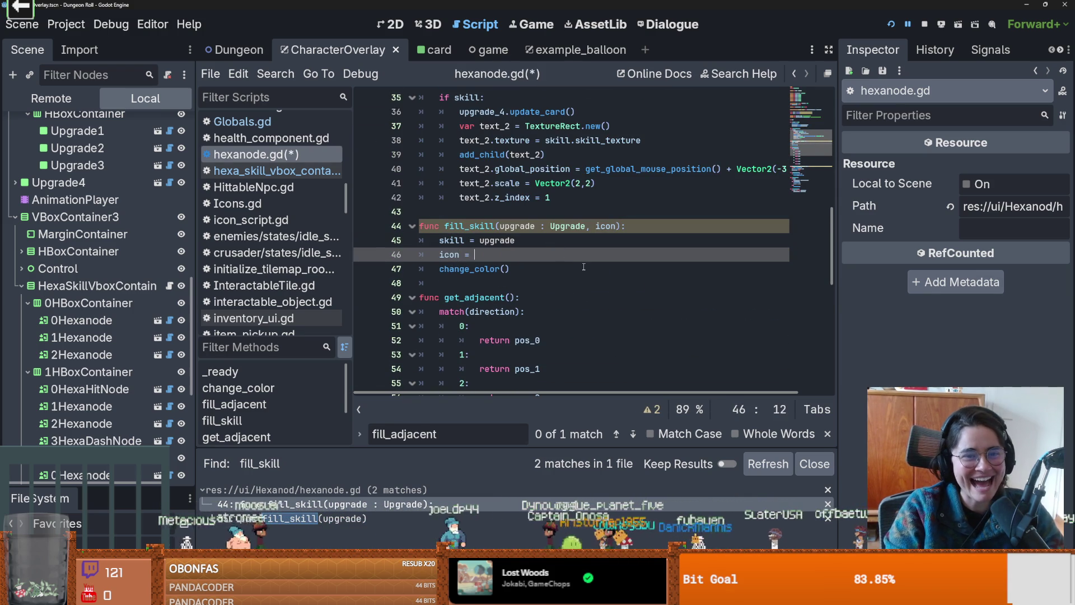
type(" = icon")
key("ctrl+s")
- Rename the parameter to _icon so fill_skill stores icon = _icon, and save
left_click(475, 254)
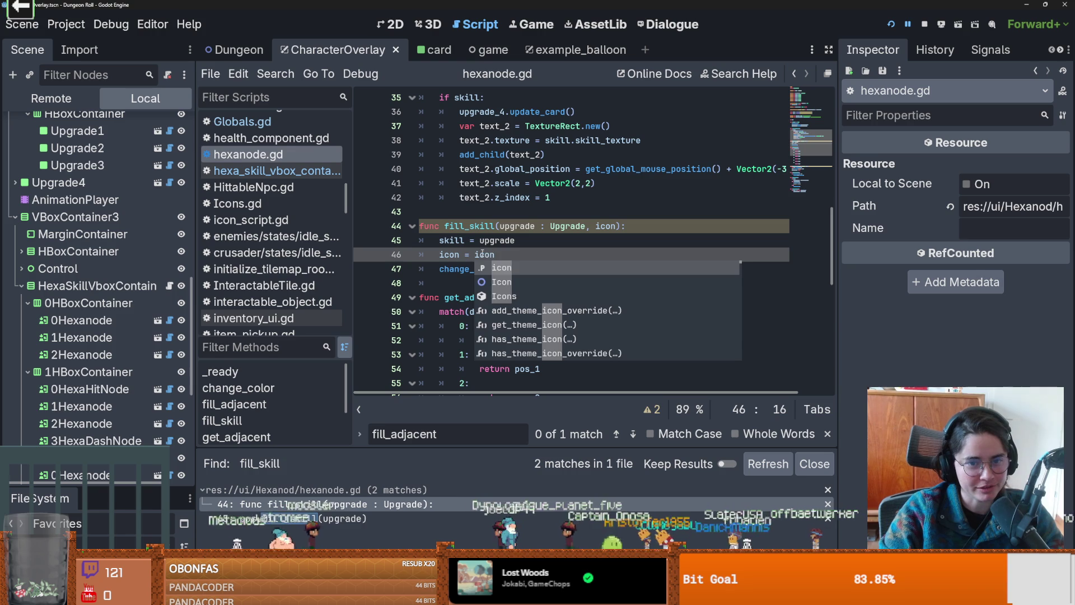
type("_")
left_click(595, 225)
type("_")
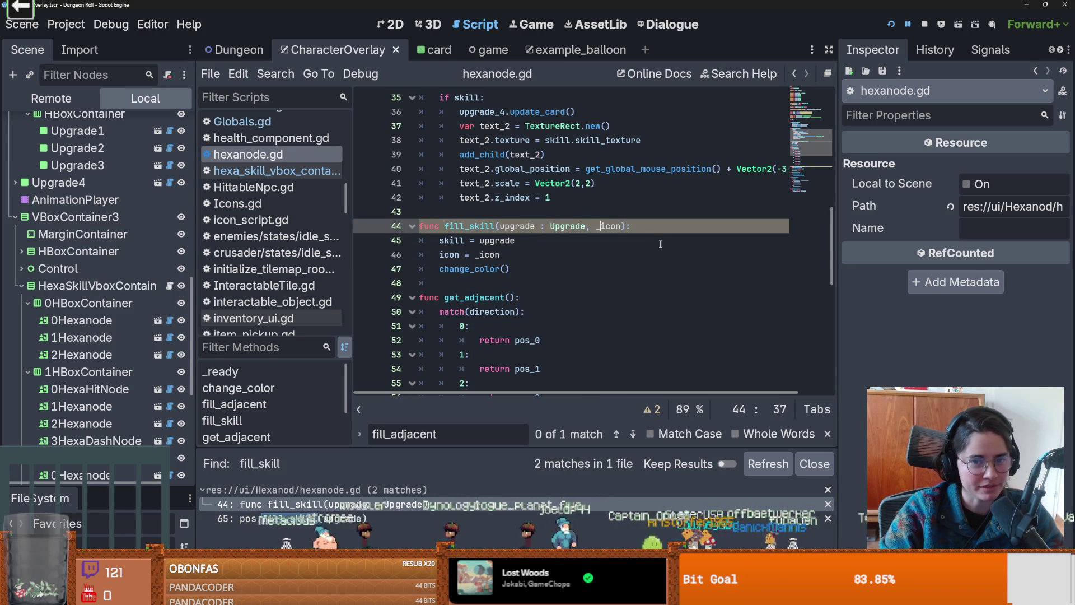
key("ctrl+s")
- Review the _icon assignment and select the update_card call to search for it
double_click(487, 297)
scroll(589, 291, "down", 2)
left_click(442, 212)
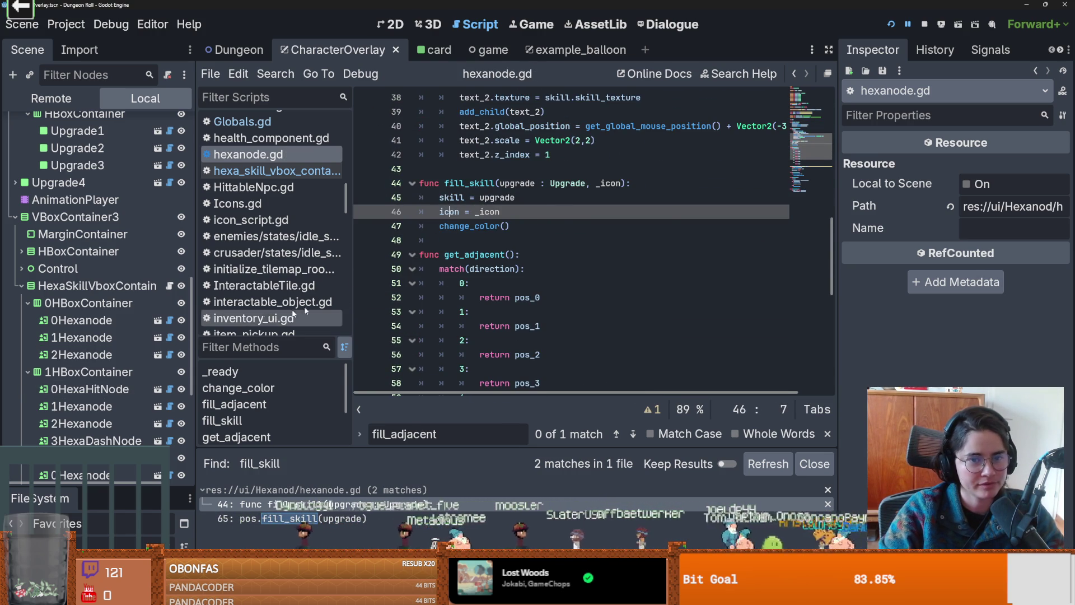
scroll(448, 284, "up", 4)
scroll(449, 284, "down", 5)
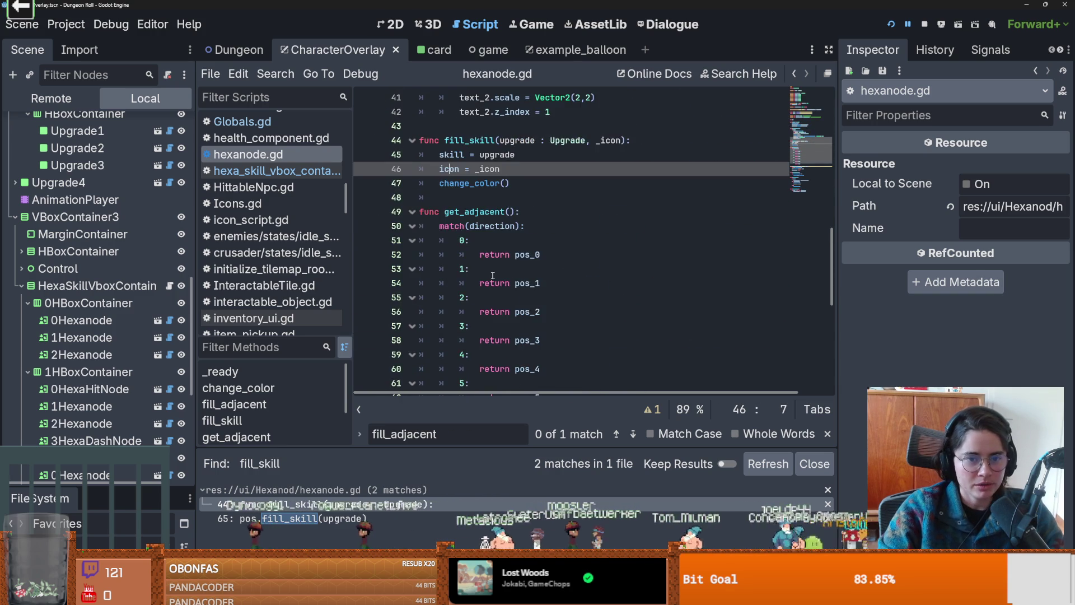
scroll(498, 282, "up", 7)
scroll(498, 283, "down", 3)
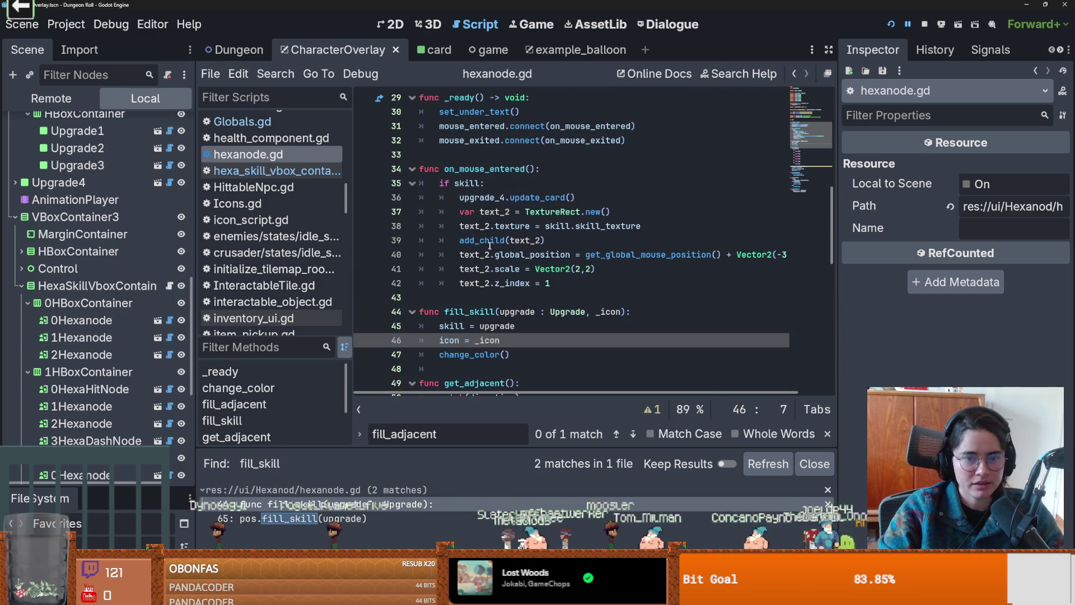
double_click(522, 198)
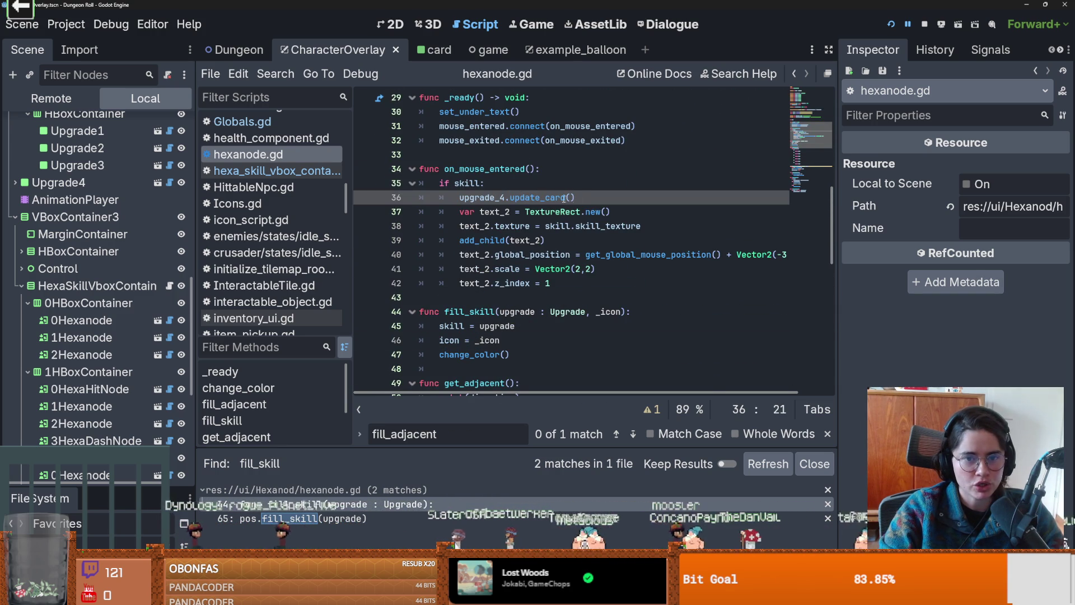
left_click(277, 75)
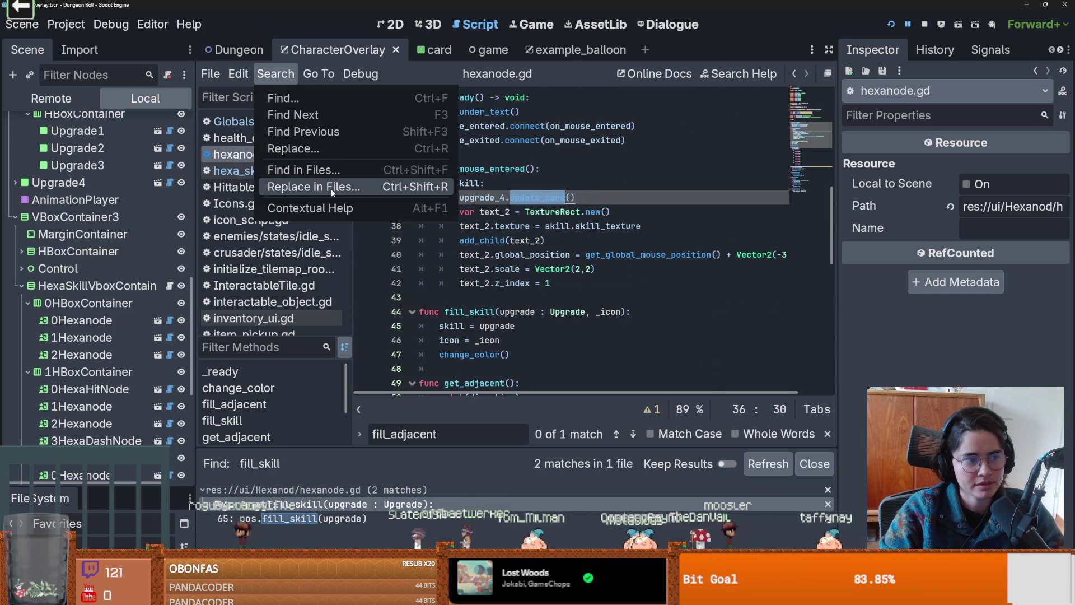
- Search all project files for update_card and open its definition in Upgradecard.gd
left_click(336, 169)
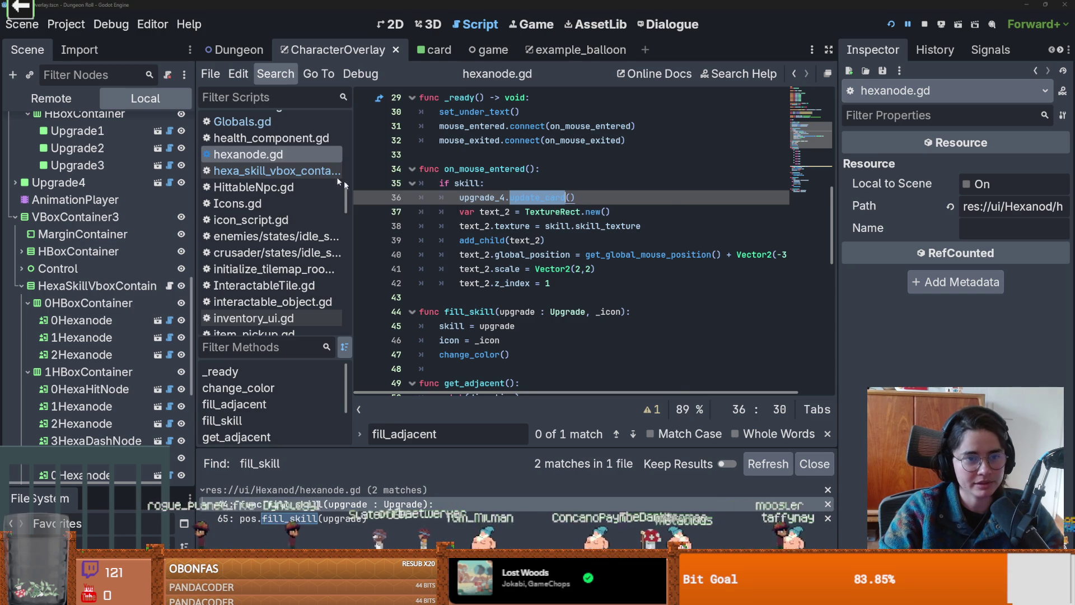
key("Return")
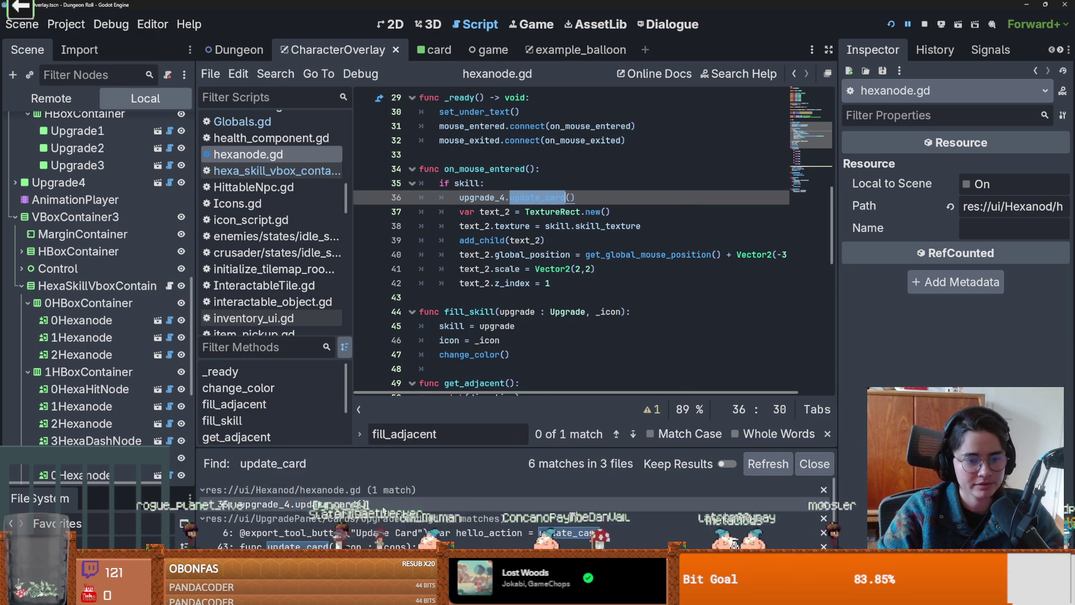
left_click(313, 546)
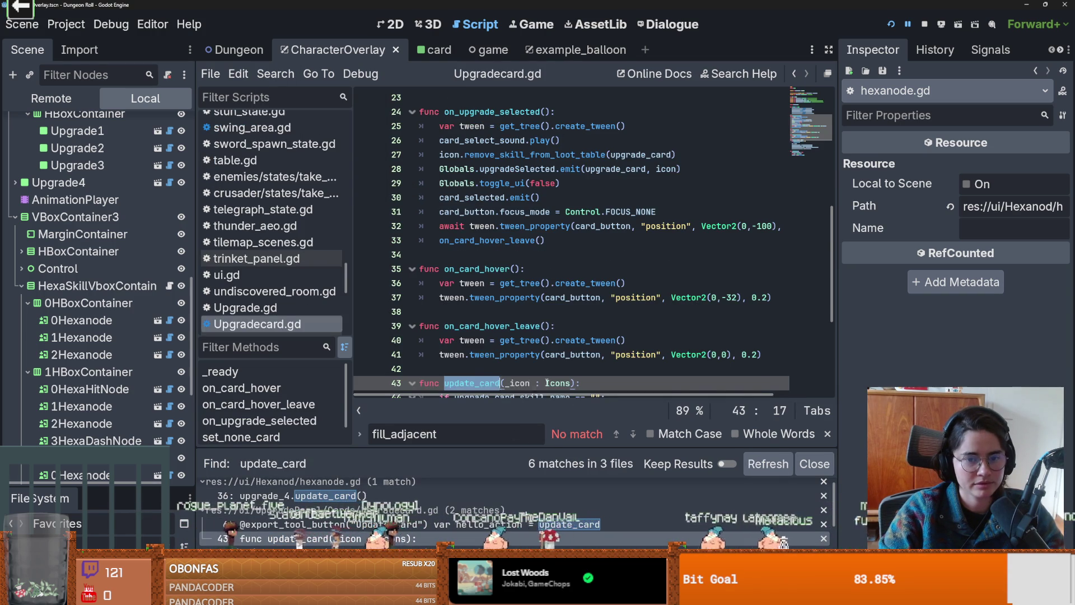
scroll(540, 302, "down", 4)
- Review update_card in Upgradecard.gd, highlighting the _icon parameter and the upgrade_card uses
double_click(559, 198)
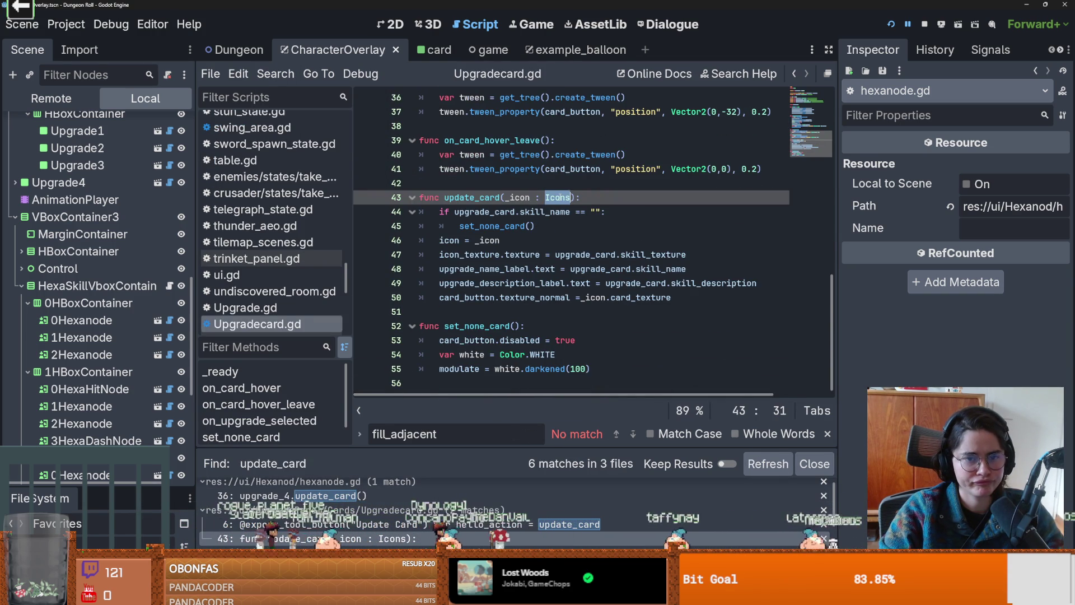
double_click(517, 197)
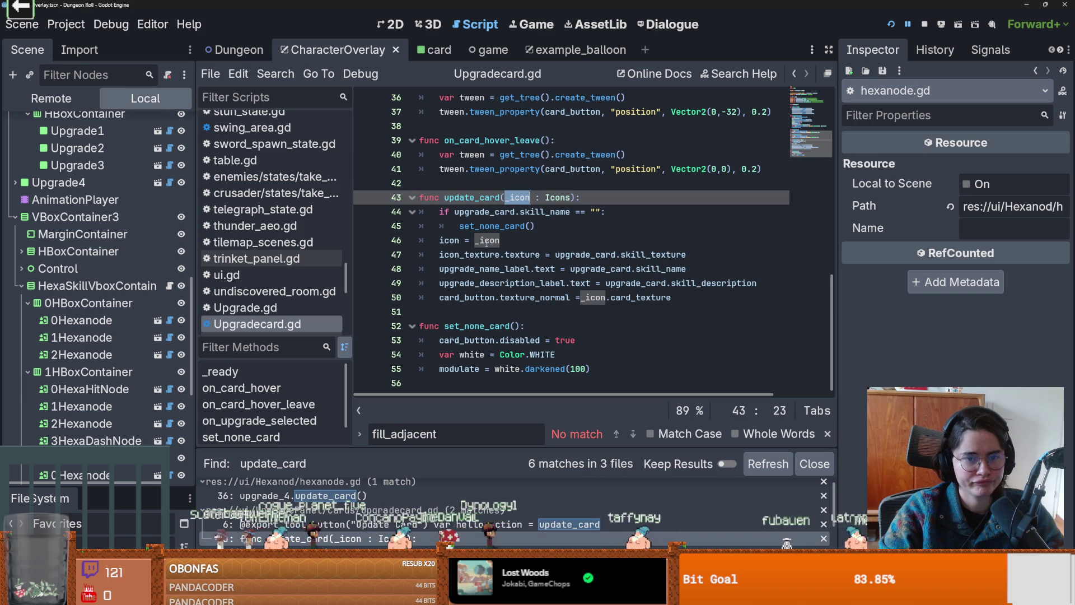
left_click(623, 214)
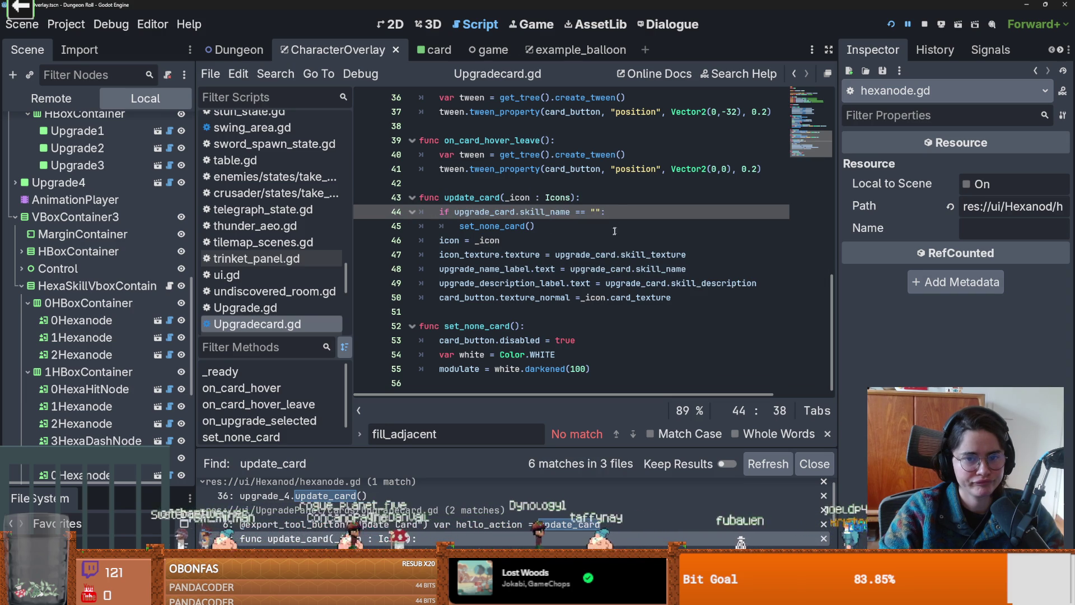
double_click(603, 254)
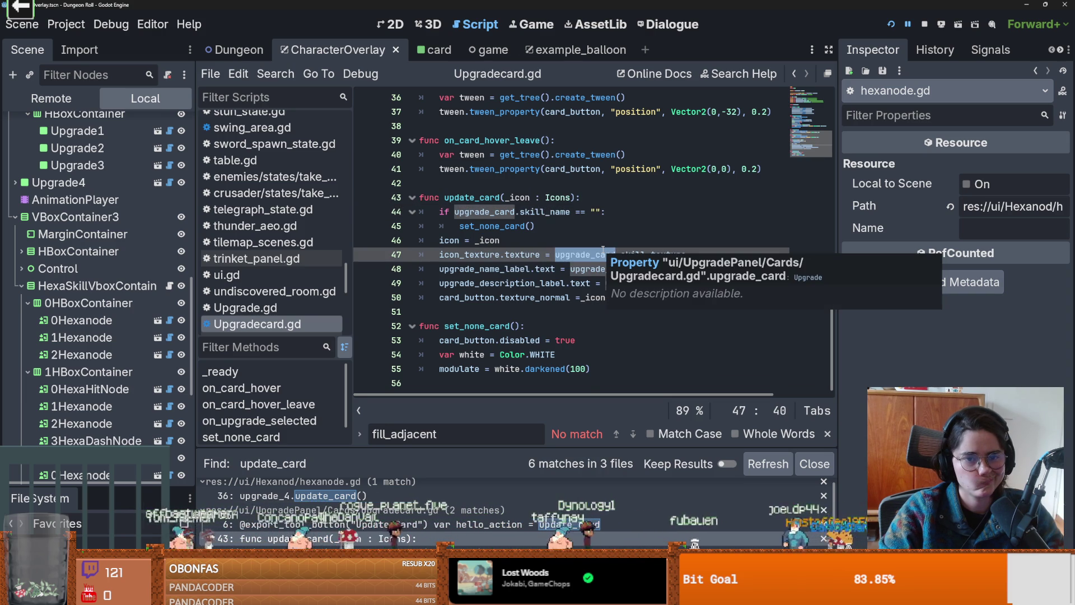
scroll(603, 250, "up", 10)
scroll(610, 253, "up", 1)
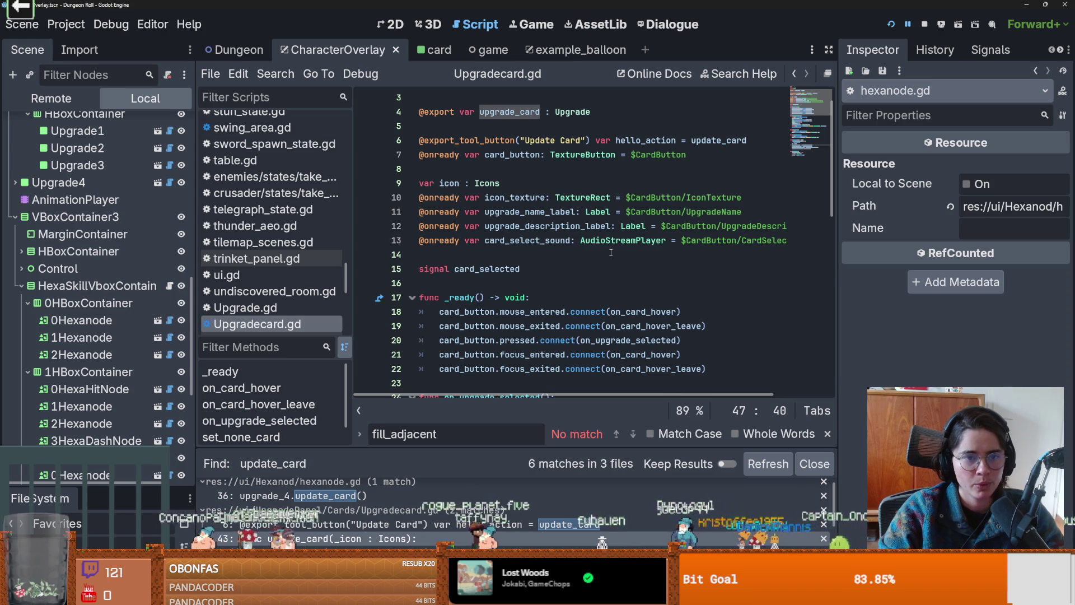
scroll(610, 252, "down", 5)
scroll(611, 253, "down", 4)
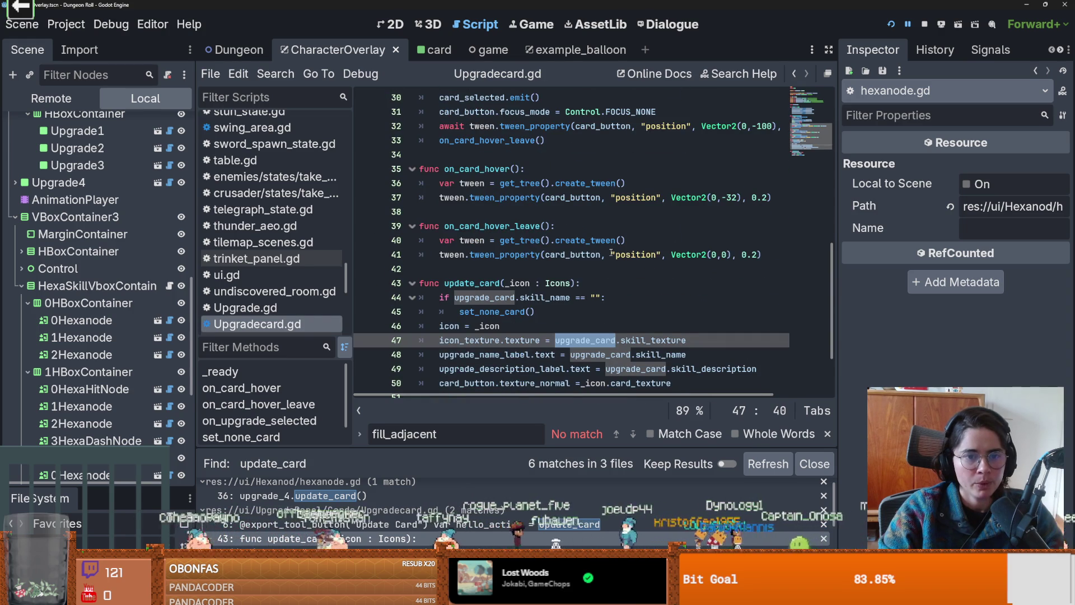
scroll(611, 253, "up", 3)
scroll(611, 253, "up", 2)
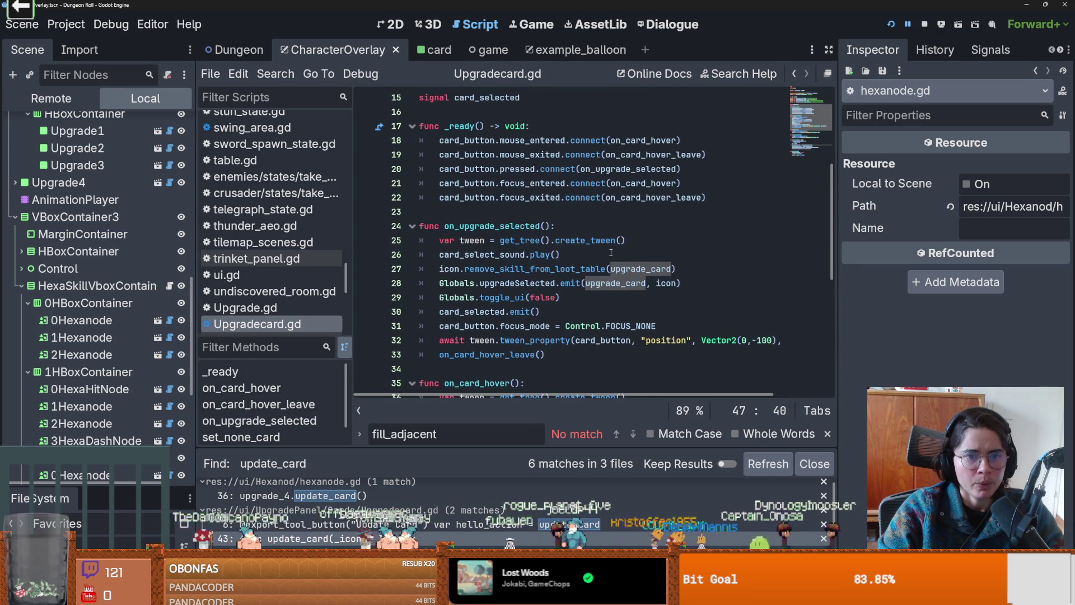
scroll(610, 252, "down", 7)
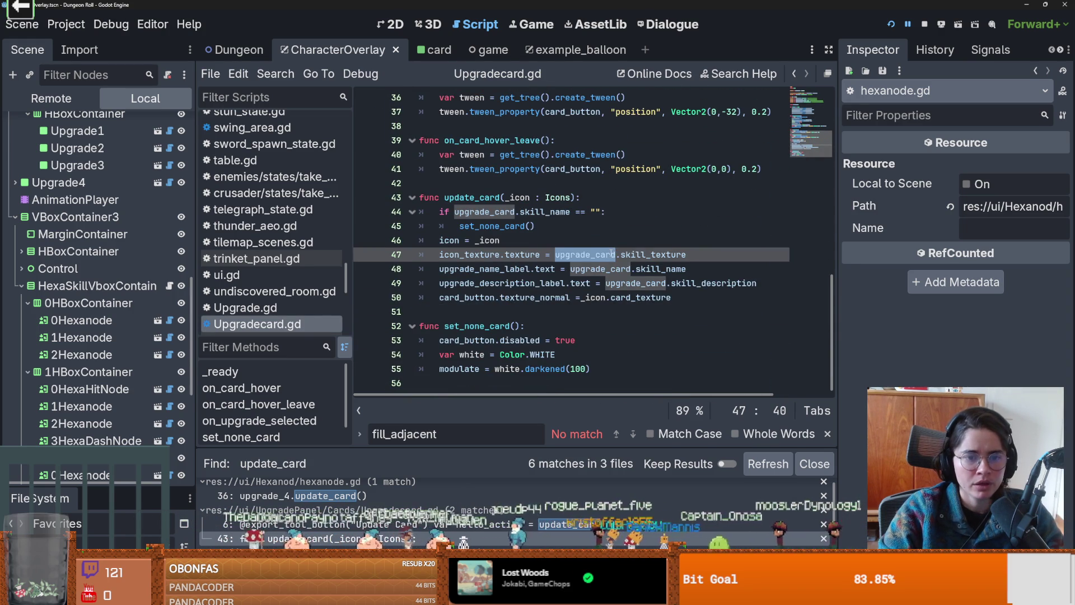
scroll(612, 252, "up", 2)
double_click(485, 298)
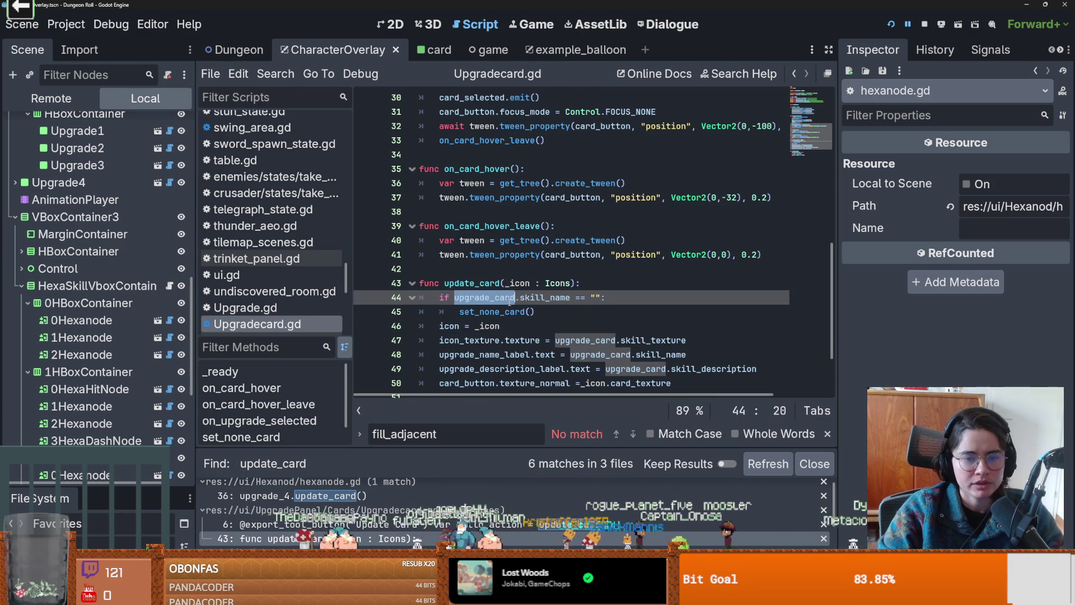
double_click(487, 284)
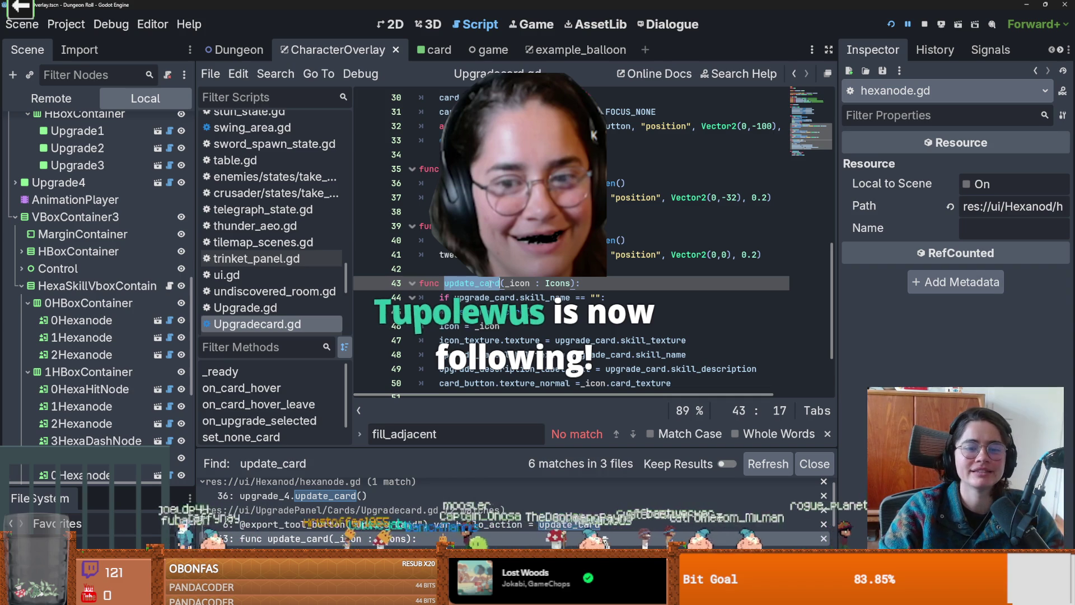
- Back in hexanode.gd, add a blank line under 'if skill:'
left_click(169, 320)
left_click(543, 183)
key("Return")
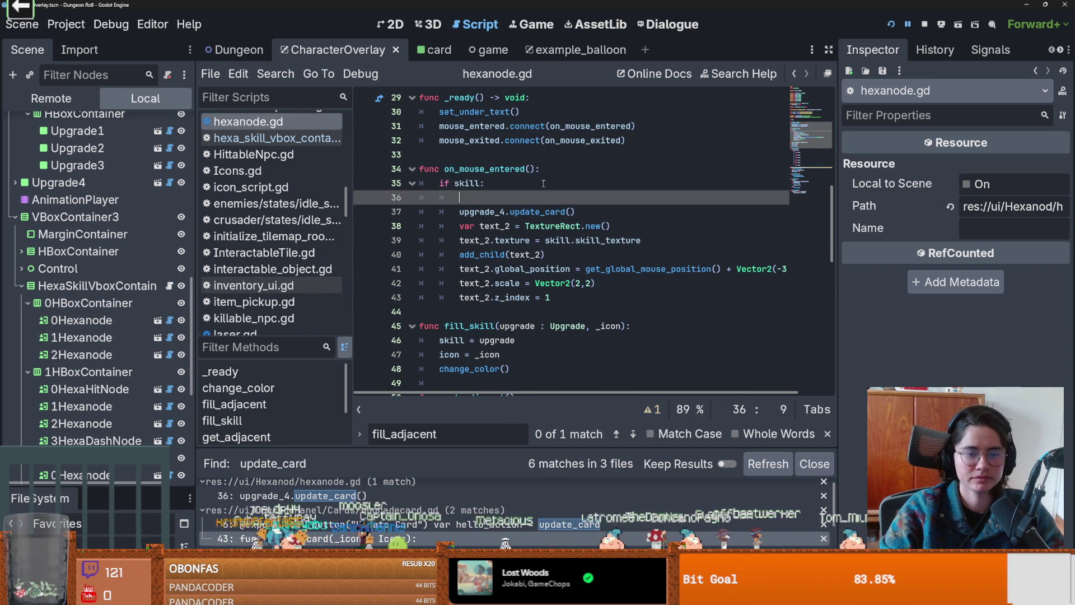
- Write 'upgrade_4.upgrade_card = skill', copying the property name from Upgradecard.gd
type("ip")
key("BackSpace")
key("BackSpace")
type("u")
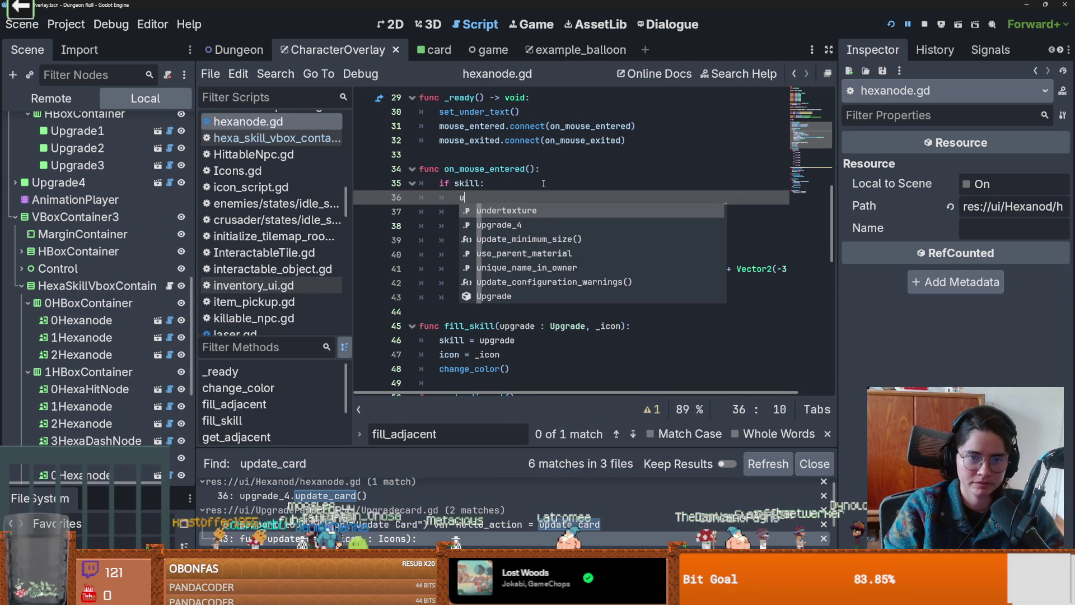
type("pgrade_4.up")
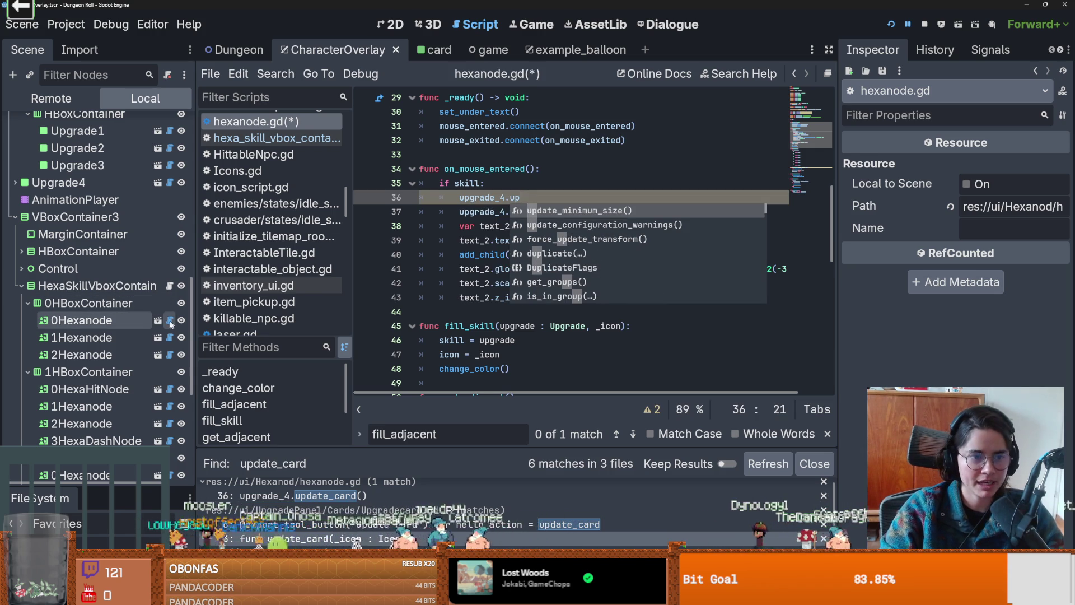
scroll(162, 308, "up", 4)
left_click(169, 219)
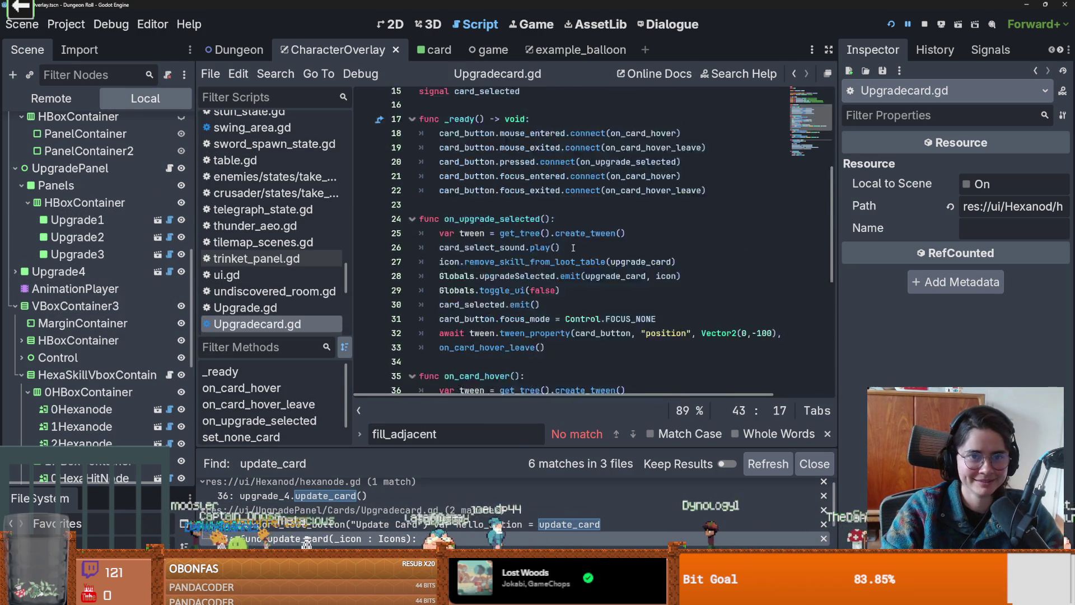
double_click(509, 140)
key("ctrl+c")
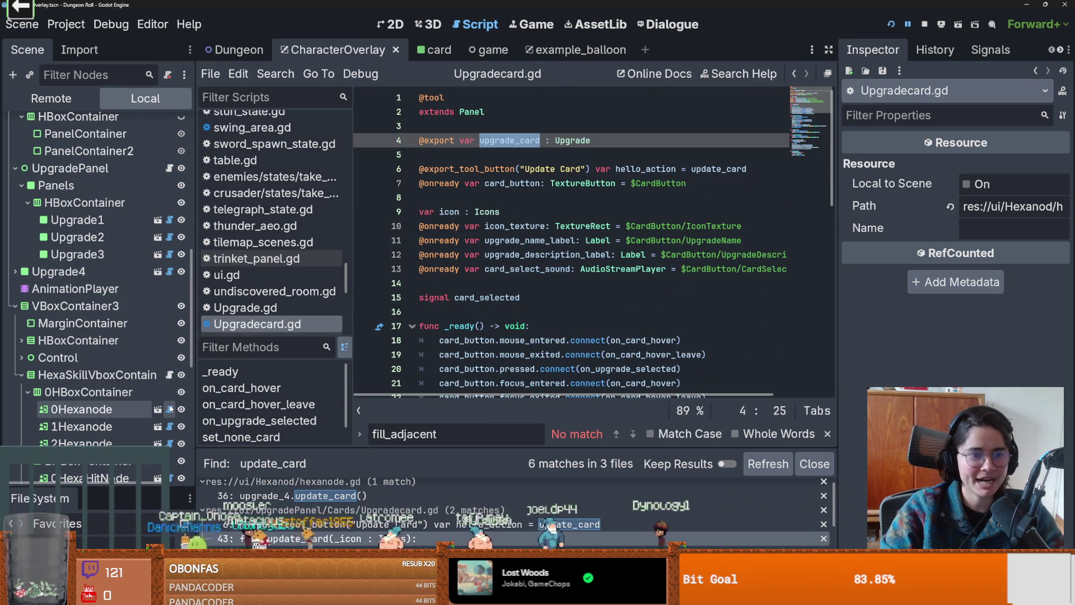
left_click(169, 409)
key("BackSpace")
key("BackSpace")
key("ctrl+v")
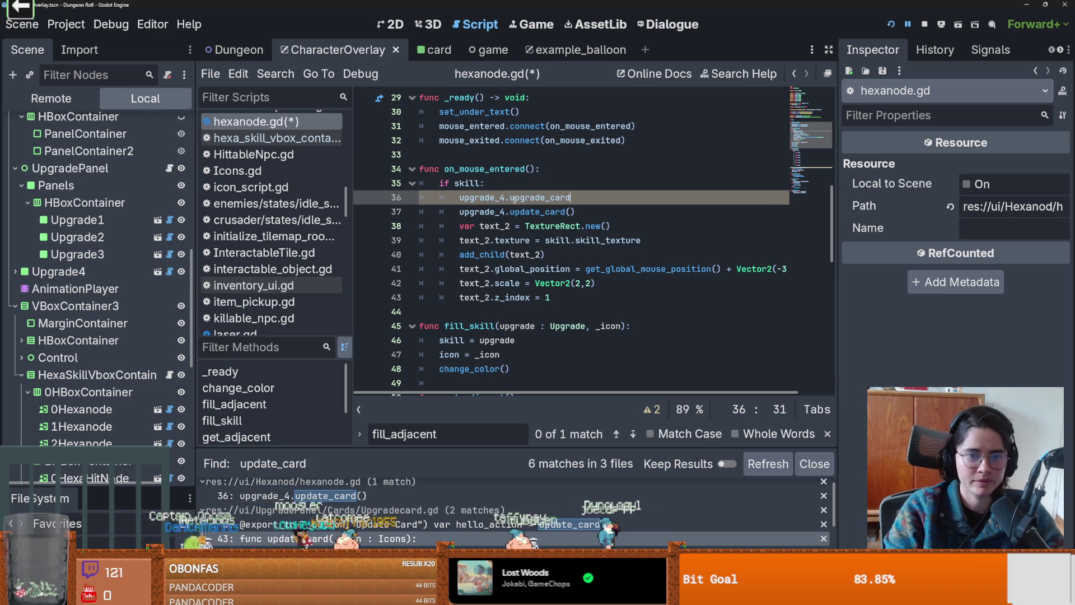
type("skill")
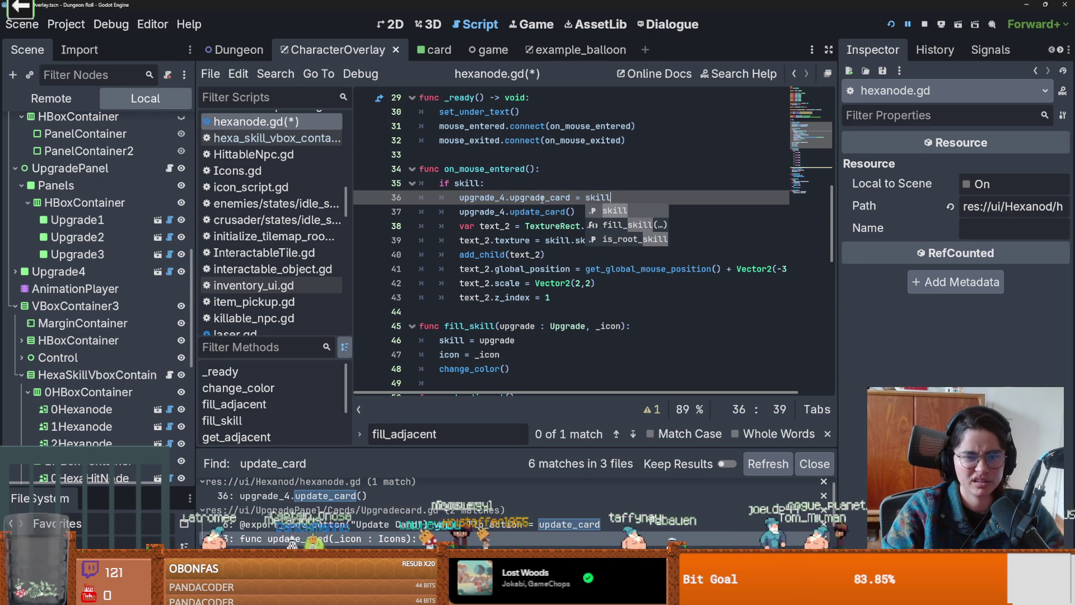
- Pass icon into the update_card() call and save hexanode.gd
left_click(570, 212)
type("icon")
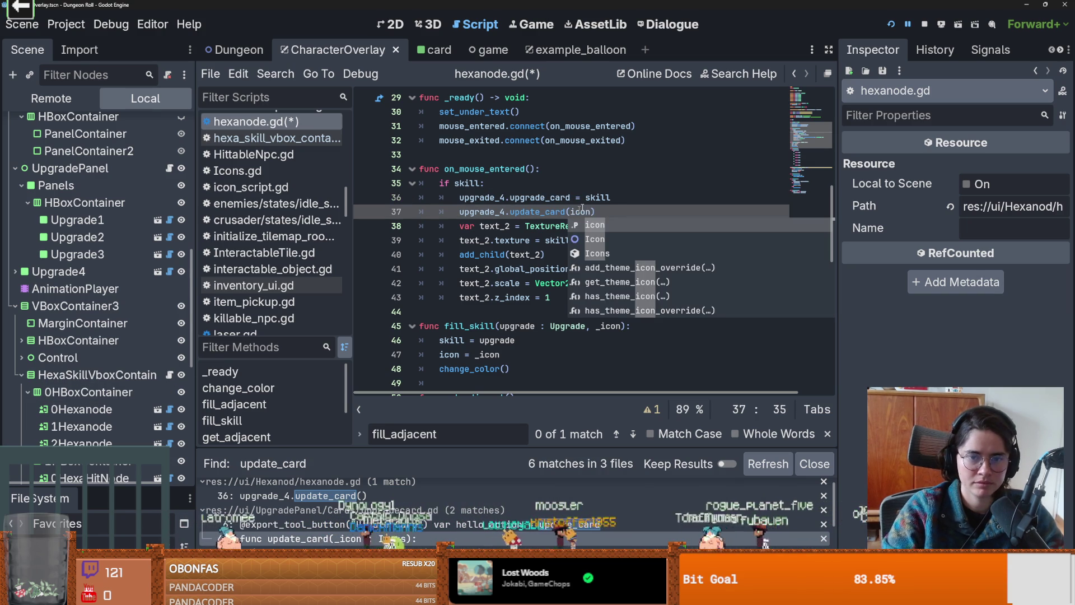
key("ctrl+s")
- Begin an animation_player.play(" line below the z_index line
scroll(630, 236, "up", 3)
scroll(622, 240, "down", 5)
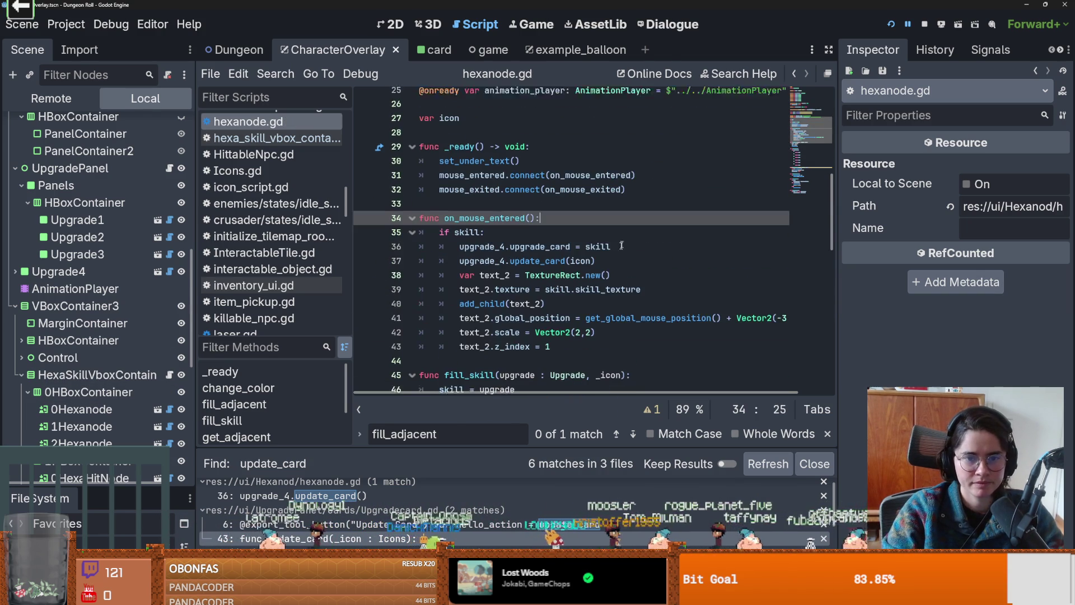
left_click(571, 341)
key("Return")
type("an")
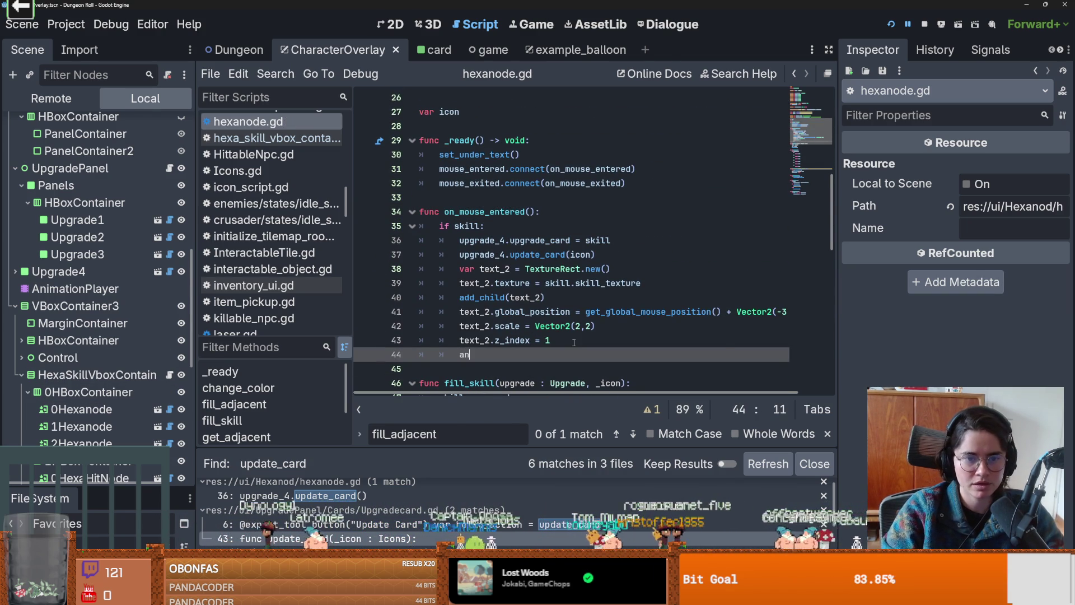
type("imation_player.play(")
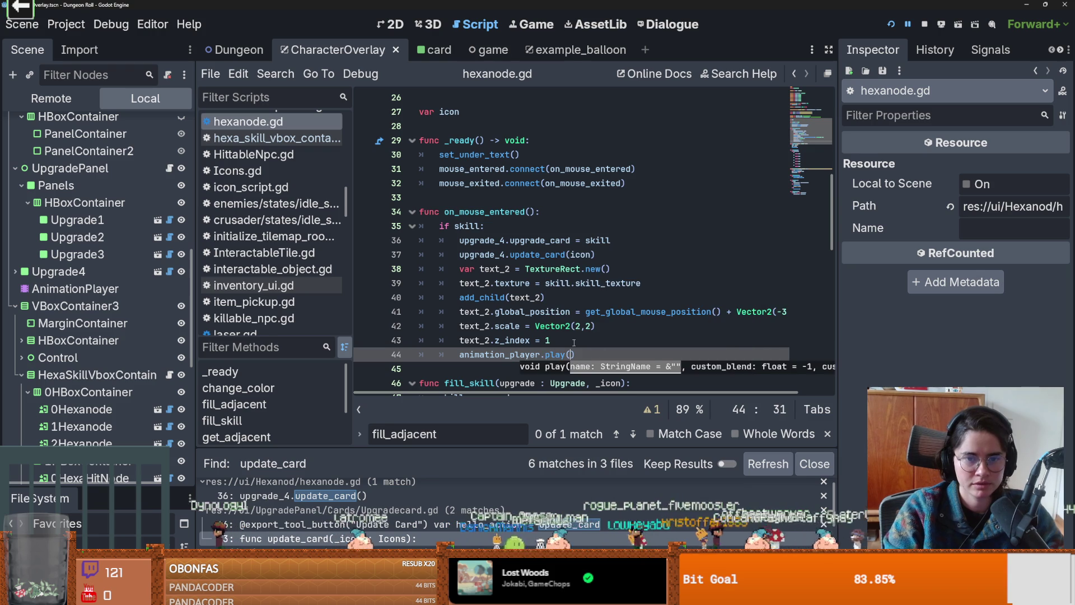
type("\"")
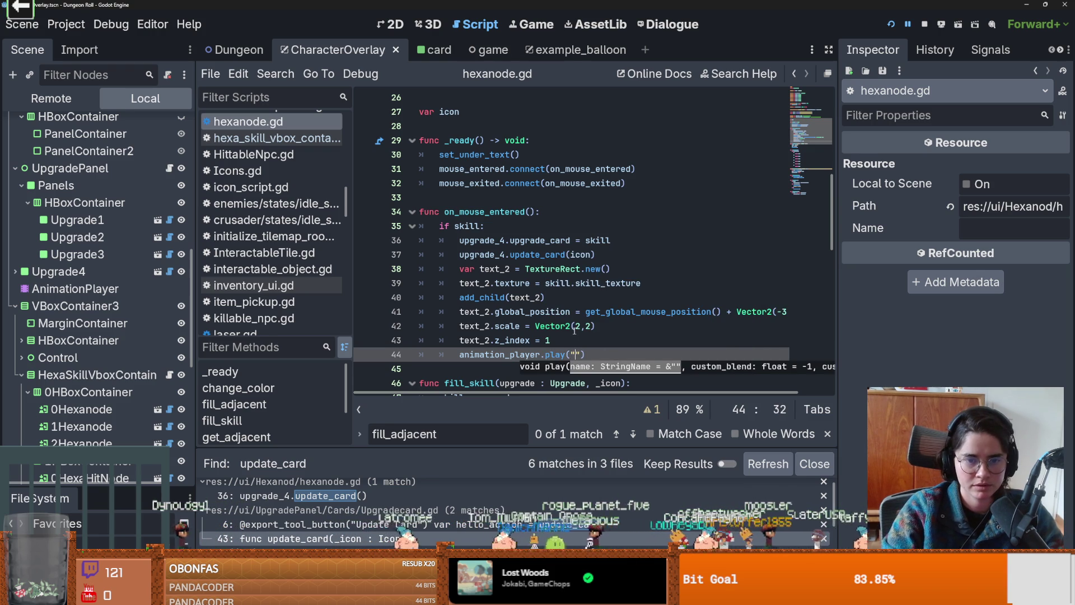
- Check the AnimationPlayer's available animation names and save the scene
scroll(504, 280, "down", 2)
left_click(75, 289)
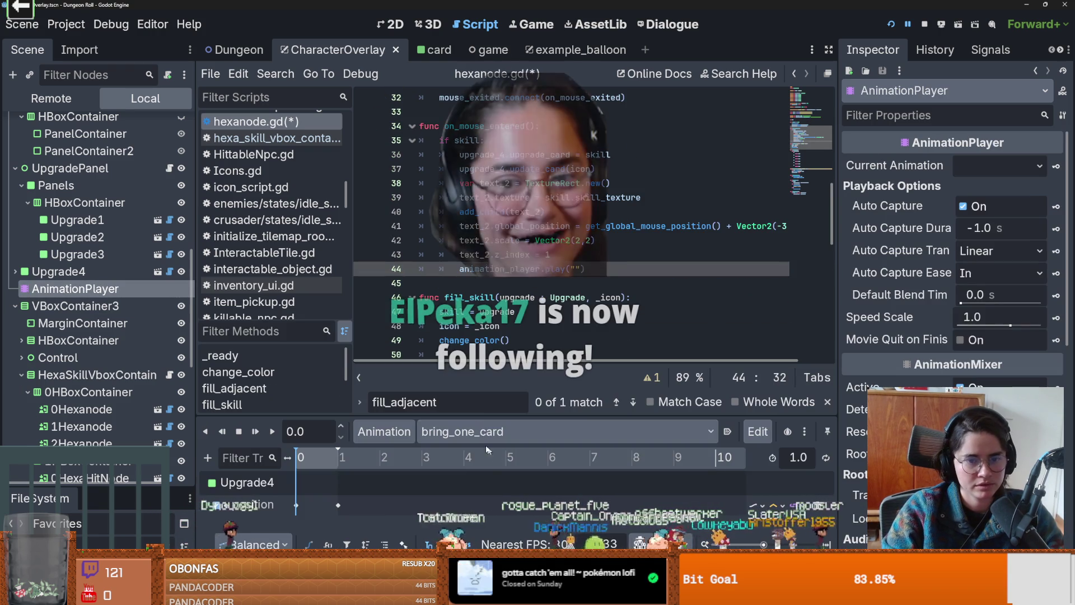
left_click(470, 431)
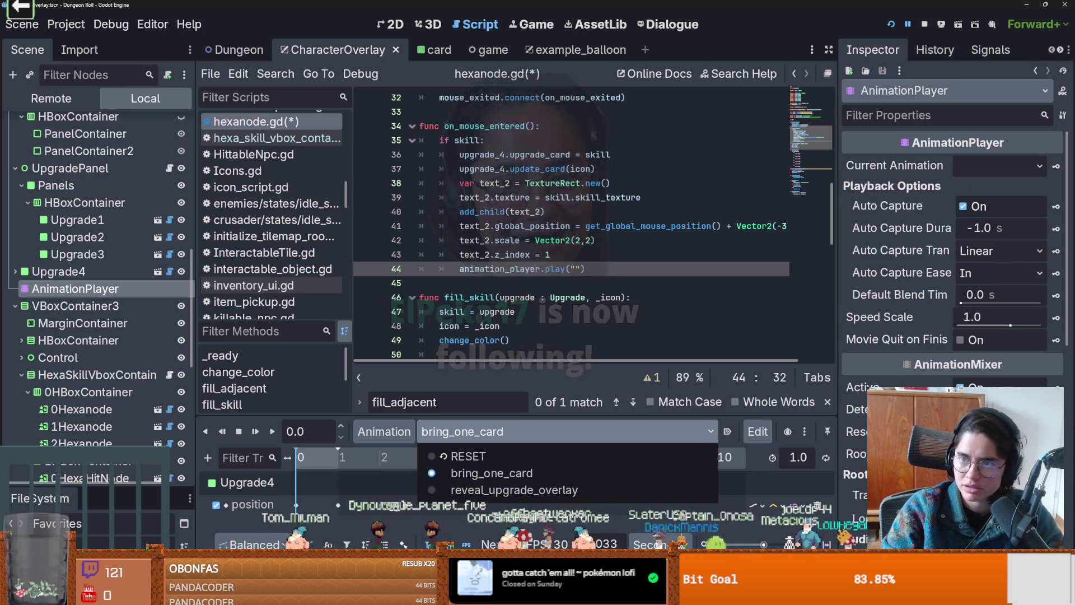
left_click(593, 134)
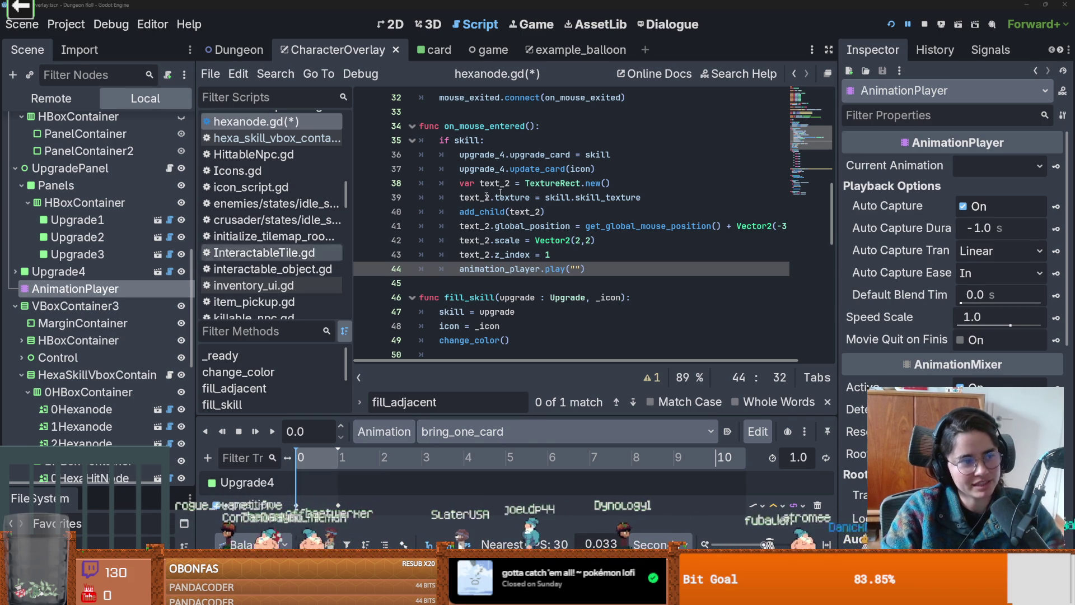
left_click(651, 225)
key("ctrl+s")
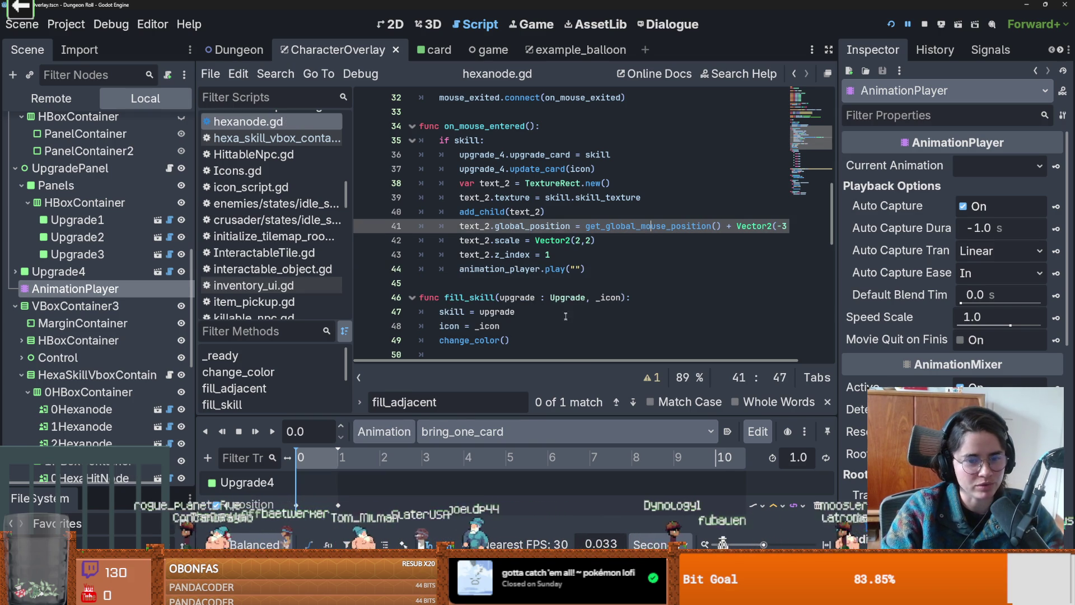
- Complete animation_player.play("bring_one_card") and copy the whole play line
left_click(576, 268)
type("bring_one_card")
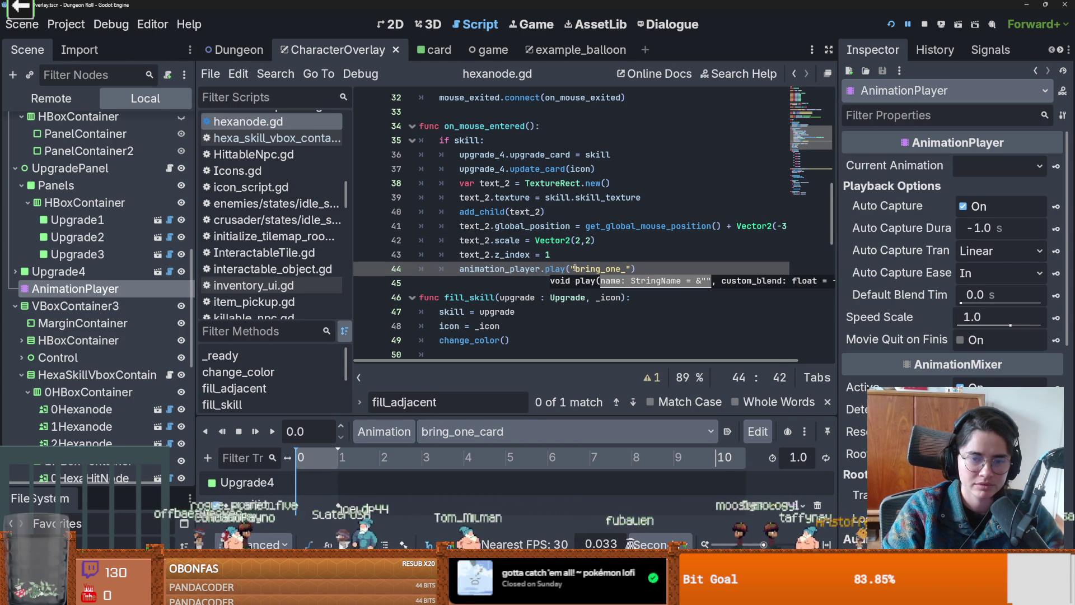
left_click(607, 268)
key("End")
key("shift+Home")
scroll(515, 282, "down", 3)
scroll(514, 281, "down", 9)
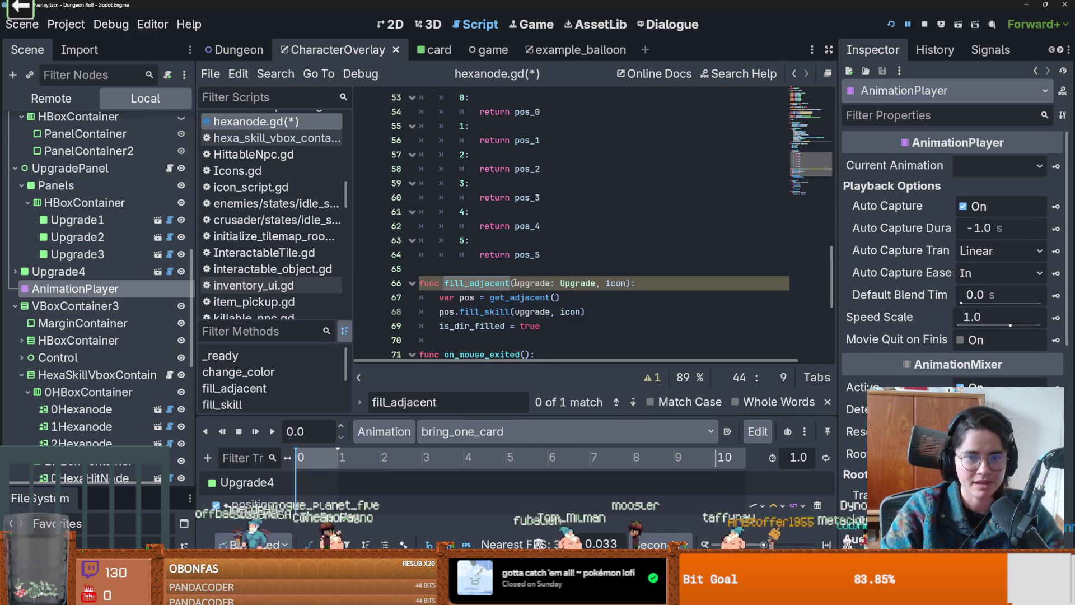
- Paste the bring_one_card play call above queue_free in on_mouse_exited
left_click(565, 155)
key("Return")
key("ctrl+v")
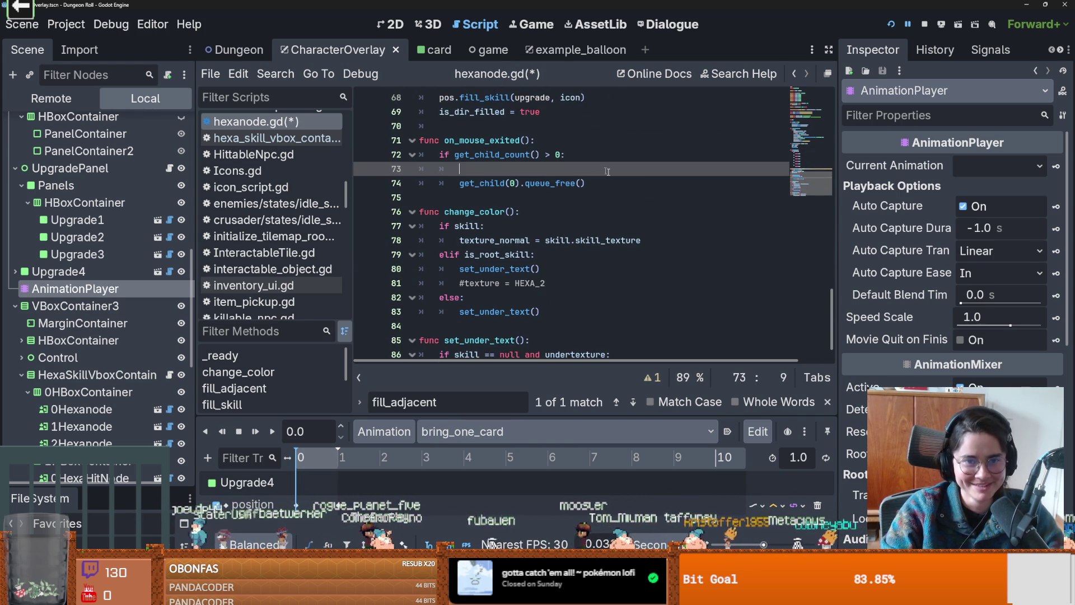
double_click(554, 168)
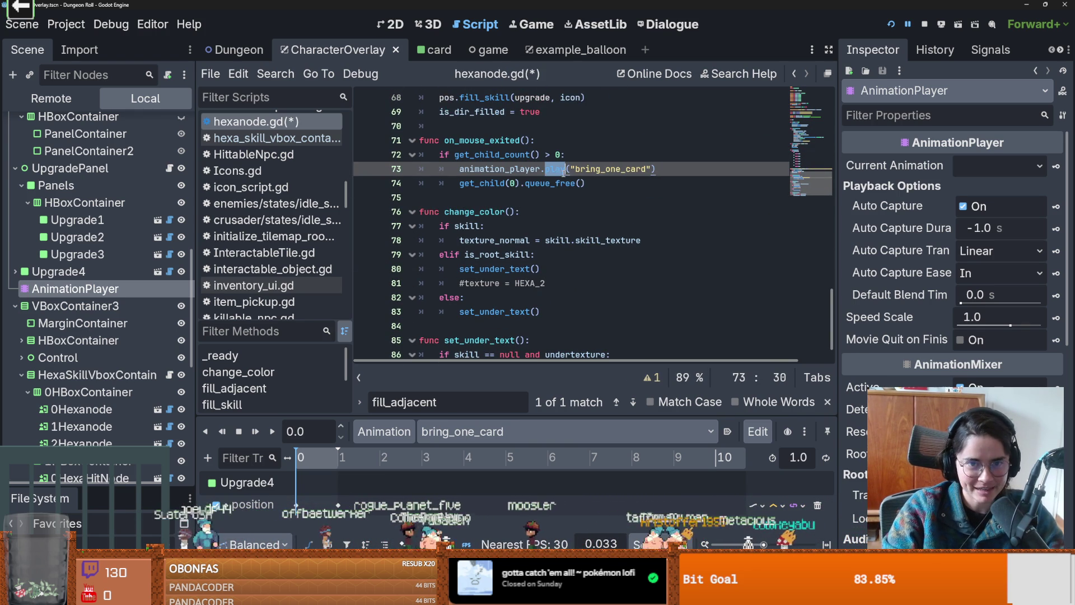
- Copy play_backwards from the AnimationPlayer docs, replace play on line 73, then save and run
right_click(80, 290)
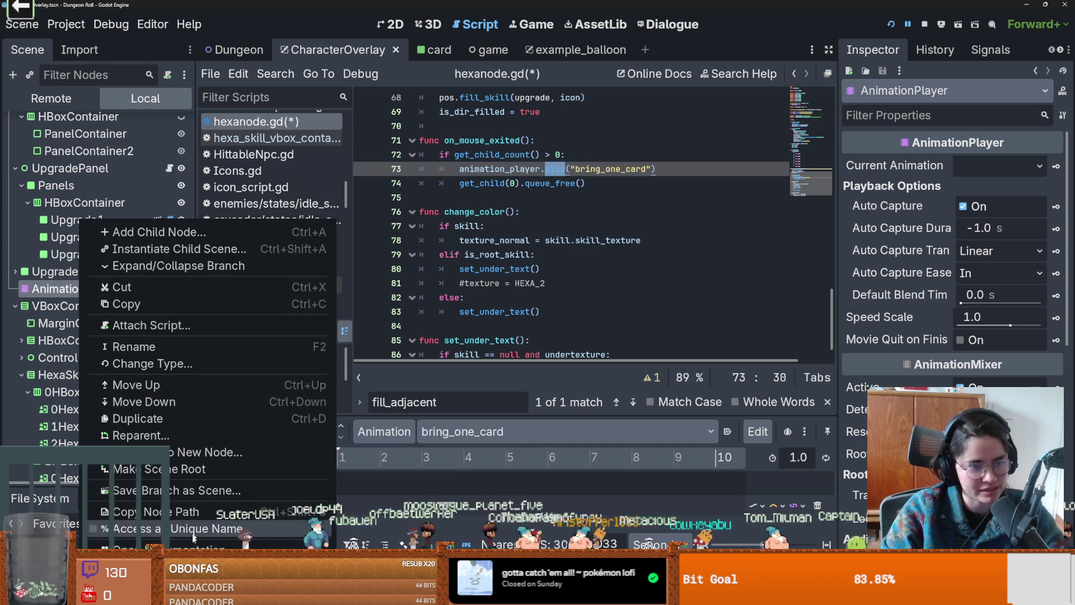
left_click(168, 544)
scroll(496, 323, "down", 15)
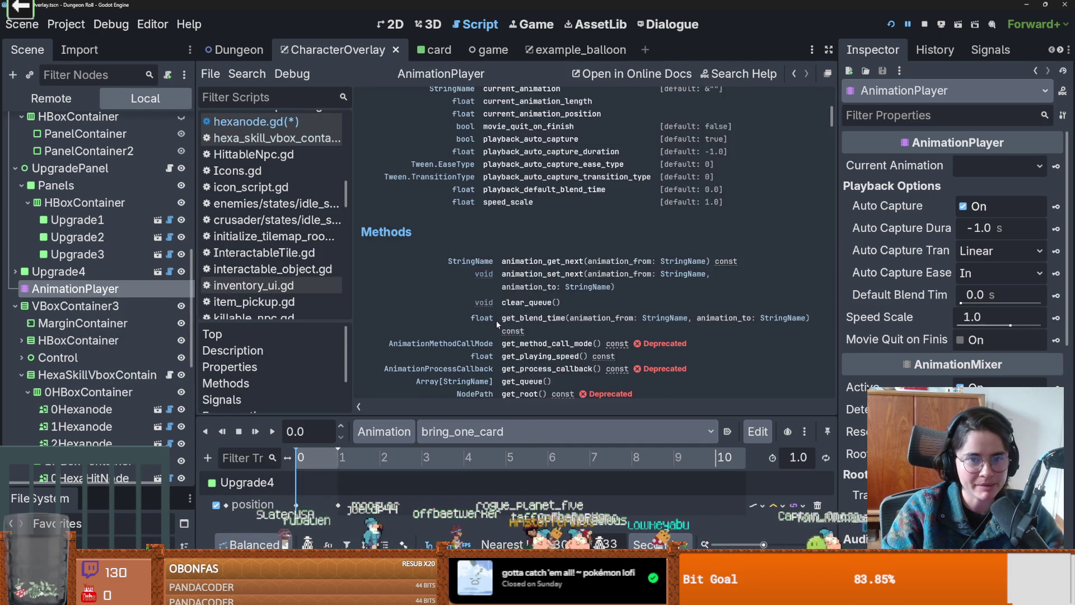
scroll(495, 321, "down", 3)
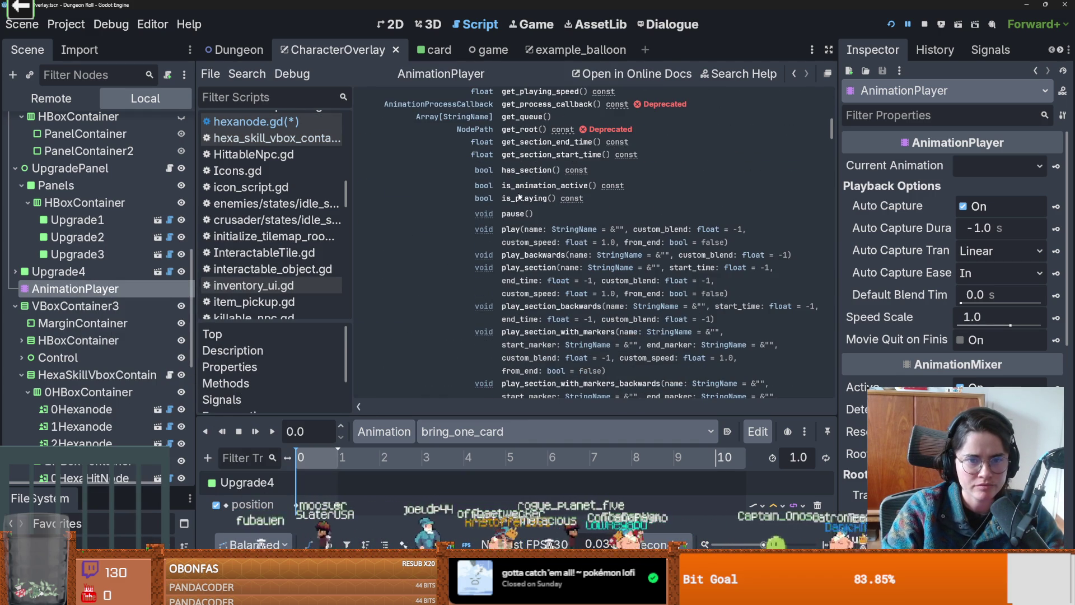
double_click(530, 257)
mouse_move(502, 259)
left_mouse_down()
mouse_move(671, 267)
mouse_move(567, 258)
left_mouse_up()
key("ctrl+c")
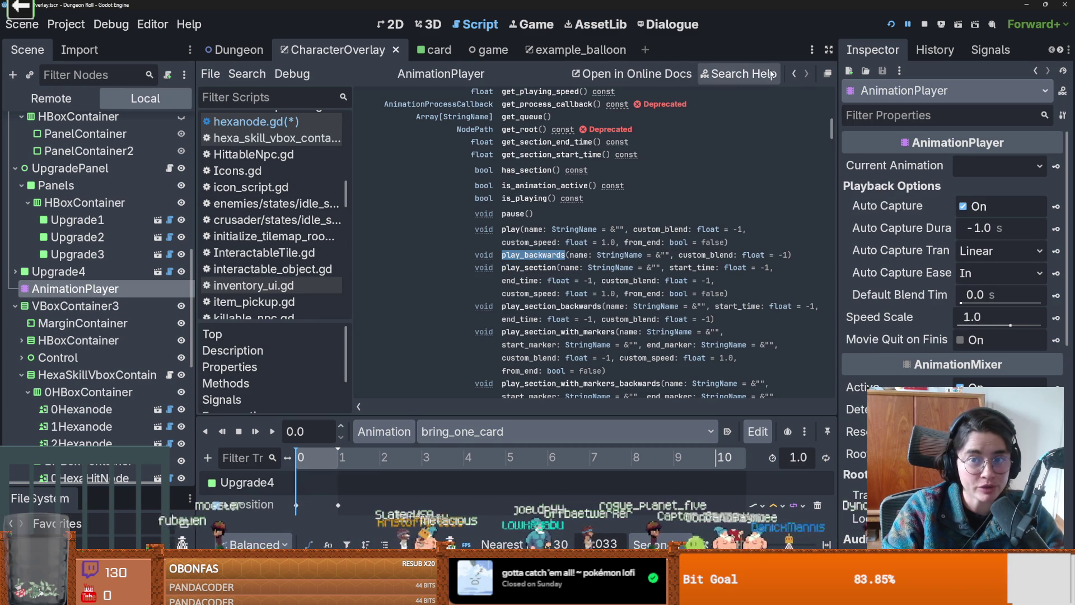
left_click(794, 74)
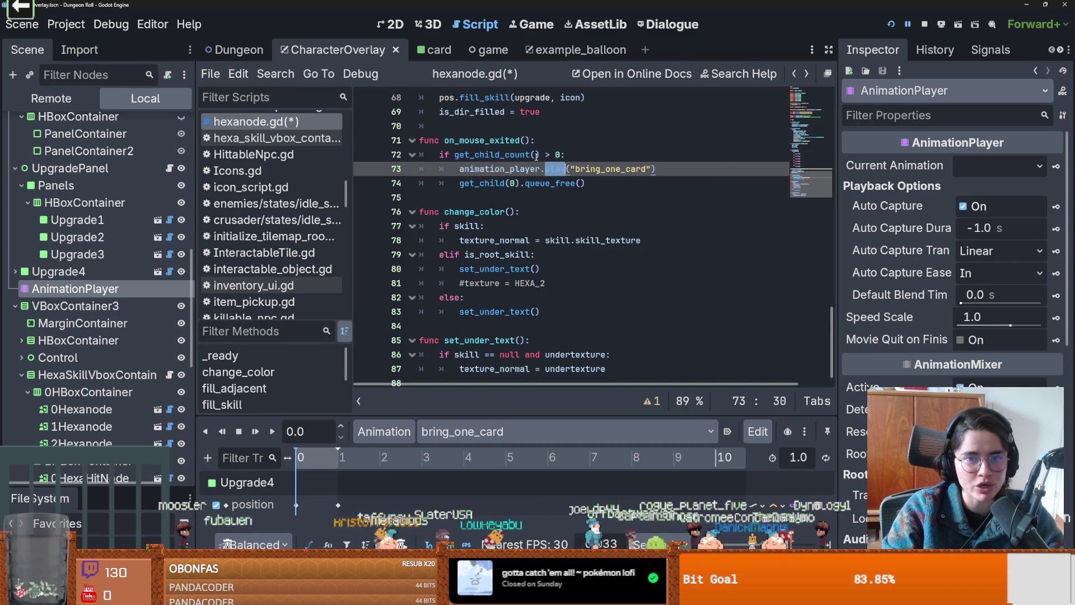
key("ctrl+v")
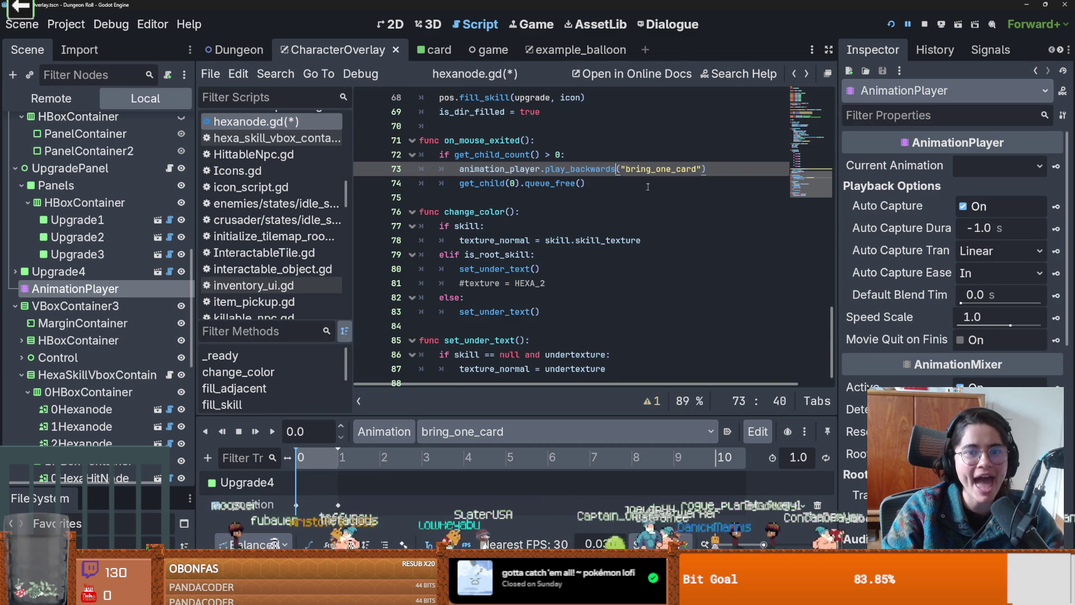
left_click(893, 25)
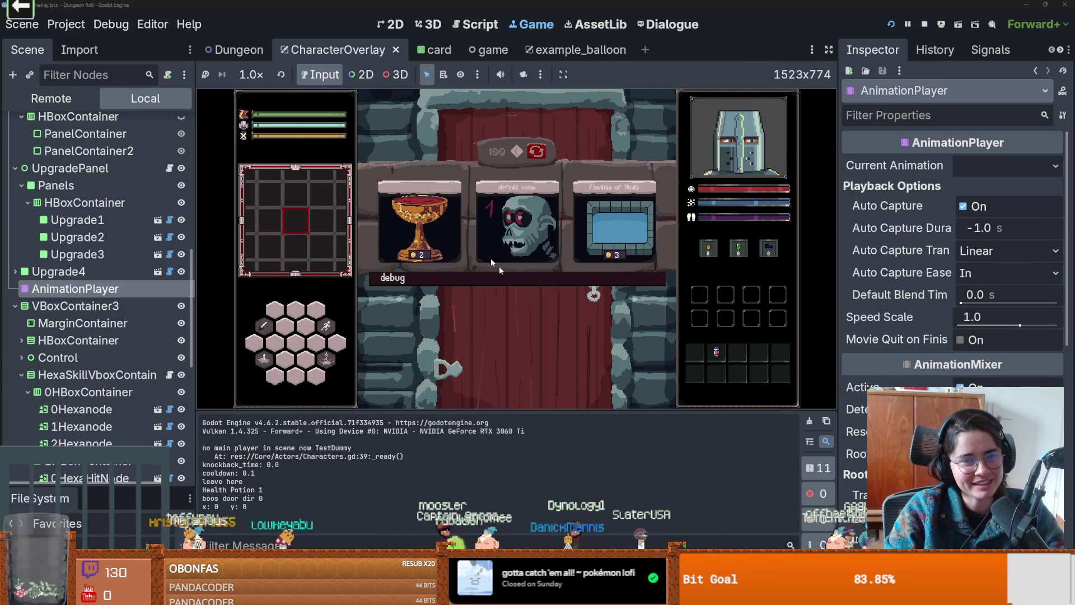
- Enter a debug room, defeat the goblin with lightning and combo attacks, and talk to the NPC
left_click(546, 277)
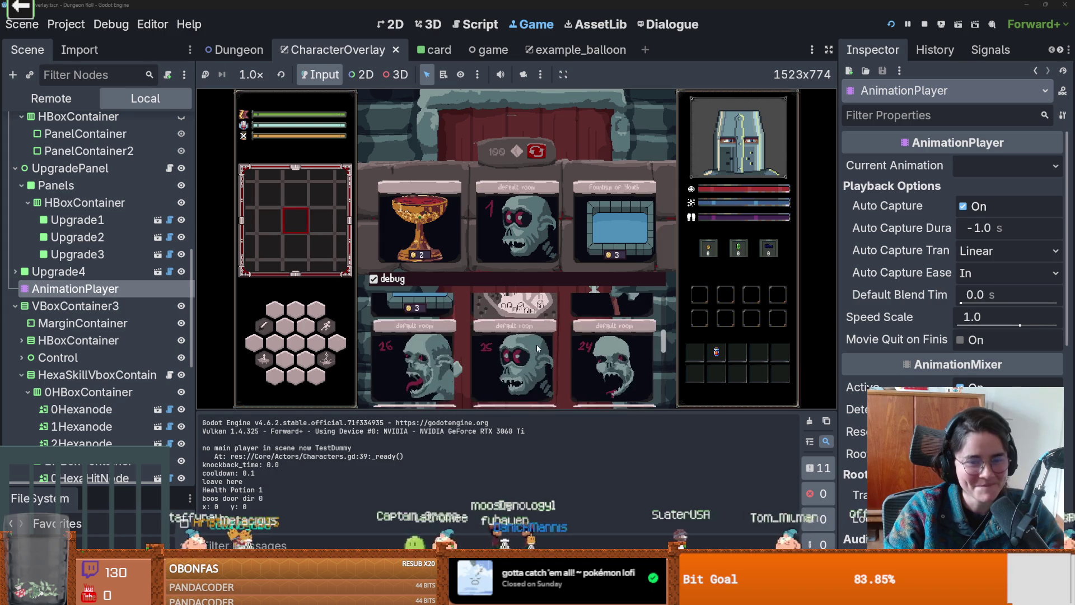
left_click(509, 307)
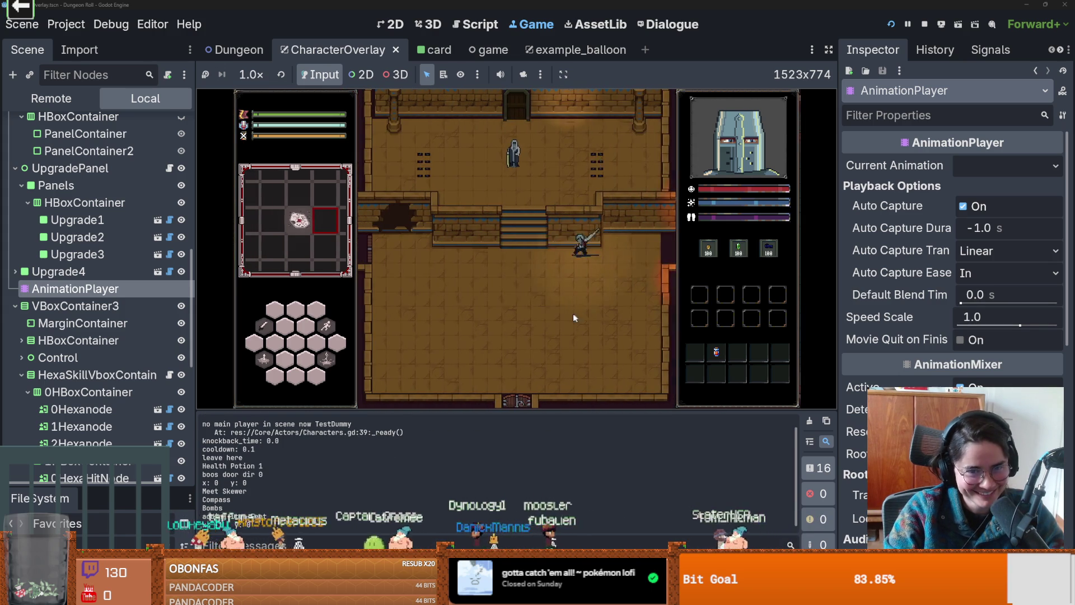
key("s")
key("a")
left_click(526, 181)
left_click(525, 173)
left_click(509, 199)
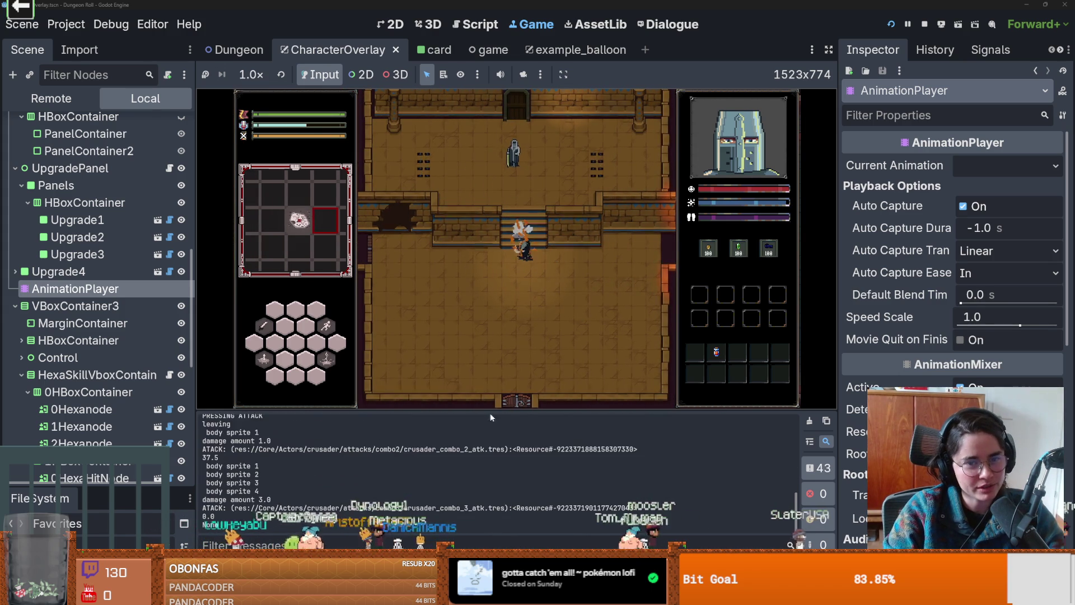
key("w")
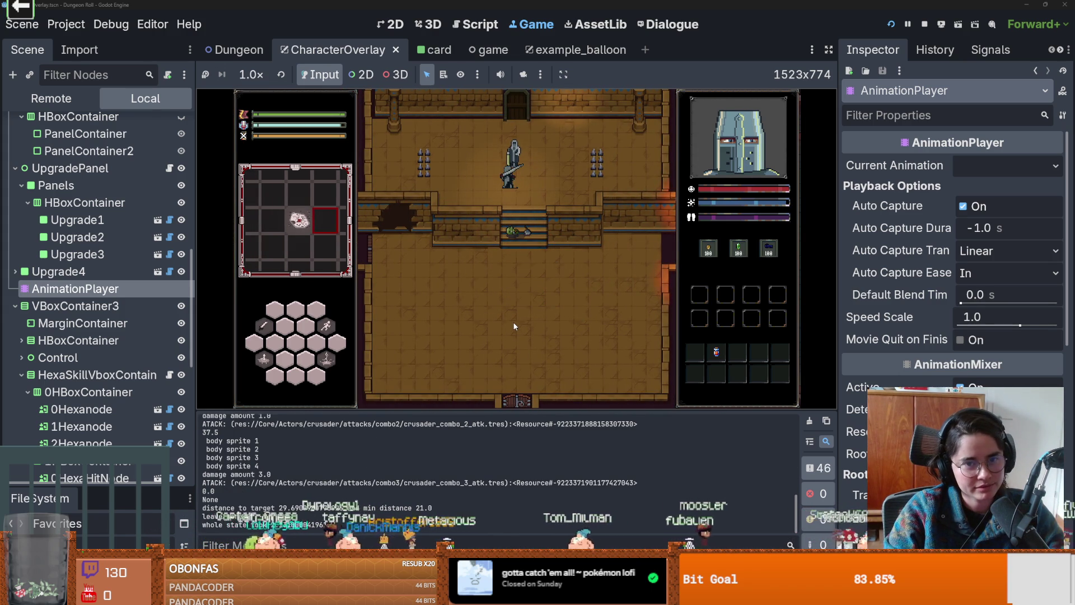
key("e")
left_click(492, 250)
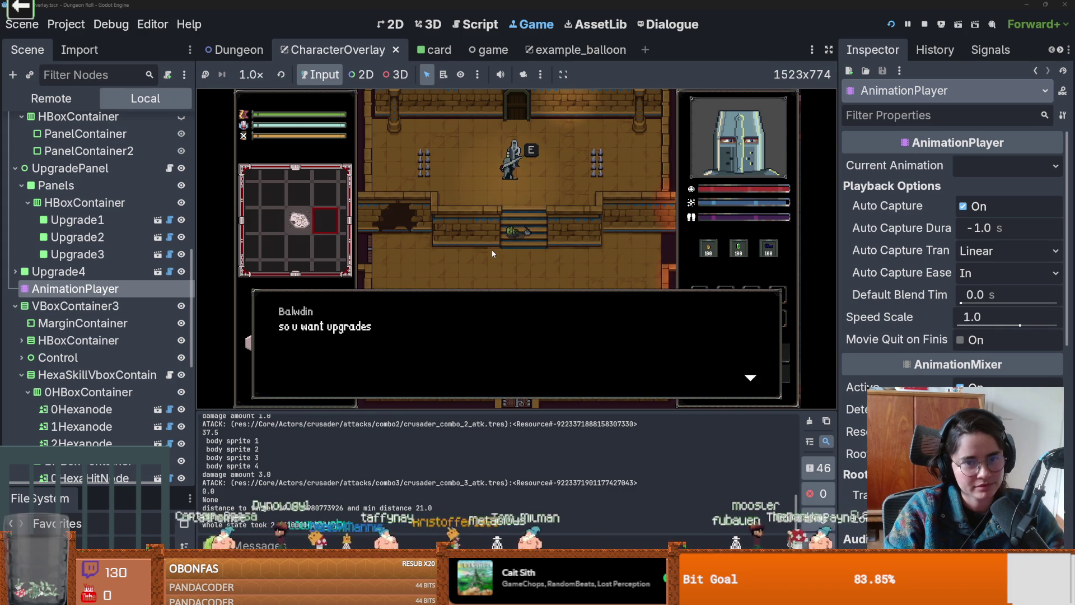
- Pick the Repentance upgrade, then hover a hex node to trigger the line 36 error
left_click(491, 248)
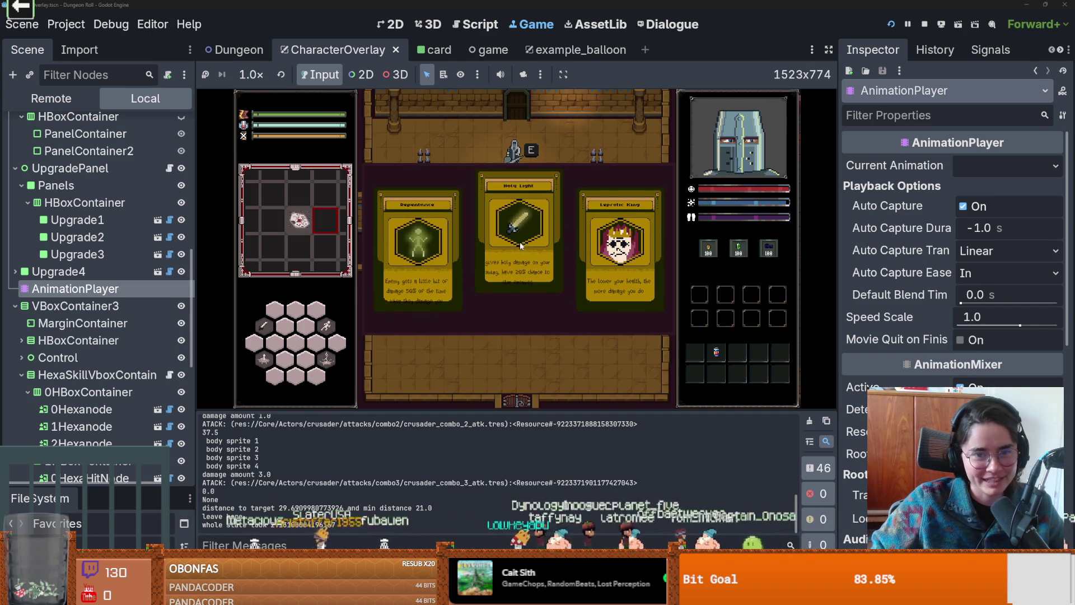
left_click(390, 305)
mouse_move(269, 326)
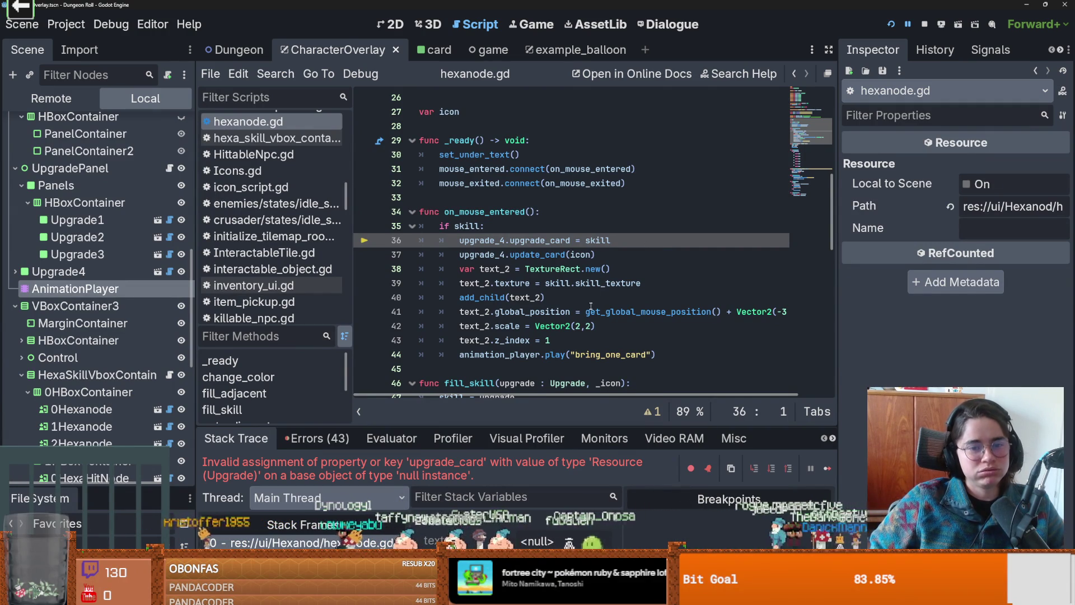
- Inspect fill_skill's upgrade parameter and jump to upgrade_card's definition in Upgradecard.gd
scroll(647, 246, "down", 3)
left_click(515, 254)
double_click(515, 255)
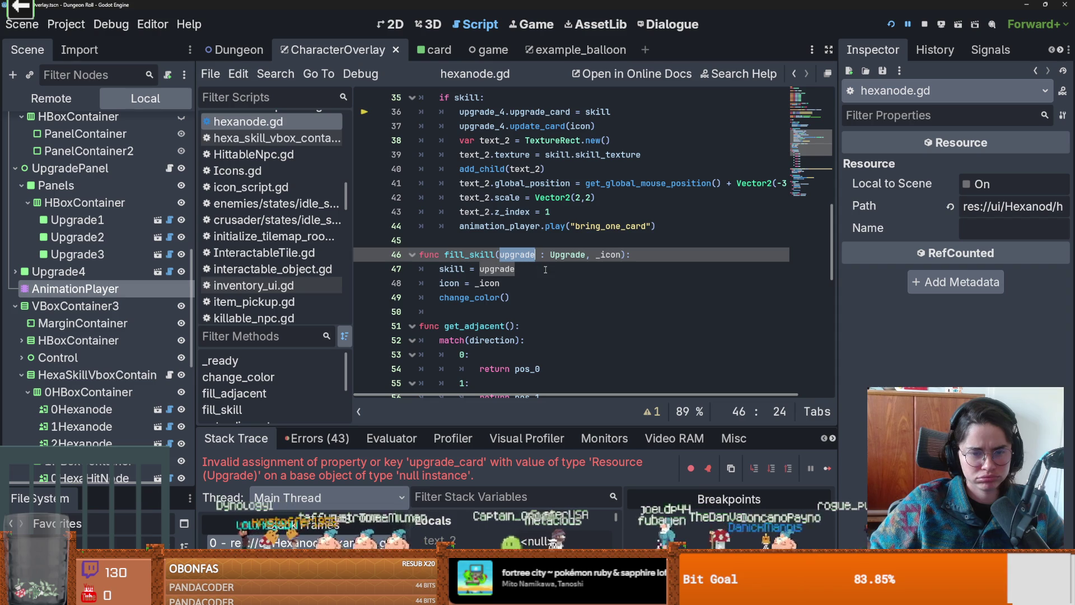
scroll(546, 269, "up", 5)
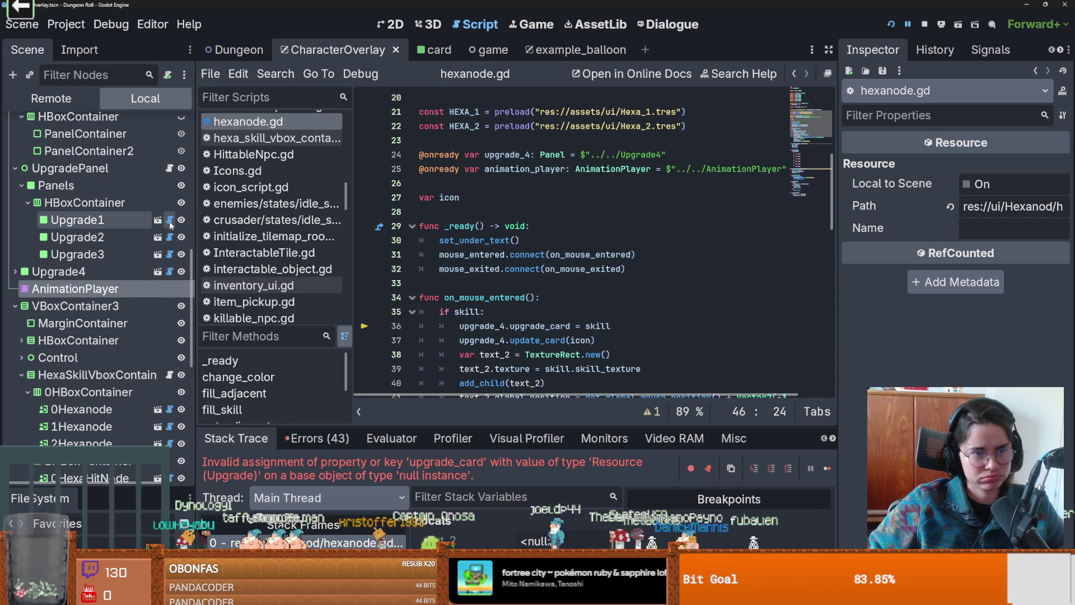
left_click(540, 326, "ctrl")
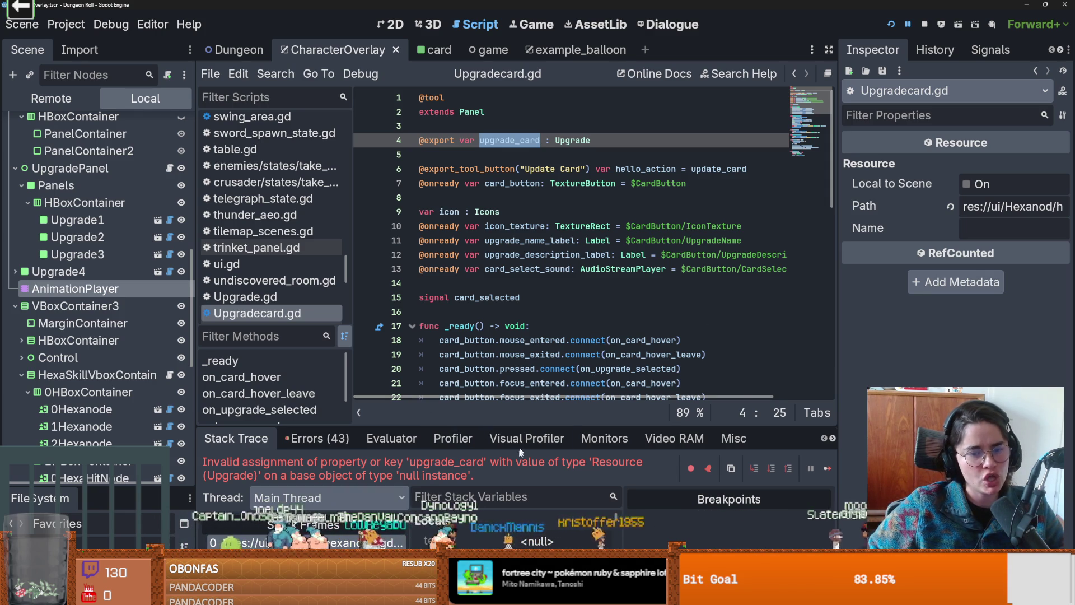
- Enlarge the debugger to inspect locals and members, then bring up copy options for the error
left_click_drag(526, 427, 524, 225)
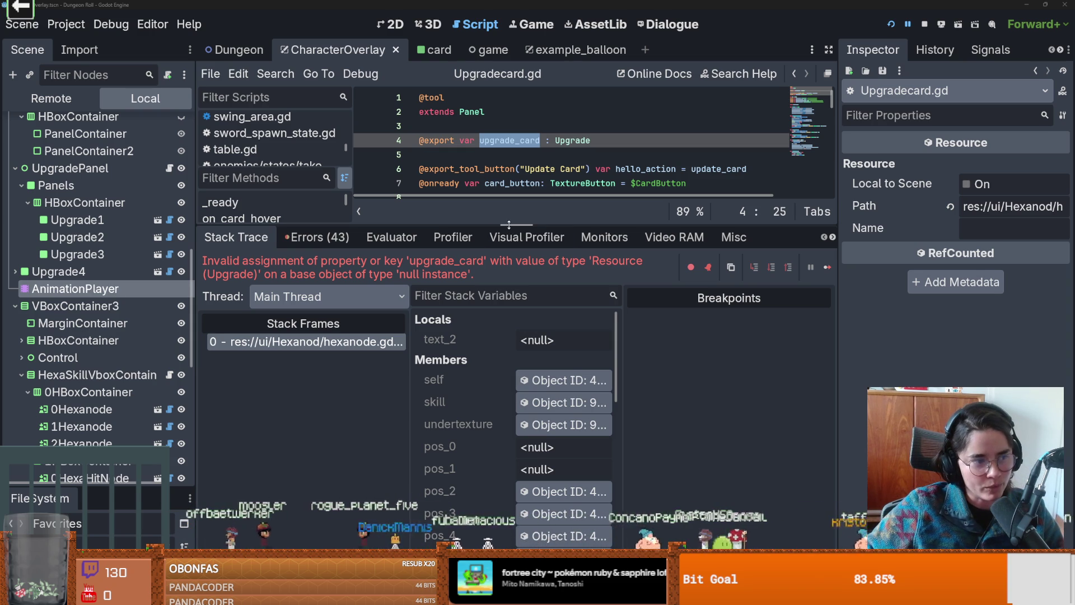
mouse_move(509, 225)
left_mouse_down()
mouse_move(510, 320)
mouse_move(542, 267)
mouse_move(548, 308)
mouse_move(561, 262)
left_mouse_up()
left_click(546, 199)
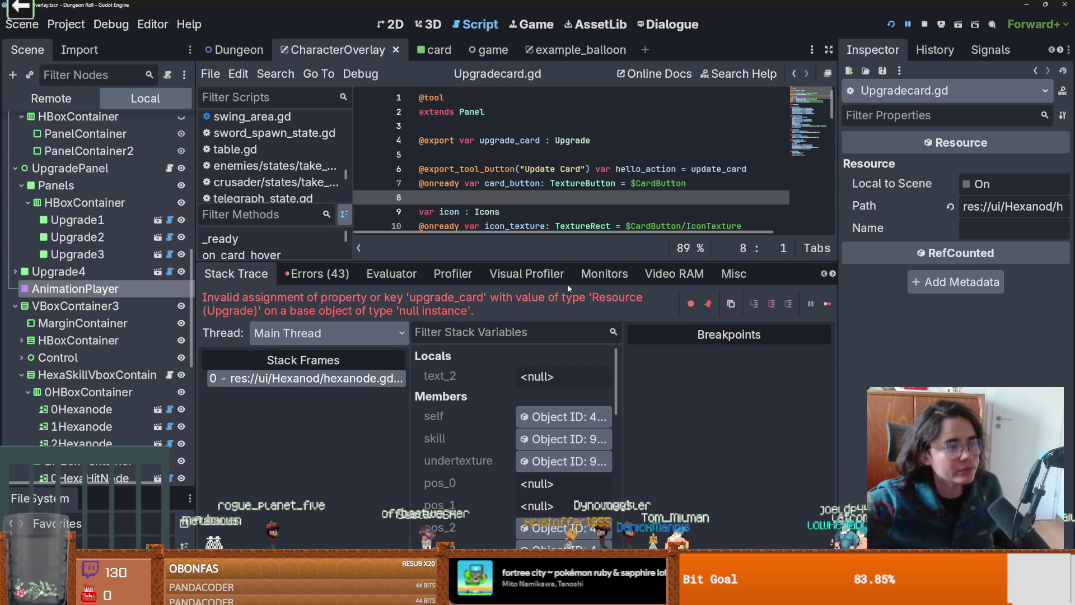
right_click(558, 287)
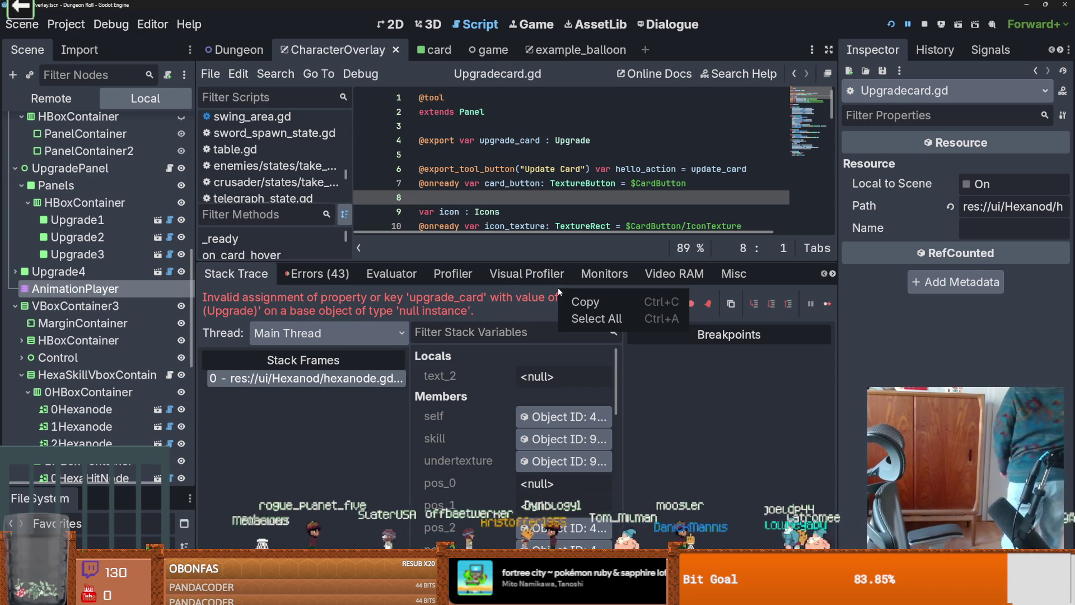
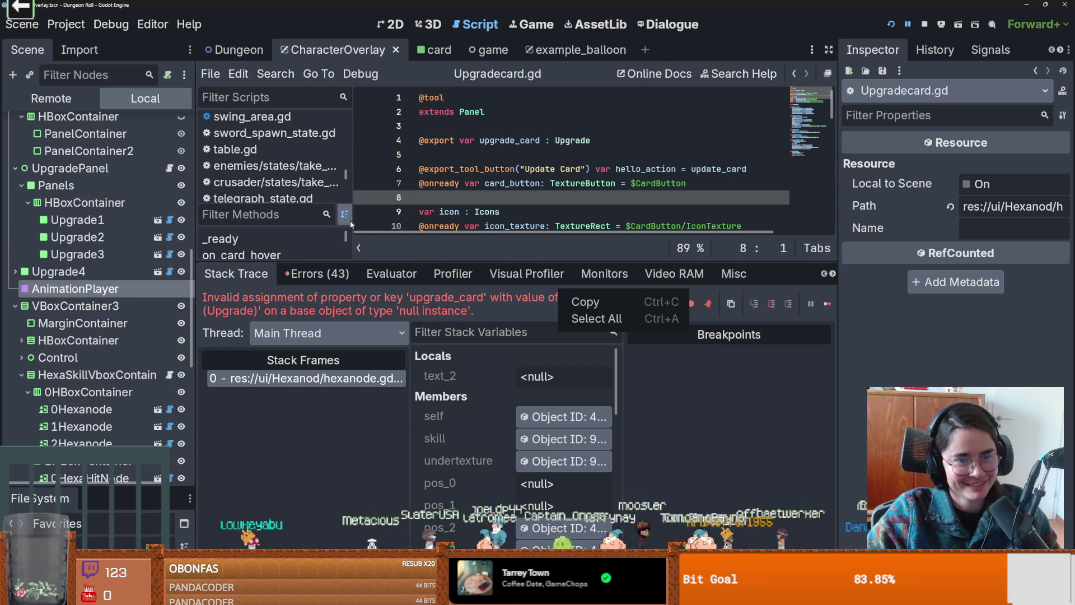
- Dismiss the copy menu, narrow the script list and shrink the debugger to enlarge Upgradecard.gd
left_click(354, 185)
left_click_drag(353, 185, 298, 185)
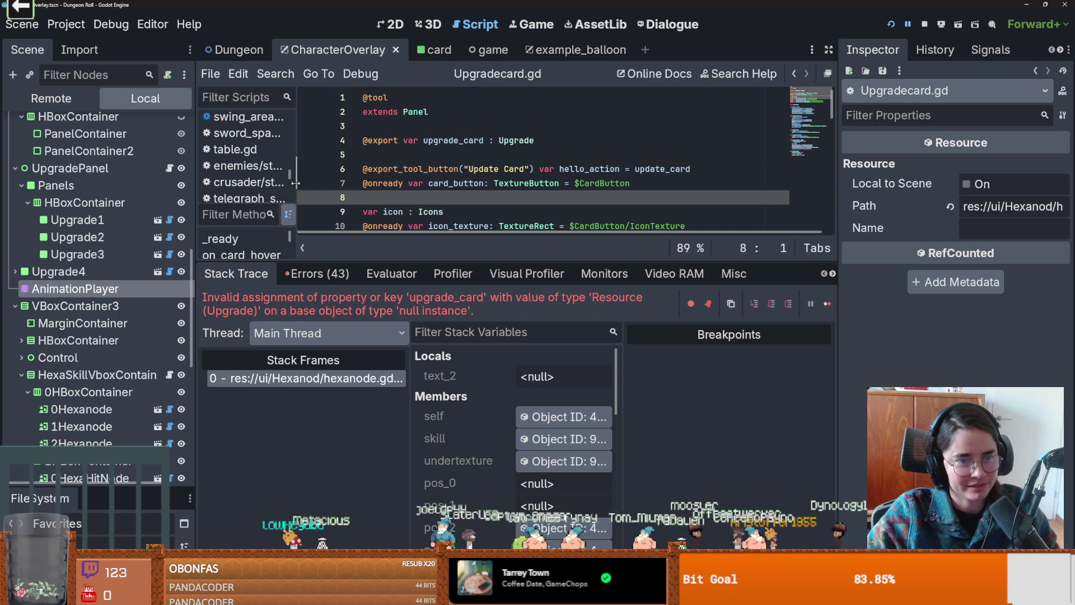
mouse_move(397, 261)
left_mouse_down()
mouse_move(398, 462)
mouse_move(398, 306)
mouse_move(397, 400)
left_mouse_up()
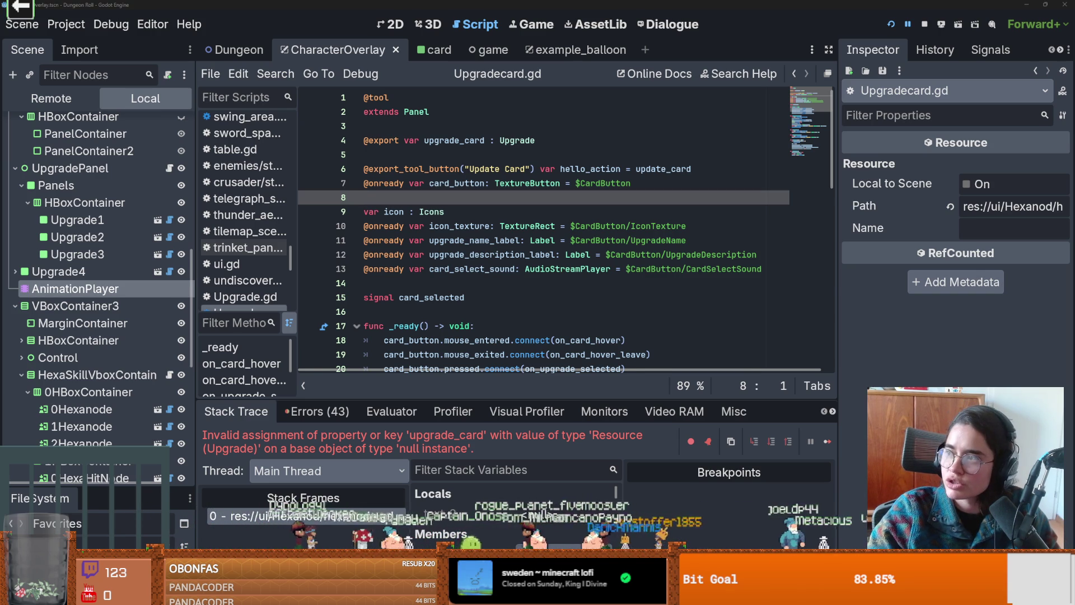
key("alt+Tab")
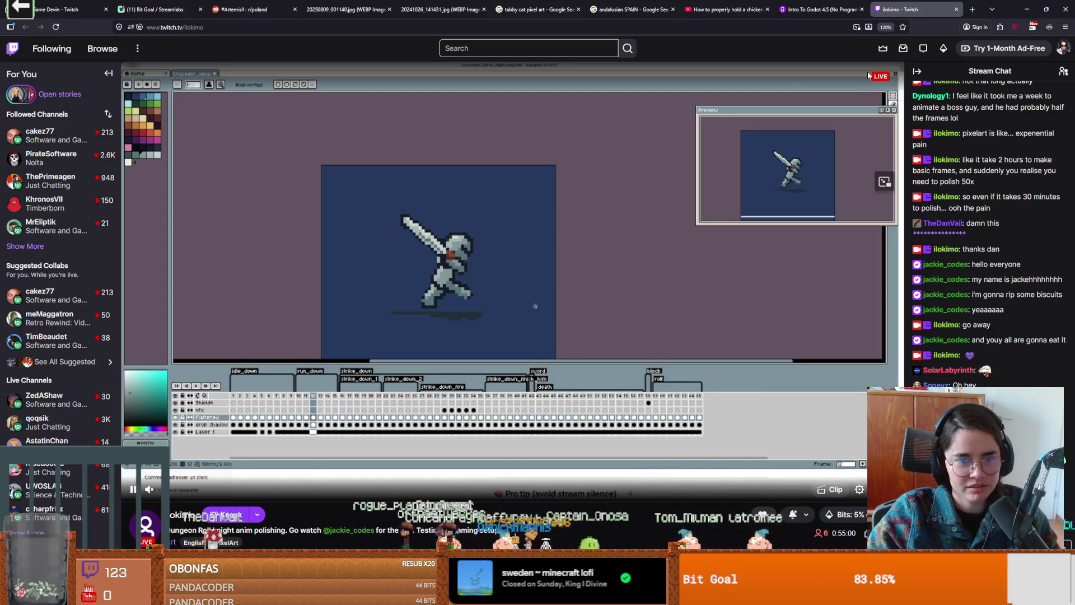
key("alt+Tab")
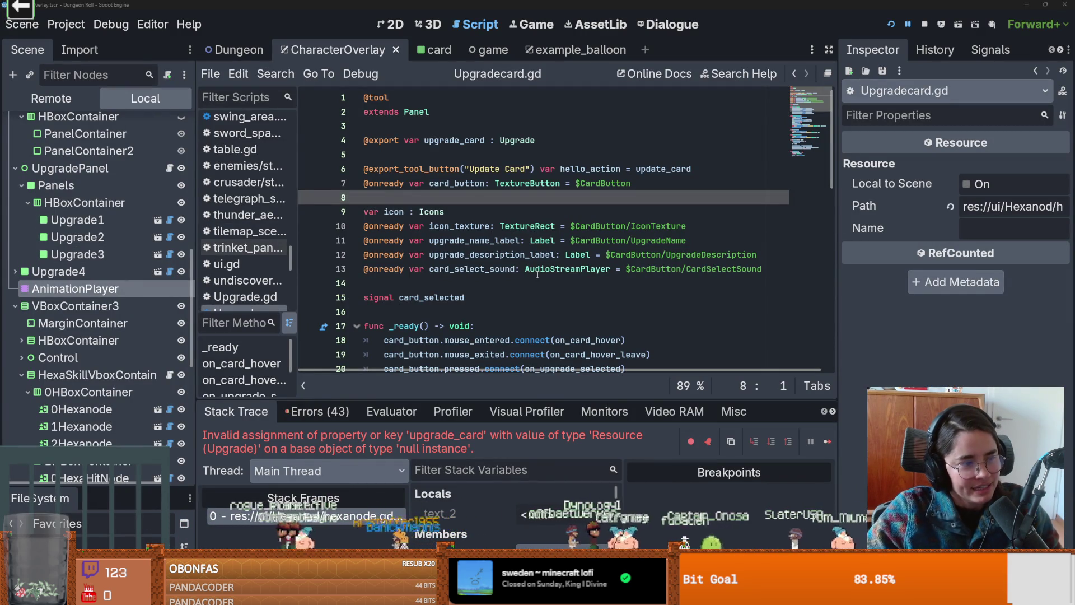
left_click(592, 240)
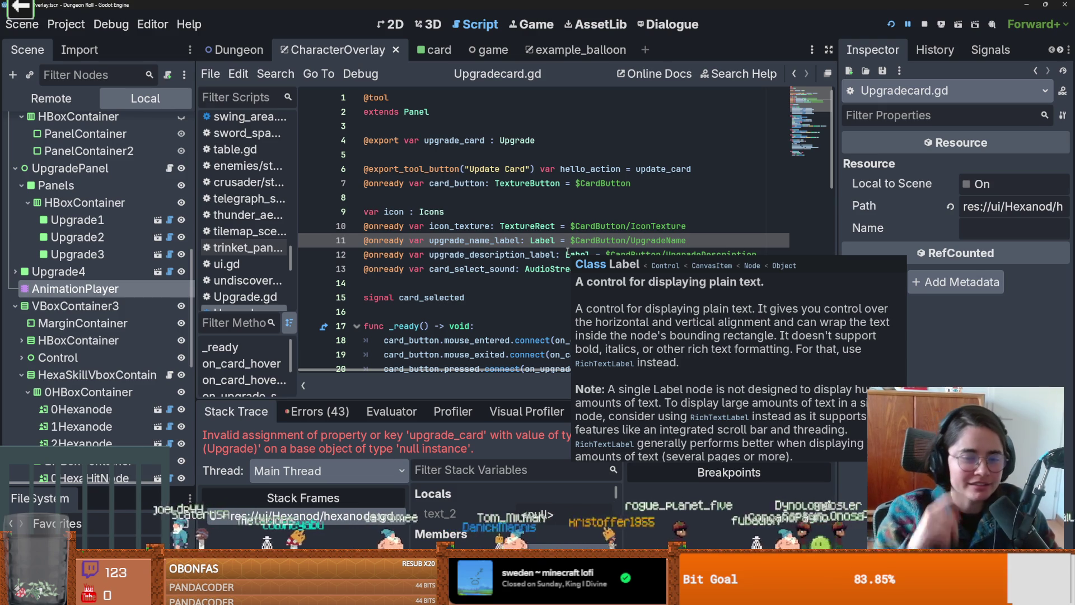
left_click(500, 225)
scroll(482, 283, "down", 3)
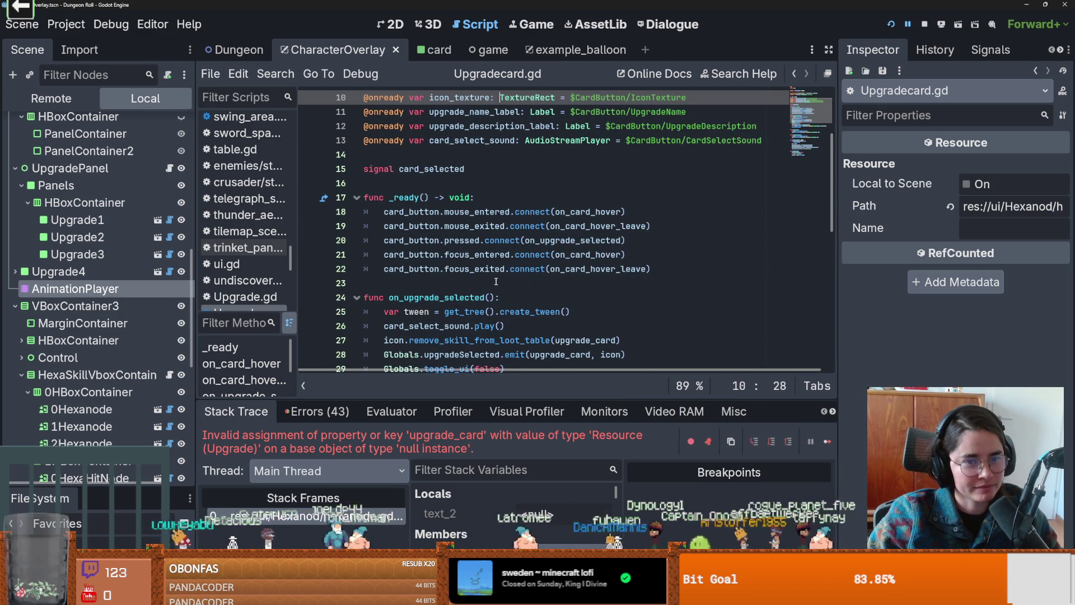
- Save the scene and Upgradecard.gd edits with Ctrl+S, leaving the caret on blank line 14
scroll(483, 285, "up", 2)
left_click(438, 258)
key("ctrl+s")
left_click(439, 241)
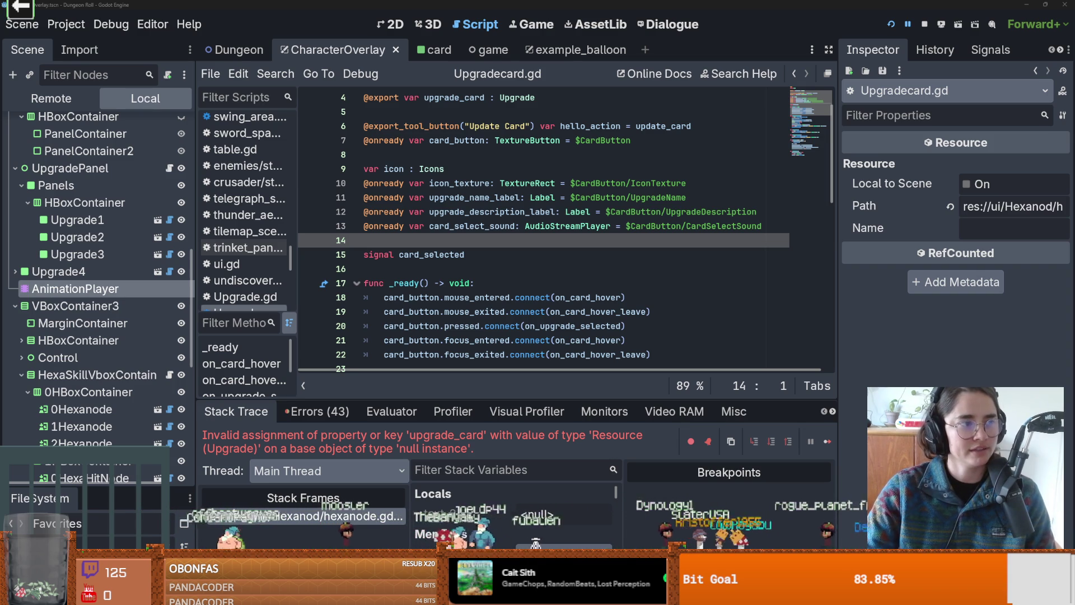
- Save the scene and Upgradecard.gd script again from the card_selected signal line
left_click(456, 255)
key("ctrl+s")
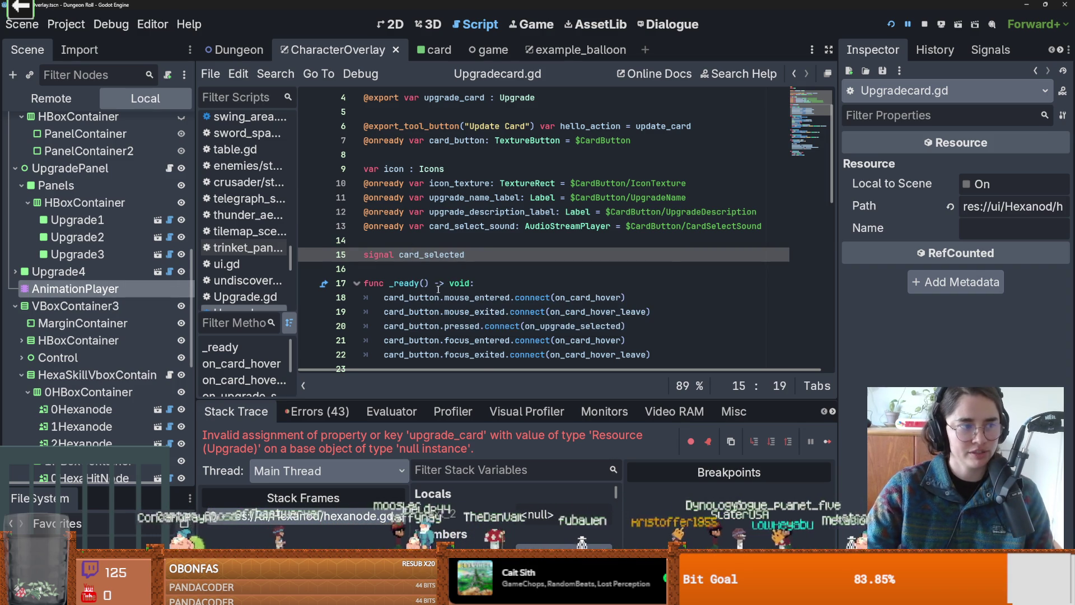
scroll(459, 305, "down", 4)
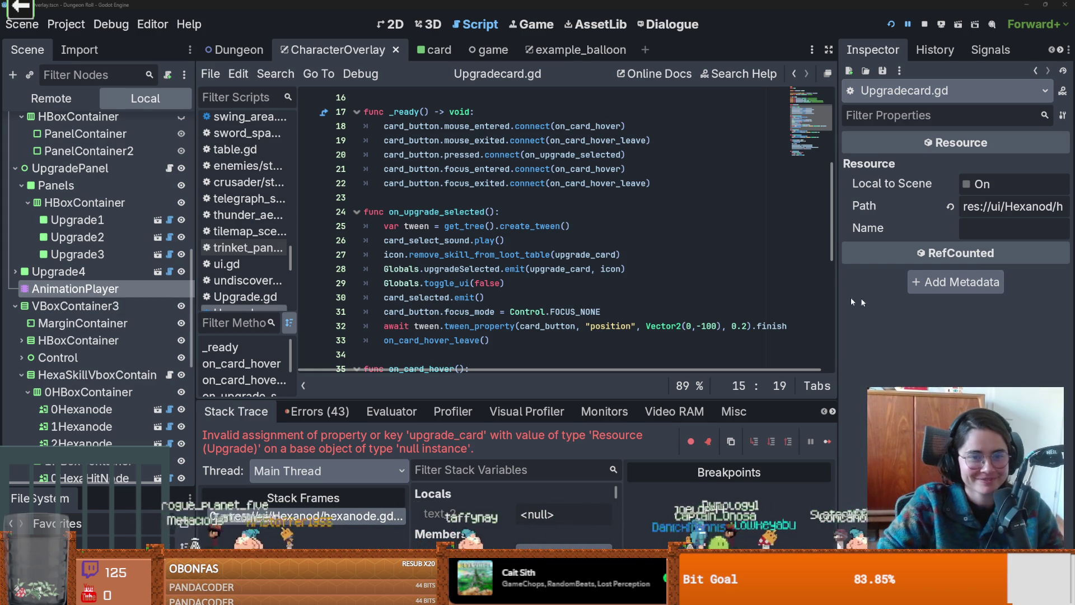
- Review the loot table removal call on line 27, then switch to GitHub Desktop
left_click(520, 254)
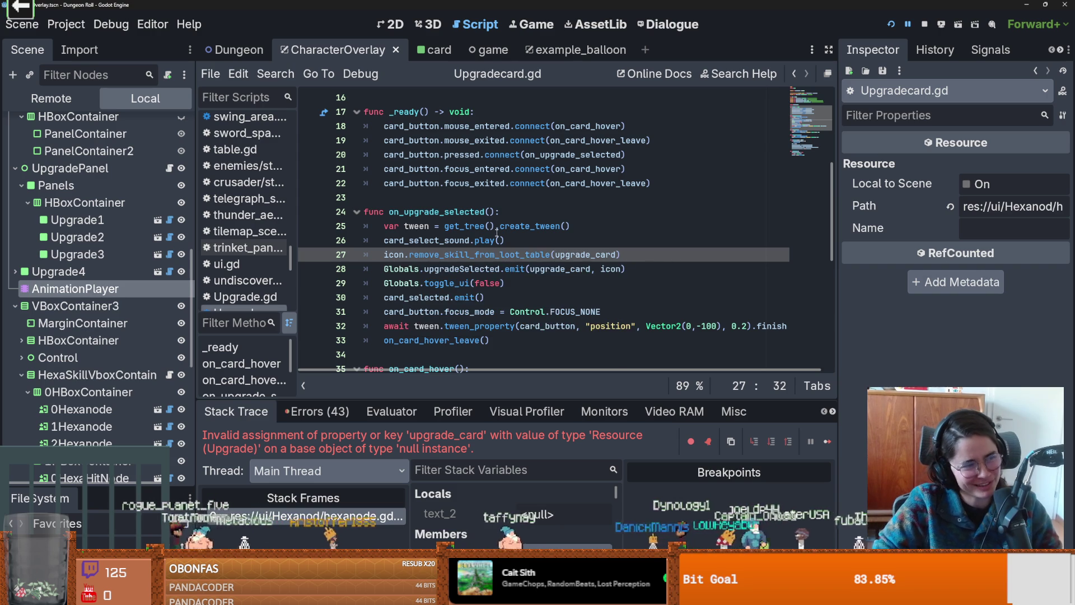
scroll(470, 261, "up", 3)
scroll(471, 261, "down", 1)
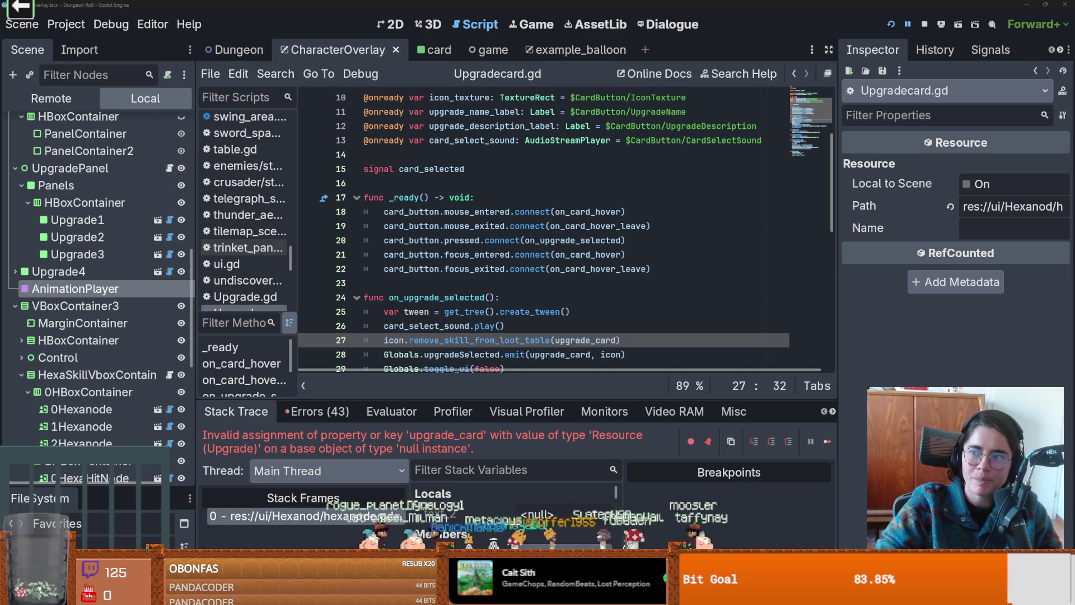
key("alt+Tab")
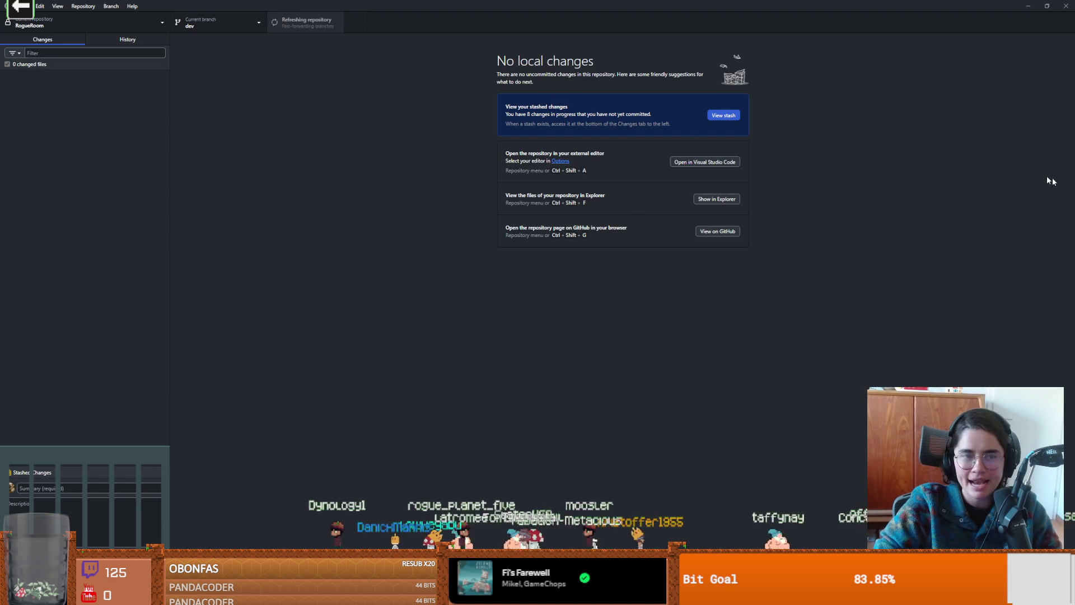
- Merge main into the dev branch with a merge commit, then return to Godot
left_click(203, 17)
key("Escape")
left_click(111, 6)
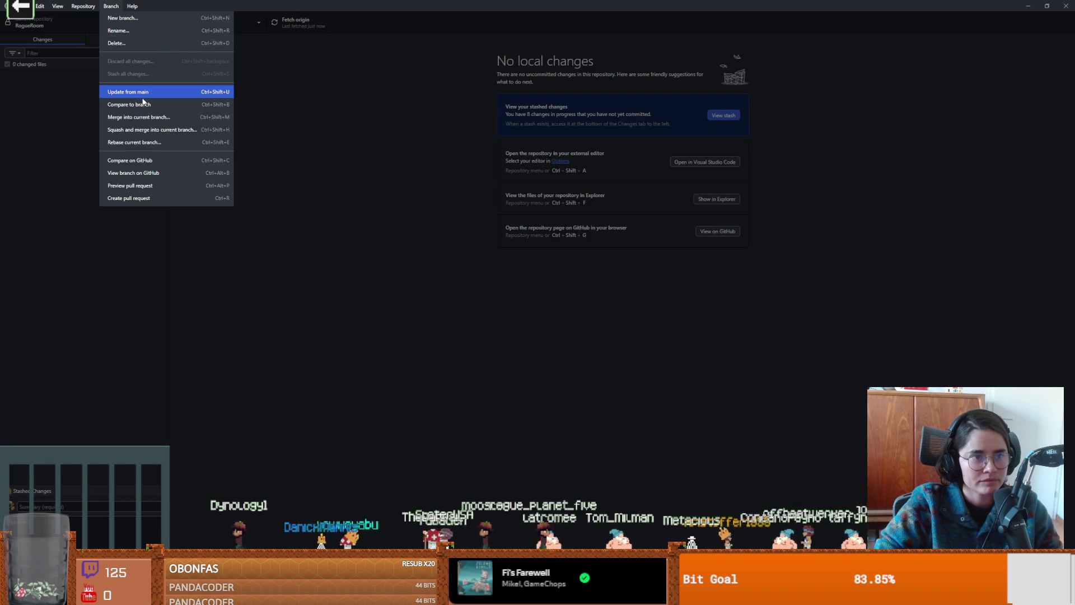
left_click(144, 117)
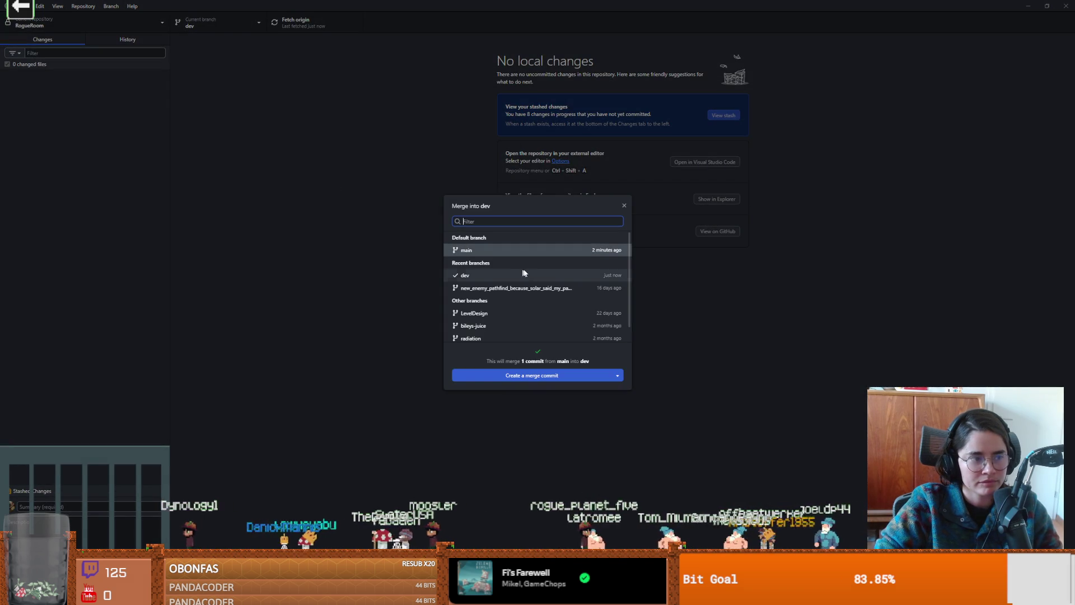
left_click(538, 379)
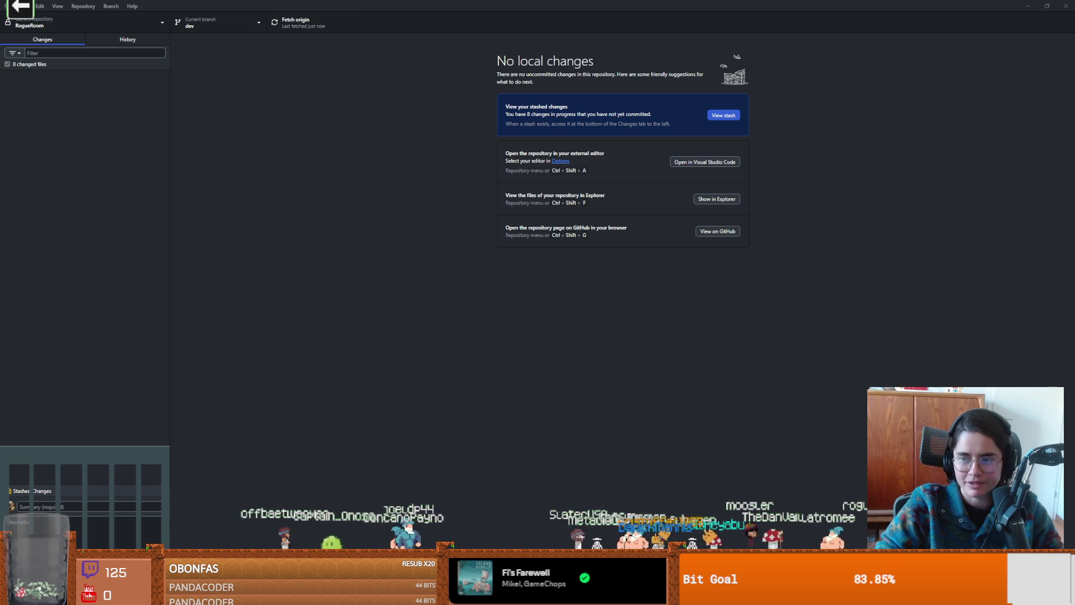
key("alt+Tab")
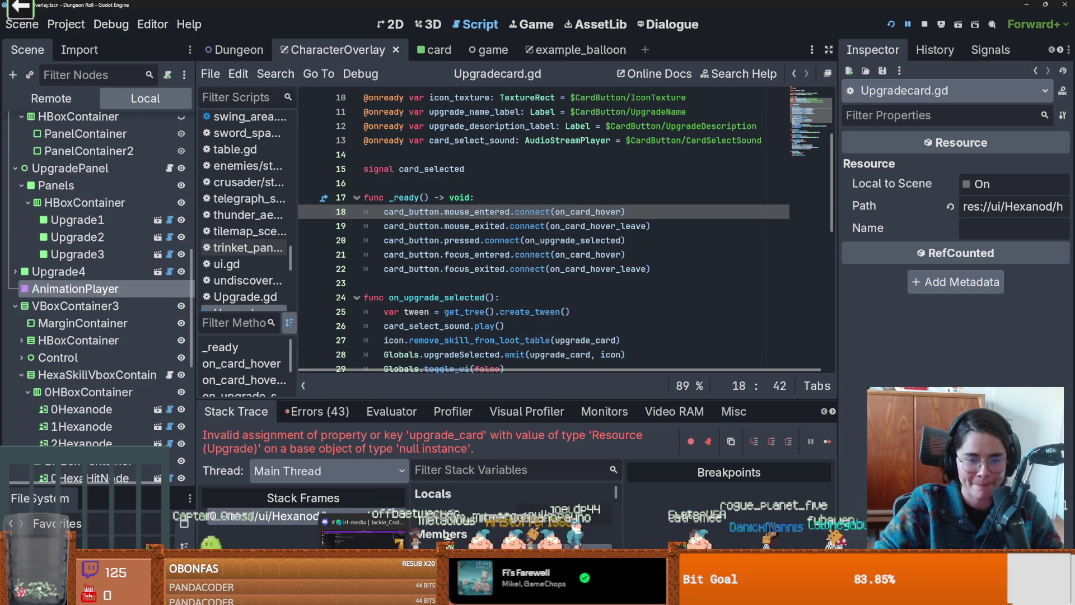
- Review the RogueRoom history in GitHub Desktop, selecting the 'update running' commit
key("alt+Tab")
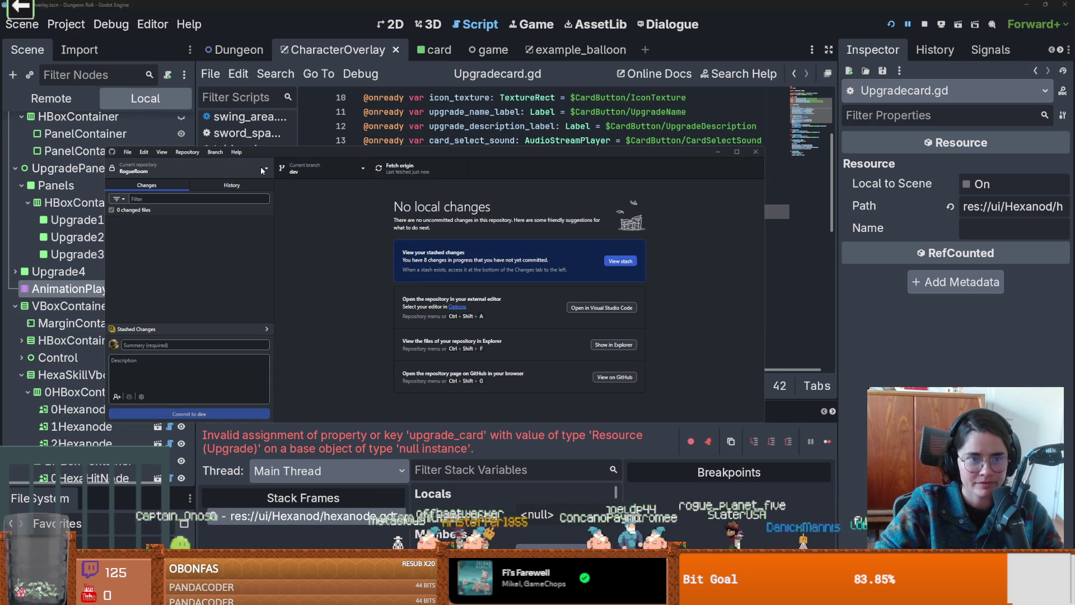
left_click(239, 191)
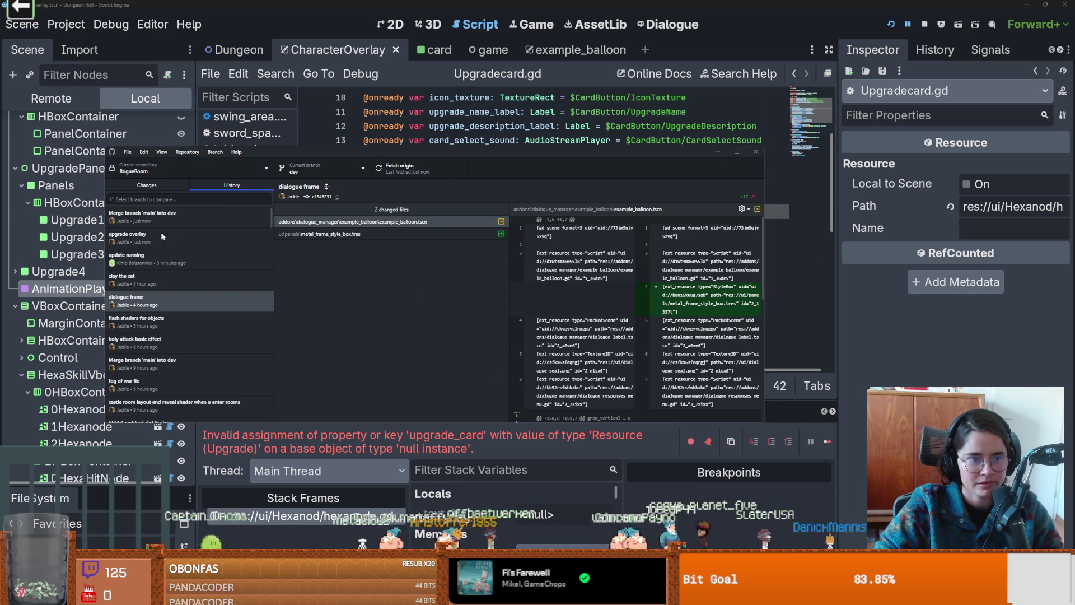
left_click(140, 259)
key("alt+Tab")
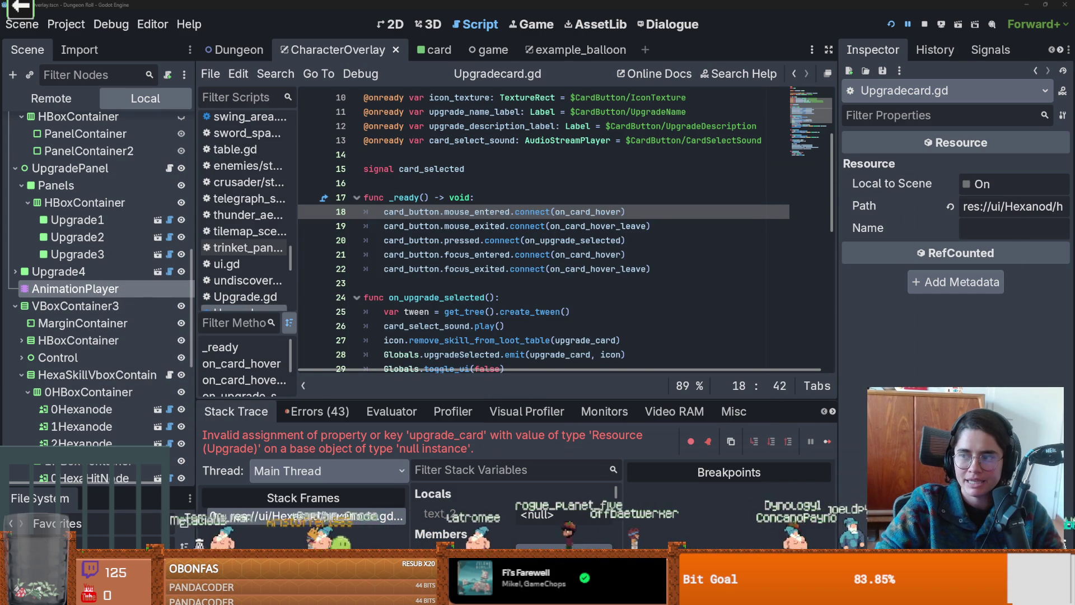
- Open Crusader_ideas_right.aseprite from the Jackalaka folder in File Explorer
key("alt+Tab")
left_click(481, 205)
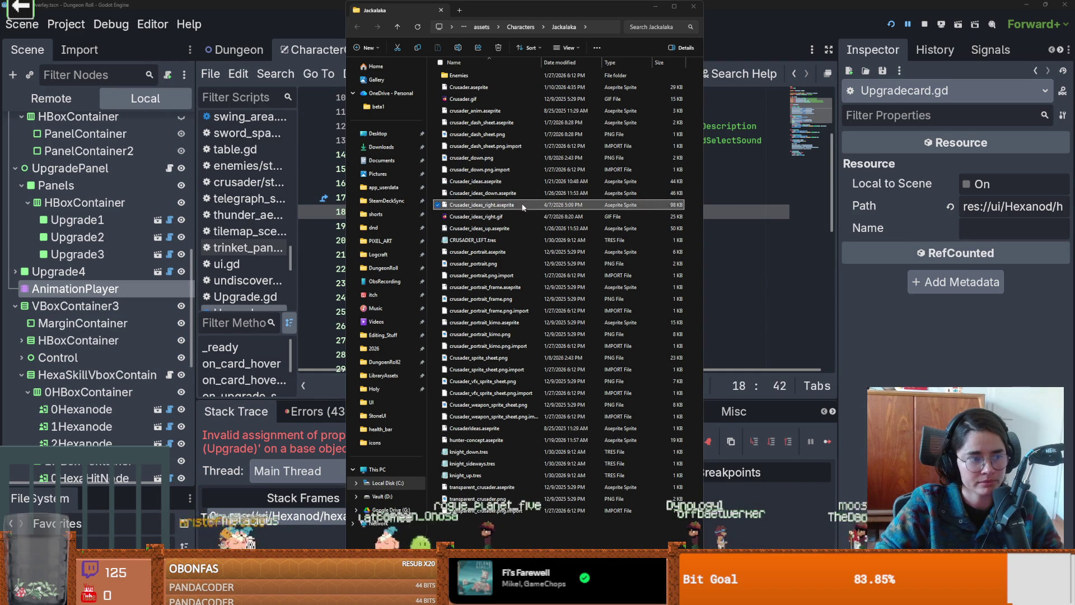
left_click_drag(415, 10, 415, 3)
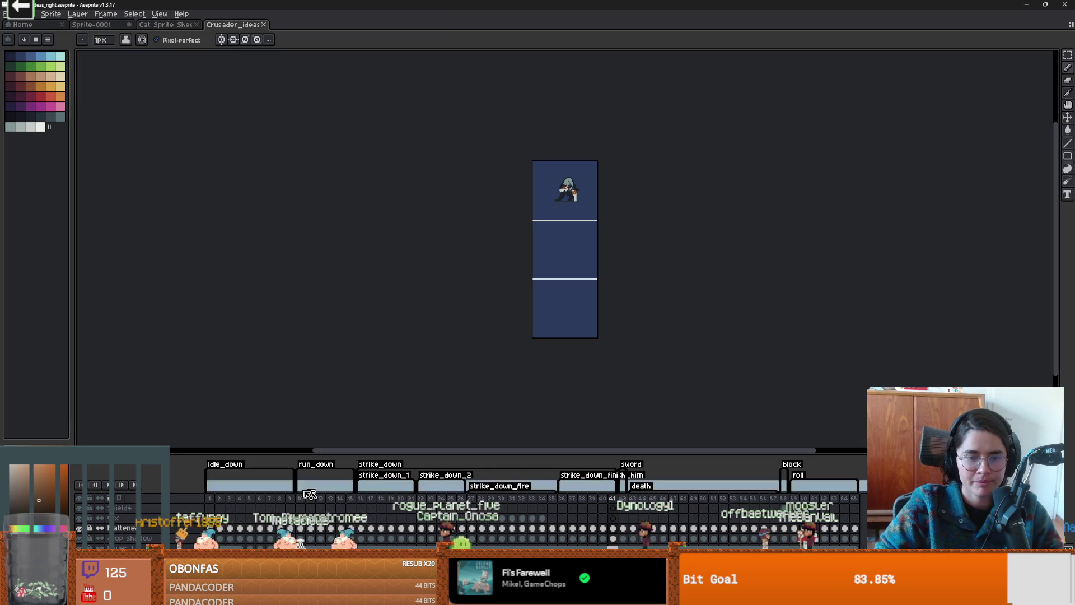
- Zoom around the knight and inspect animation frames 14 and 15
scroll(541, 301, "up", 2)
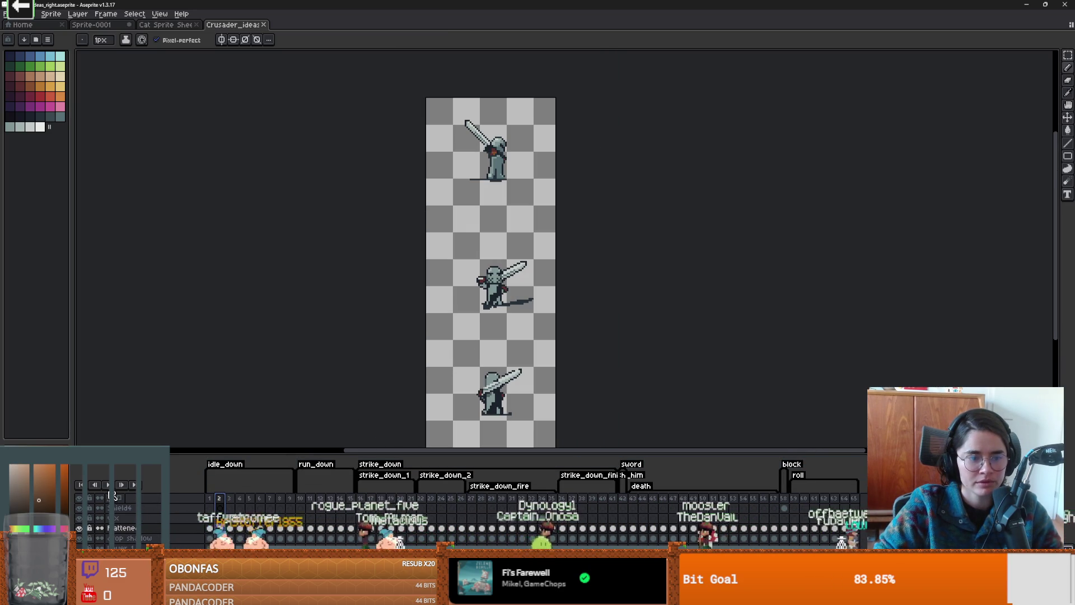
scroll(514, 198, "up", 1)
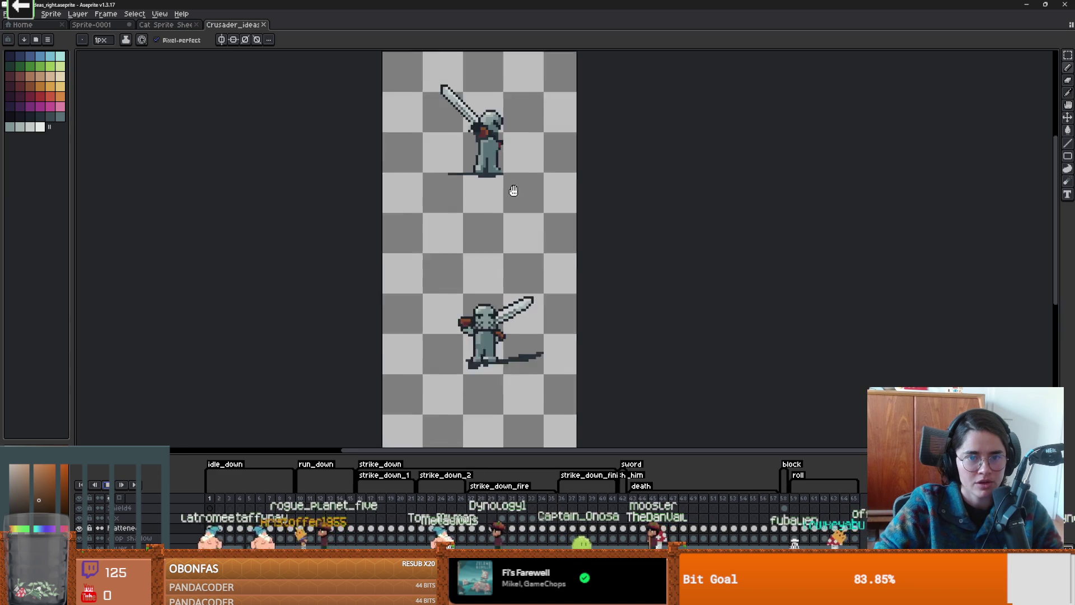
scroll(512, 209, "down", 1)
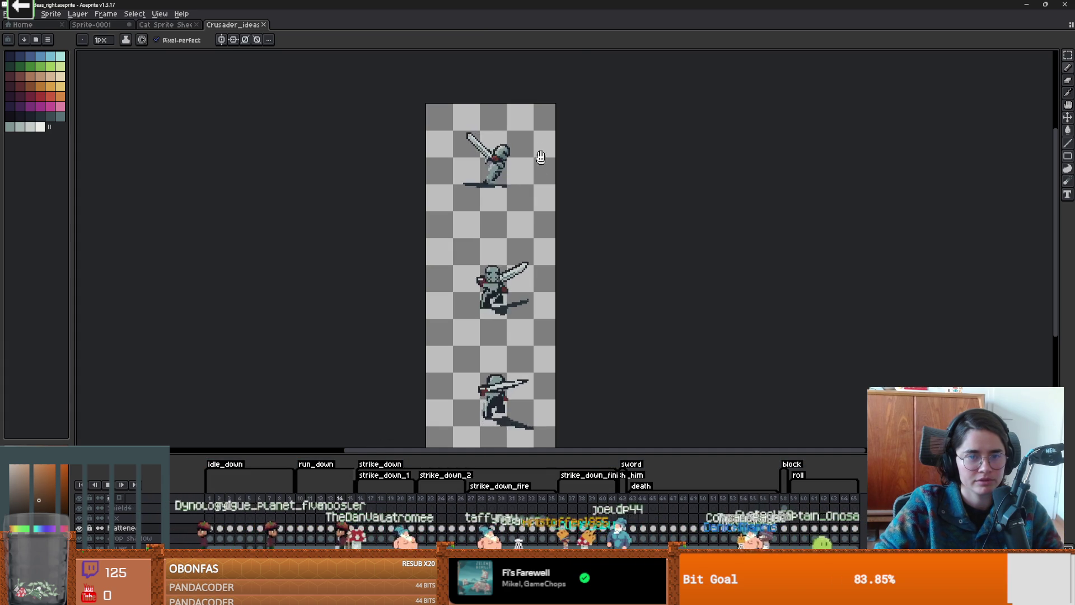
scroll(520, 168, "up", 3)
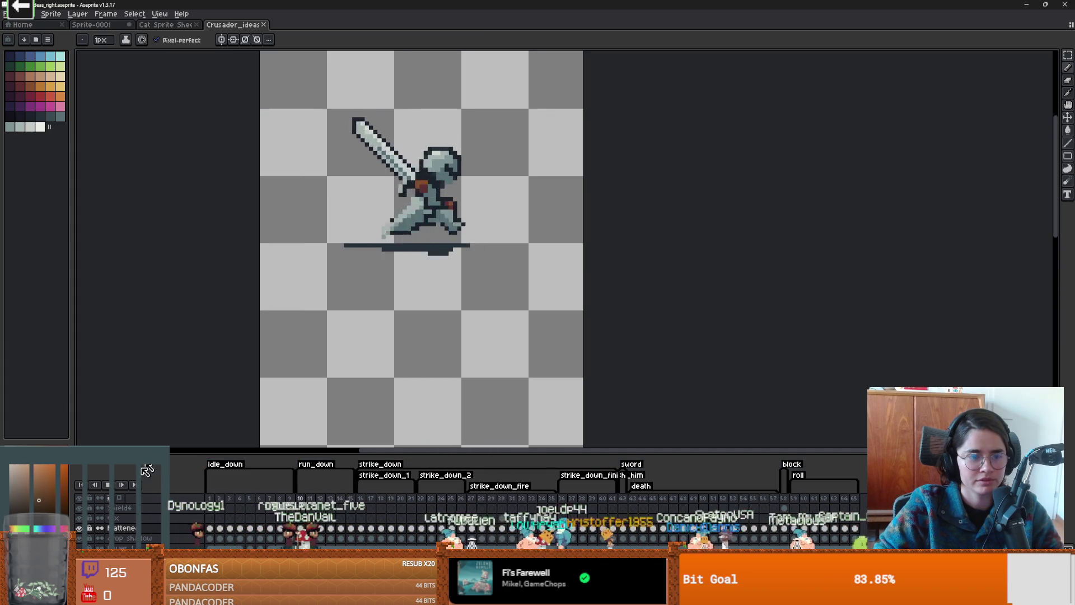
left_click(340, 498)
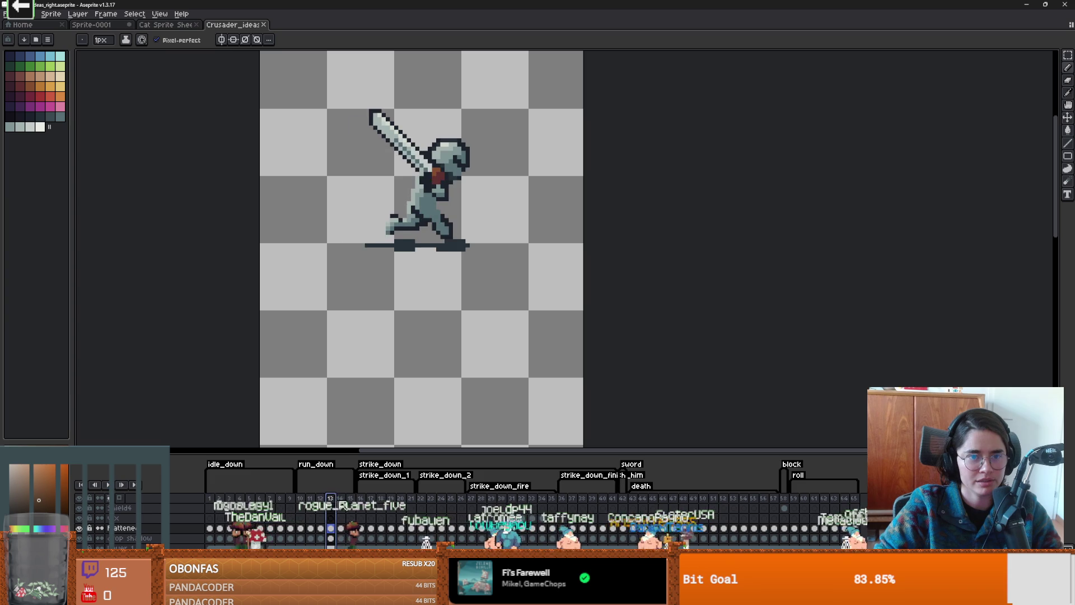
left_click(350, 499)
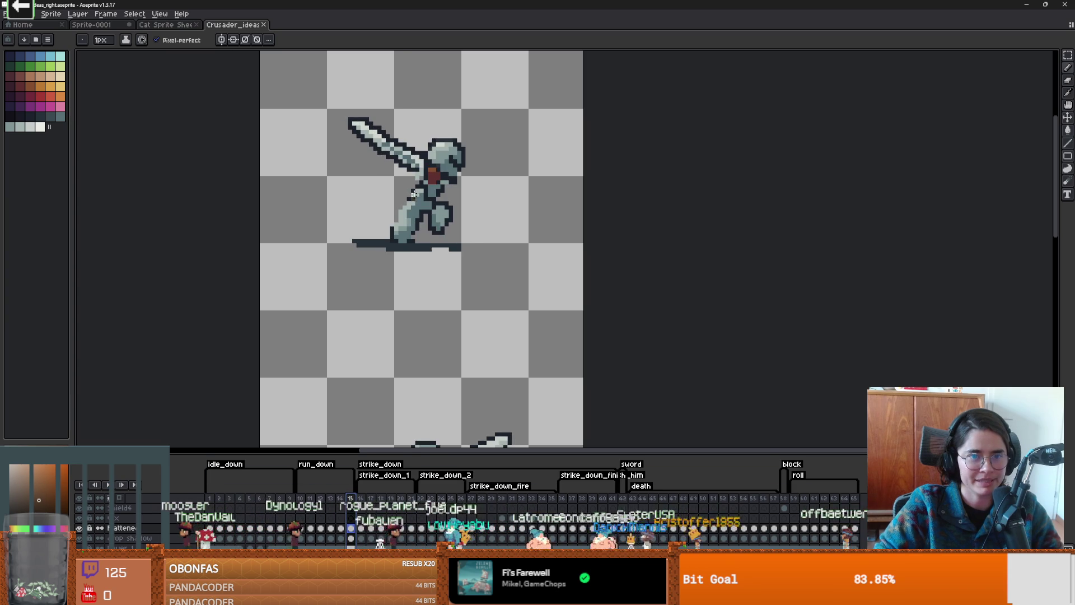
scroll(414, 160, "up", 4)
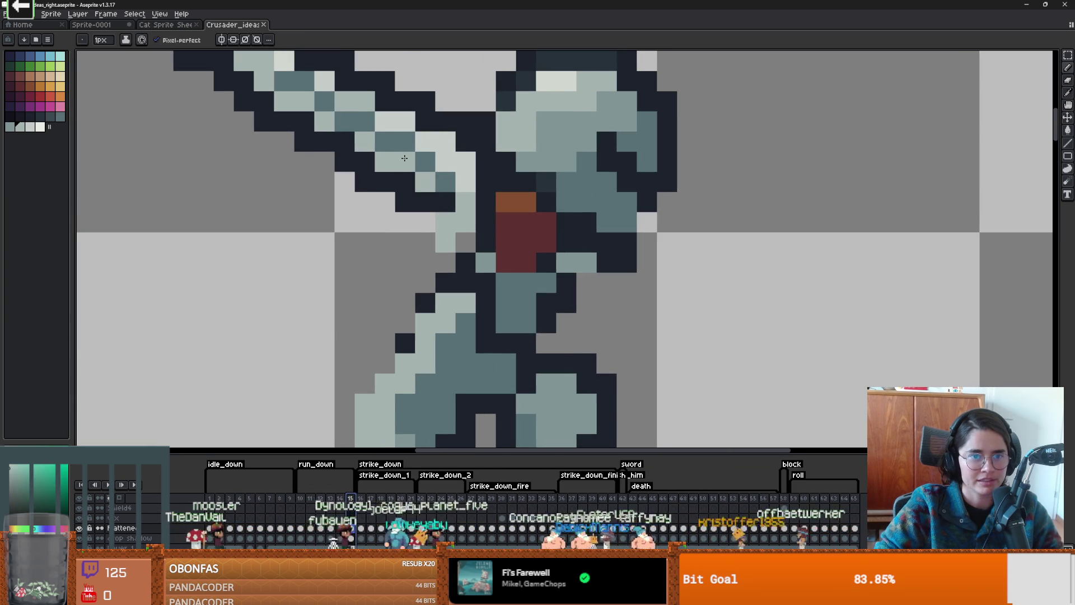
scroll(399, 165, "down", 3)
- Switch to the Pencil tool with a 1px brush while zooming over the knight
key("v")
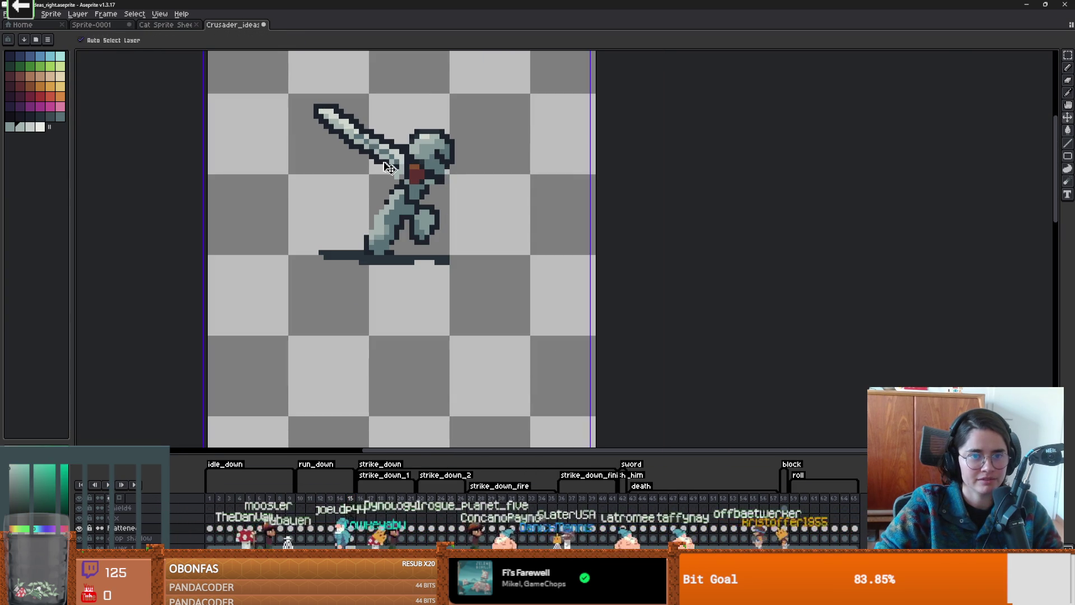
key("b")
scroll(395, 169, "down", 2)
scroll(421, 140, "up", 3)
scroll(421, 141, "down", 1)
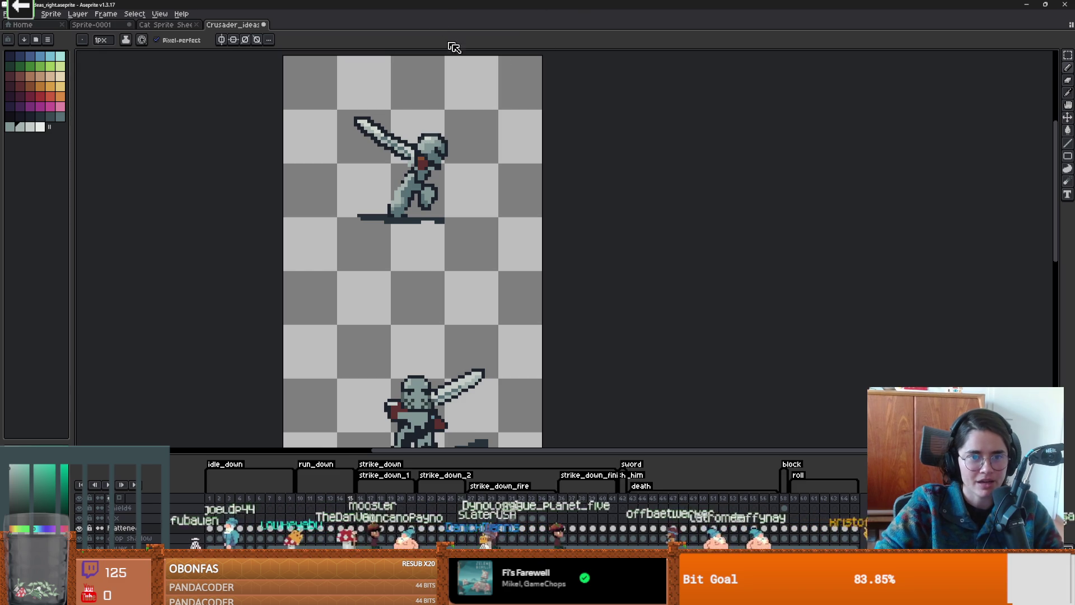
scroll(383, 165, "up", 1)
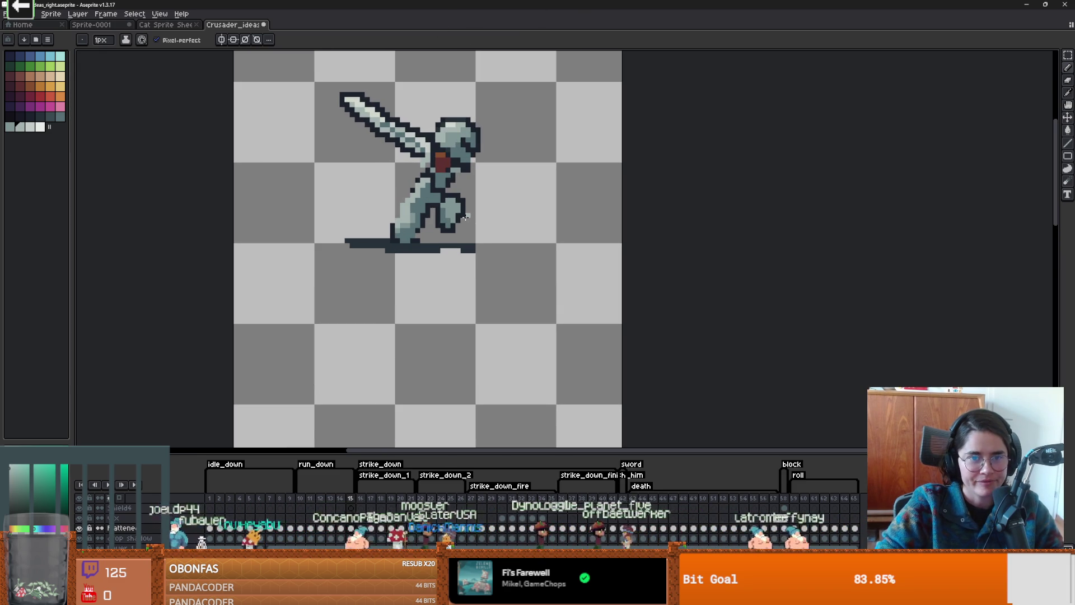
scroll(511, 108, "down", 1)
scroll(467, 301, "up", 1)
scroll(467, 301, "up", 1)
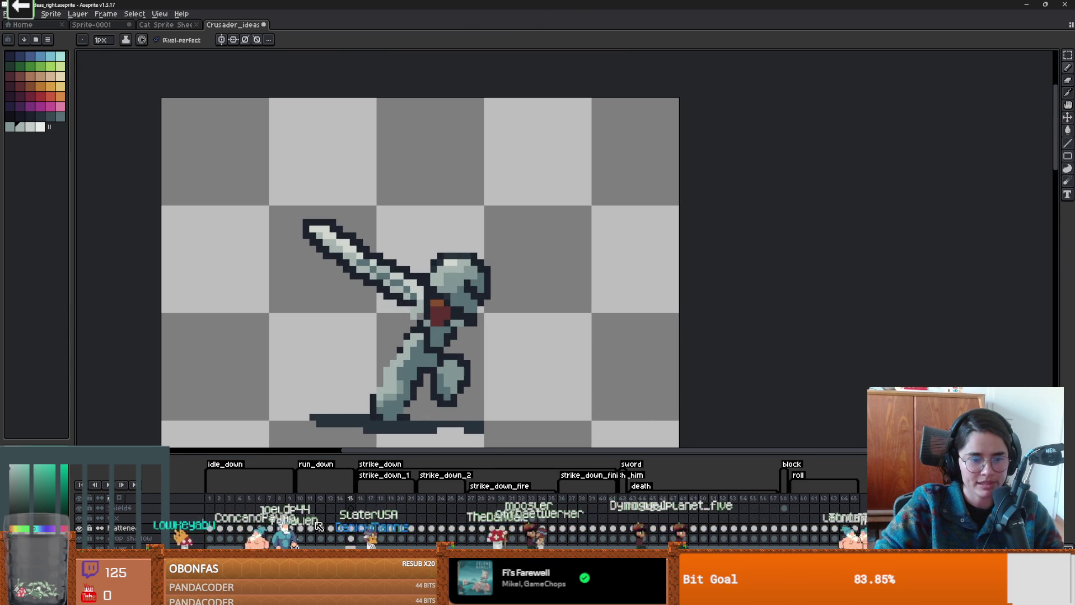
scroll(474, 262, "up", 3)
key("e")
key("minus")
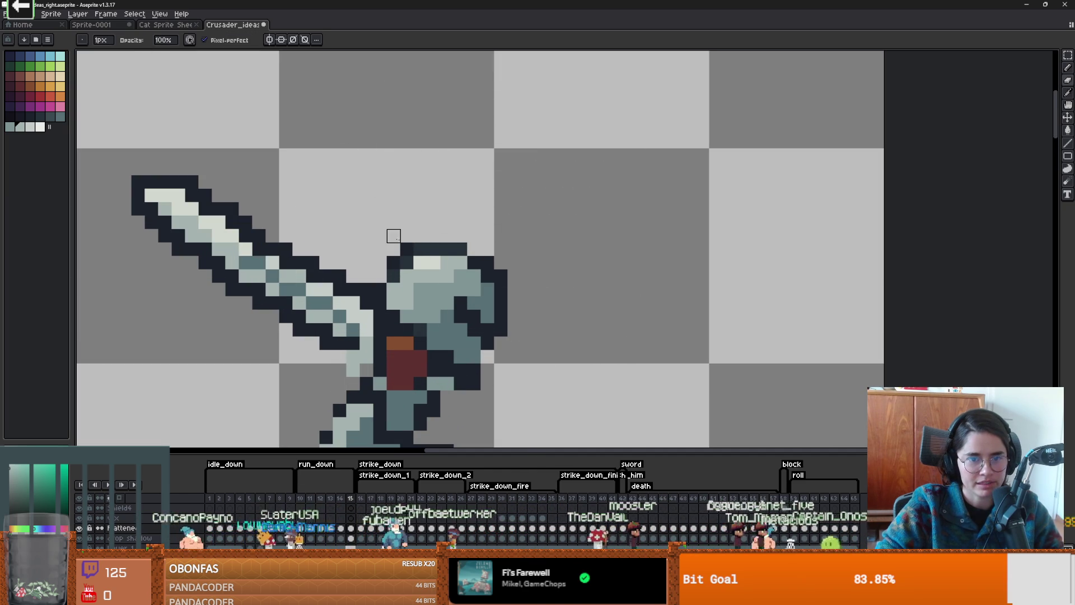
scroll(567, 344, "down", 4)
scroll(569, 351, "up", 3)
scroll(507, 320, "up", 1)
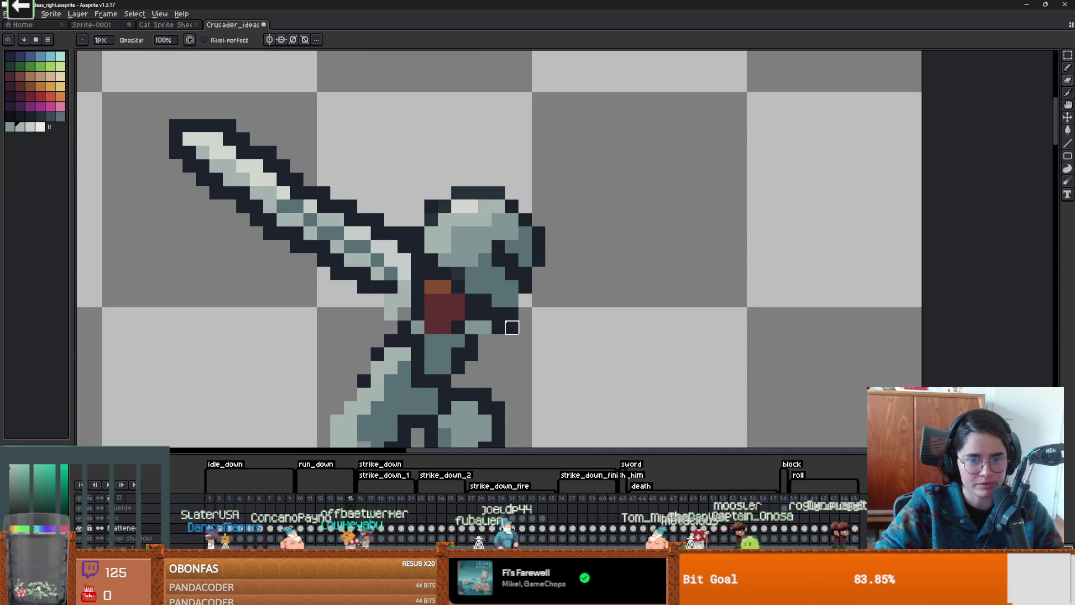
scroll(582, 386, "down", 3)
scroll(483, 261, "up", 2)
scroll(560, 347, "down", 3)
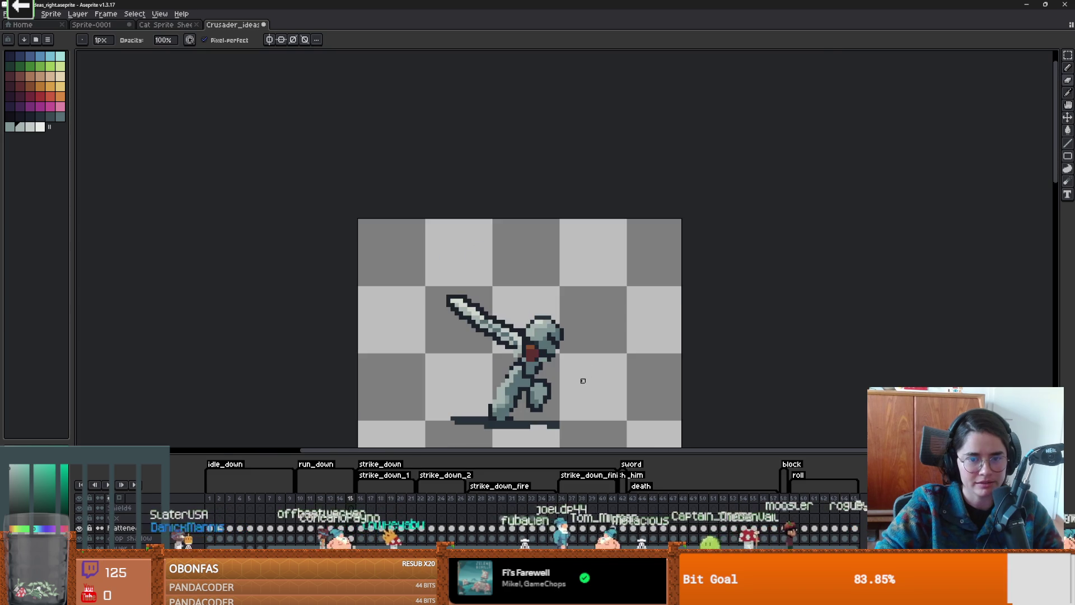
scroll(583, 377, "up", 3)
scroll(596, 308, "down", 3)
scroll(596, 308, "up", 3)
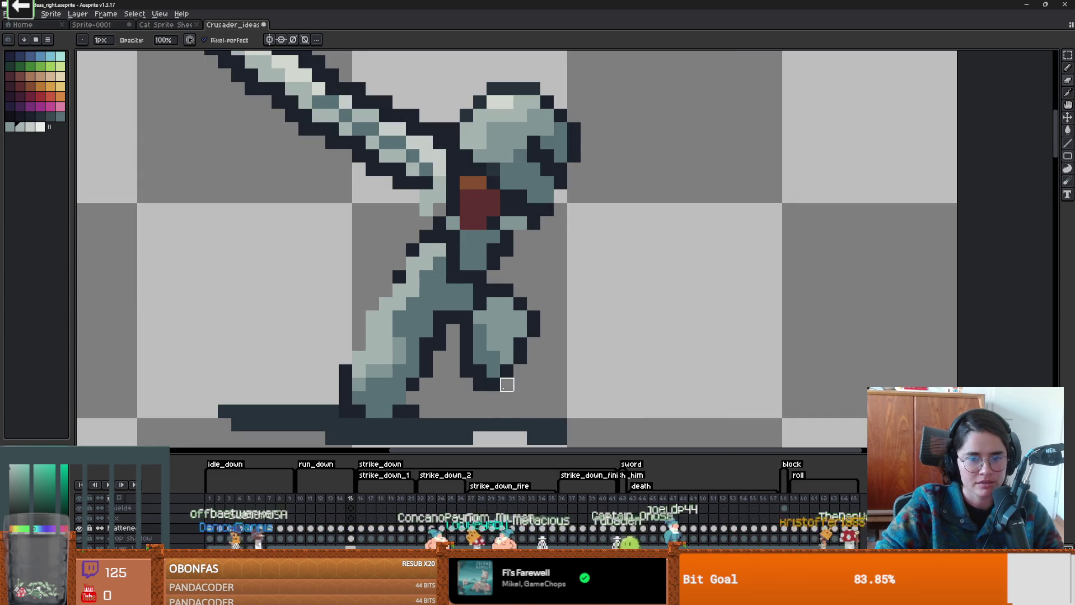
scroll(623, 369, "down", 3)
- Save the knight sprite with Ctrl+S and open File > Export Sprite Sheet
key("ctrl+s")
left_click(5, 13)
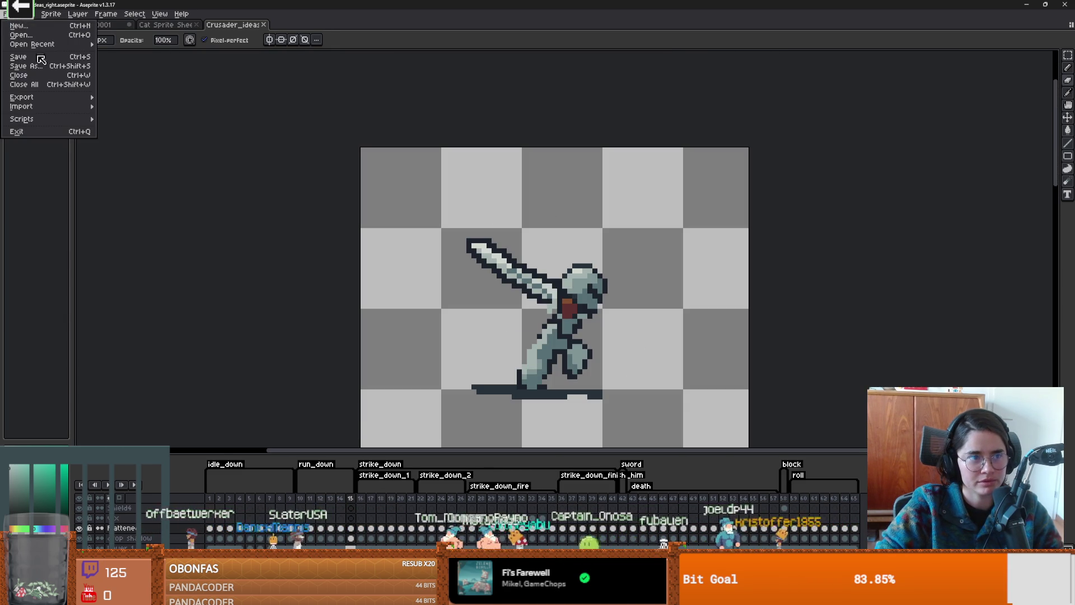
mouse_move(53, 98)
left_click(128, 111)
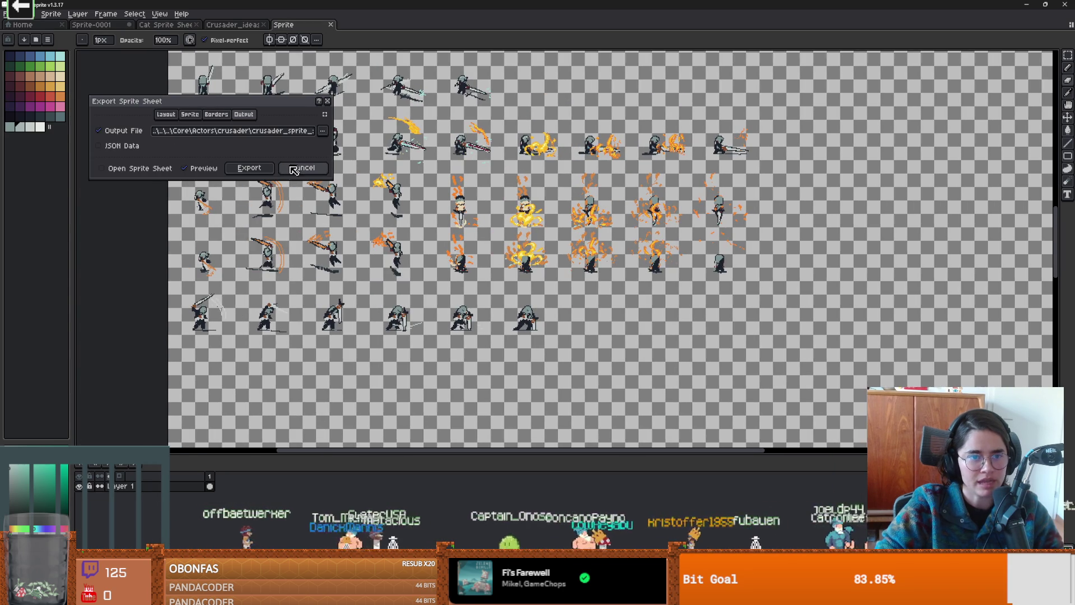
- Export the sprite sheet over crusader_sprite_sheet.png, confirming the replace, and return to Godot
left_click(320, 133)
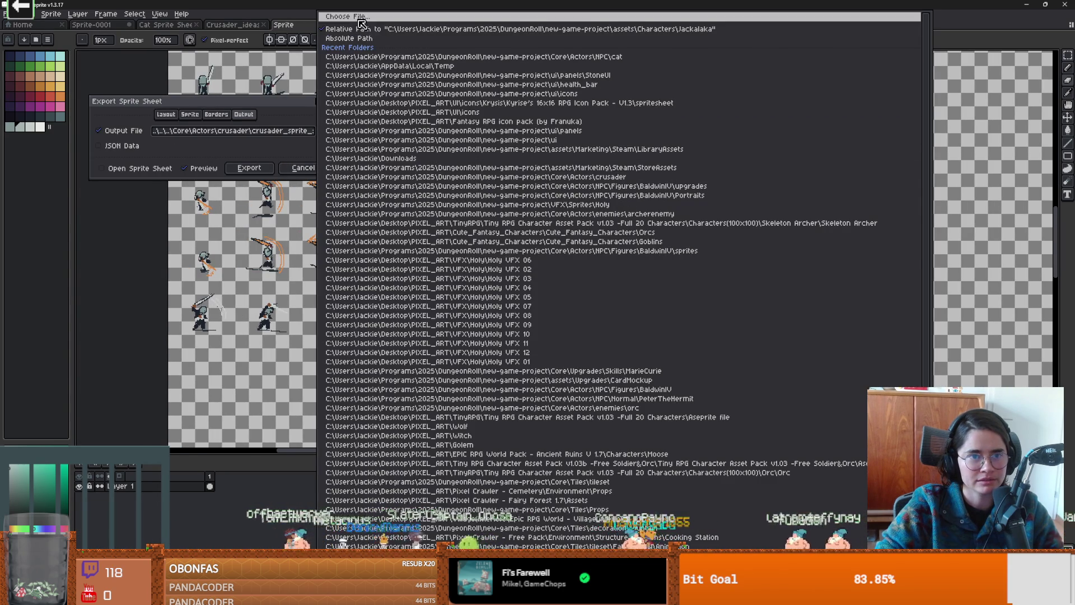
left_click(493, 177)
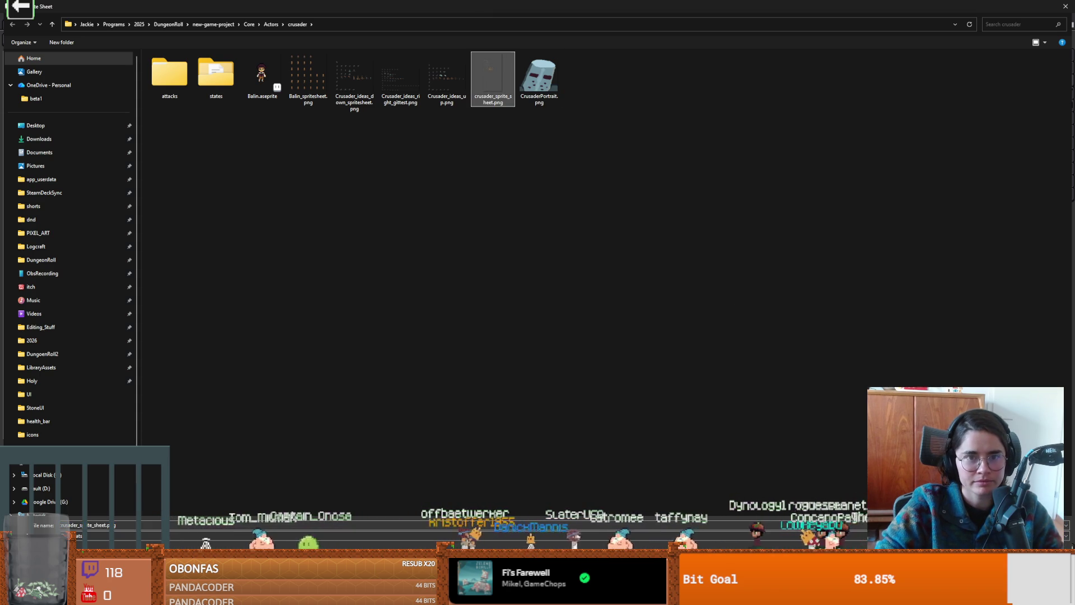
key("Return")
left_click(558, 297)
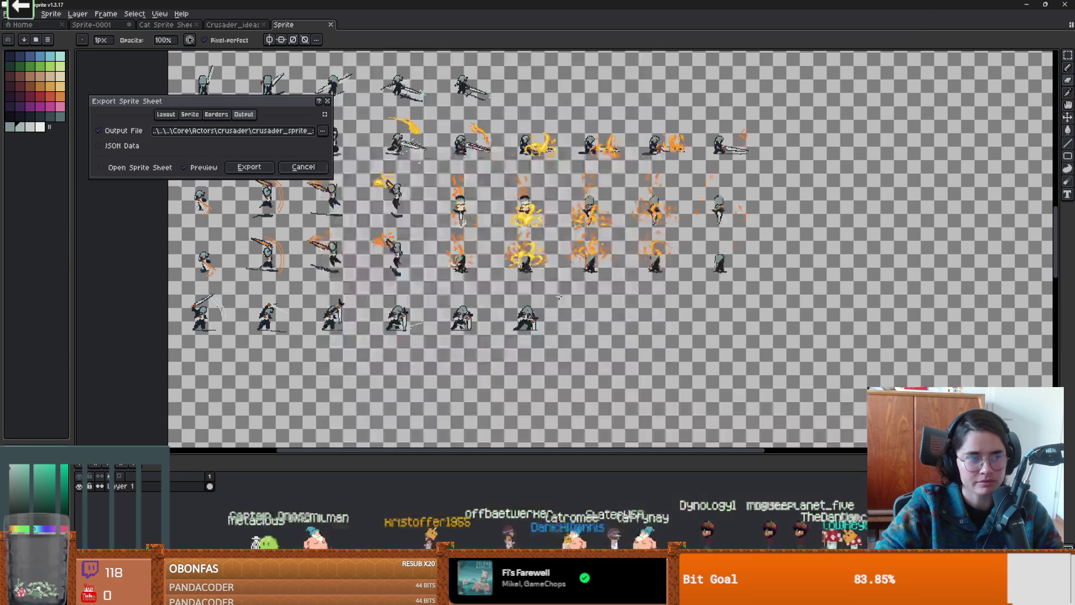
left_click(247, 168)
key("alt+Tab")
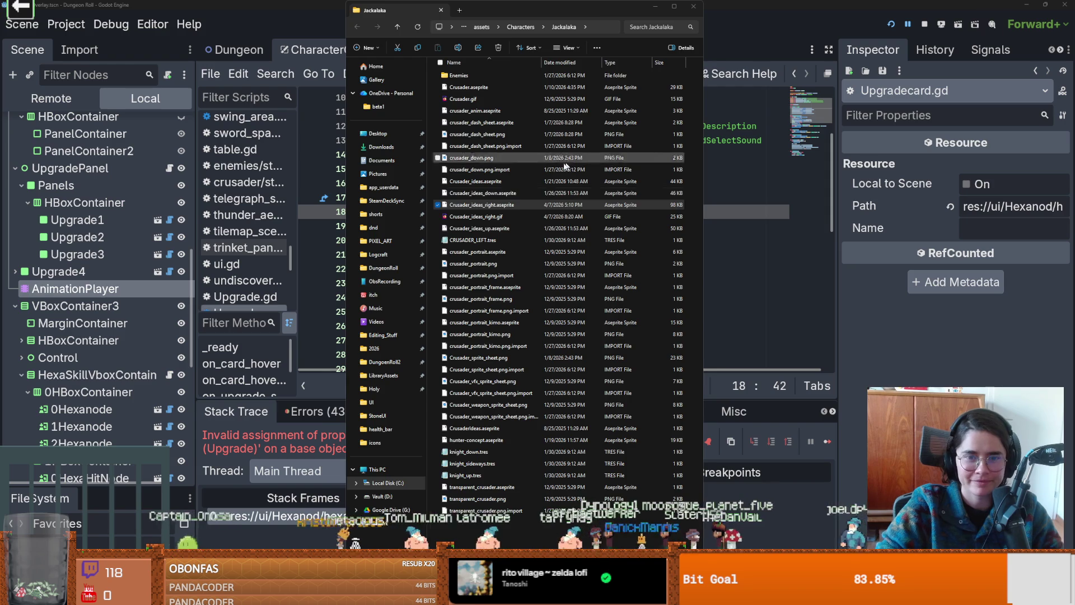
- Restart the Dungeon Roll game to load the new sprite sheet, then pause it
left_click(745, 197)
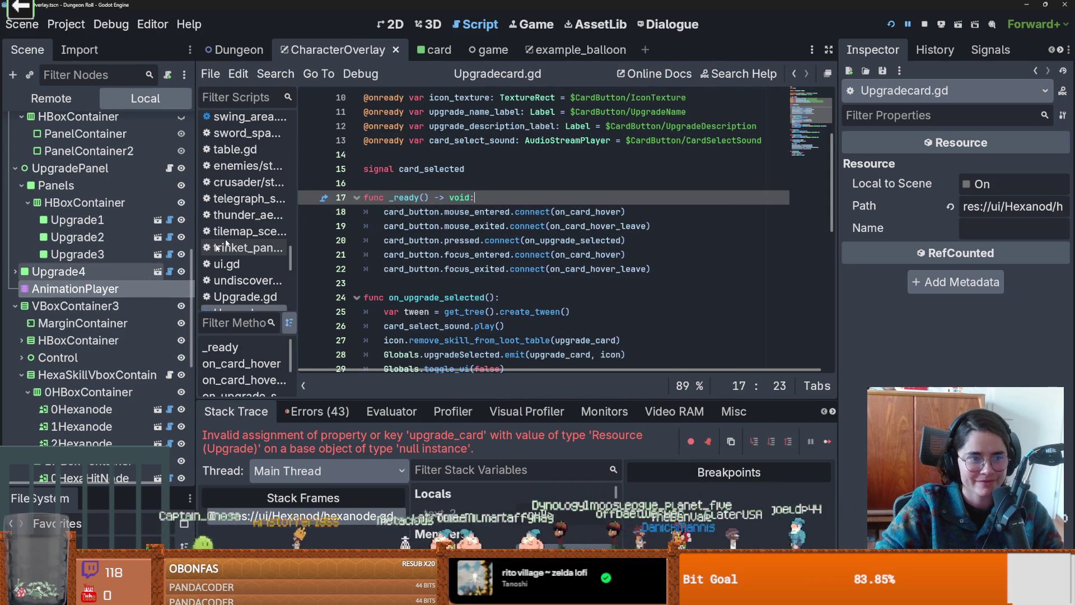
left_click(893, 24)
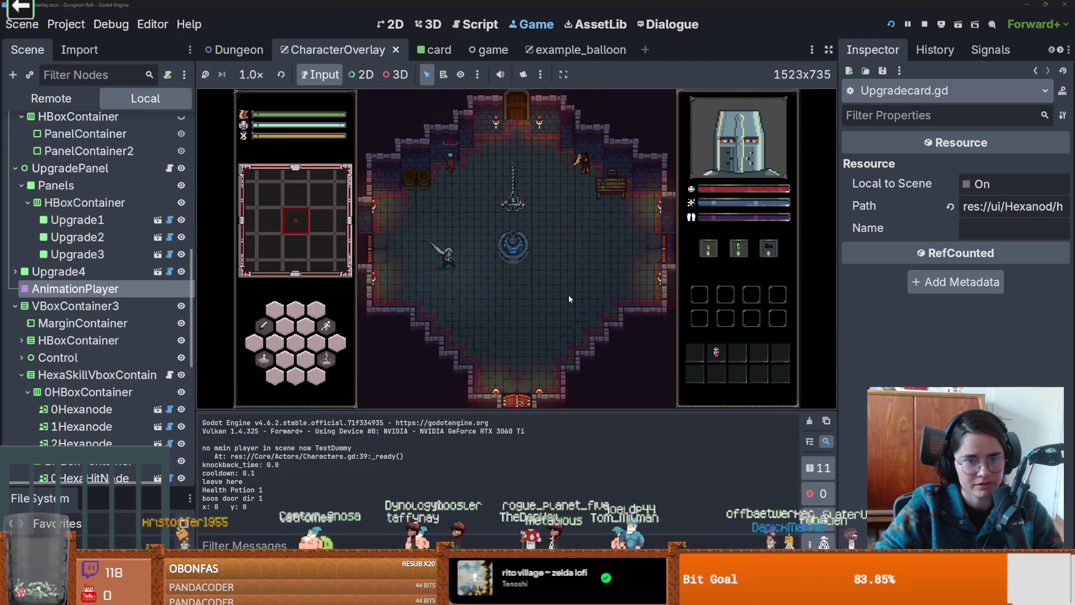
left_click(908, 24)
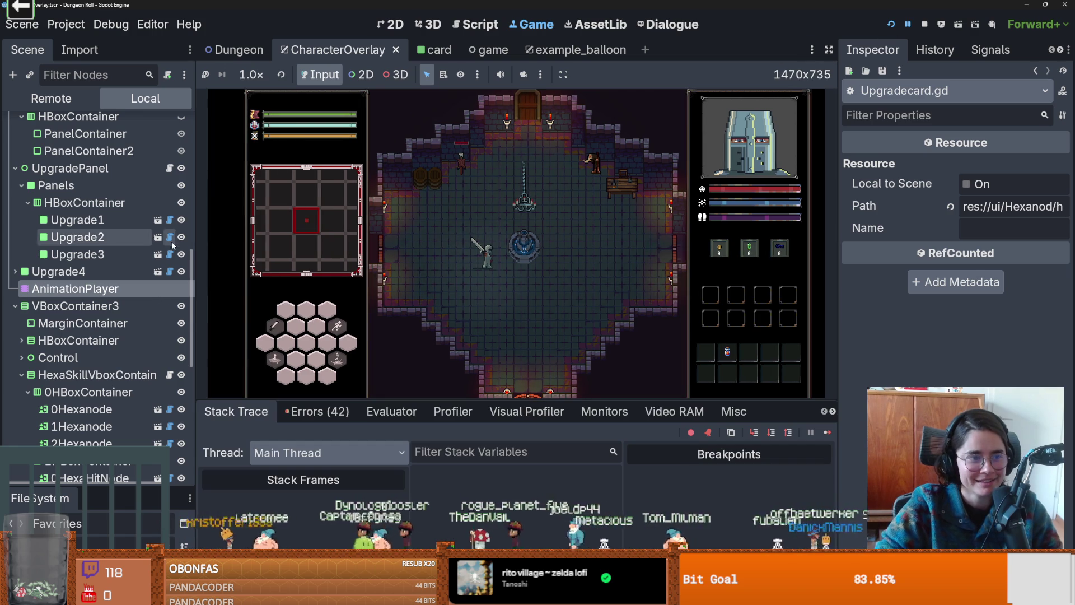
- Enlarge the FileSystem dock, clear its filter, and open crusader.tscn
scroll(154, 265, "up", 10)
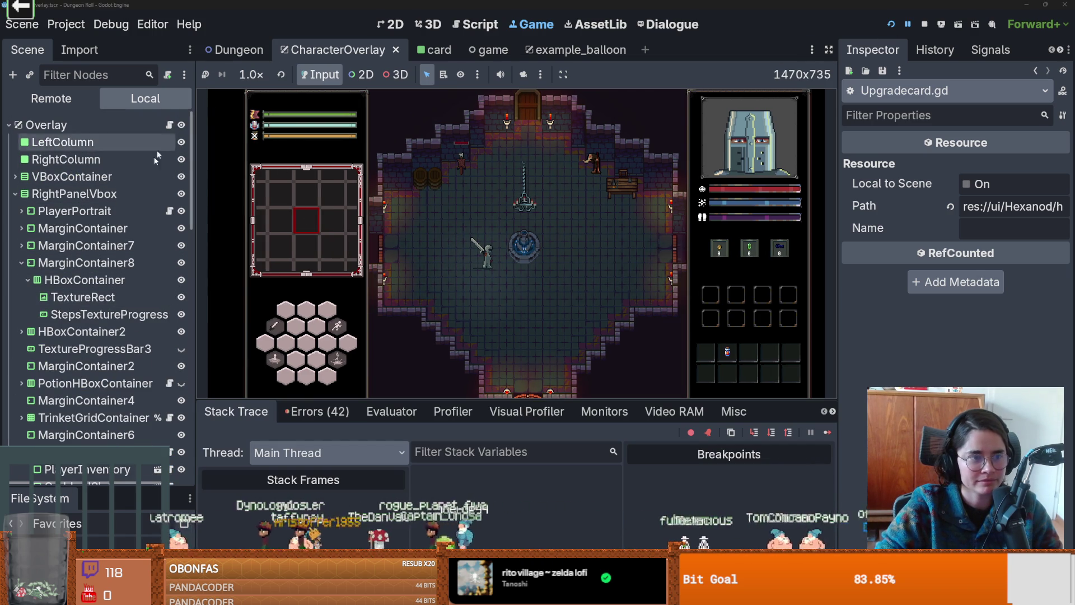
left_click_drag(73, 485, 73, 146)
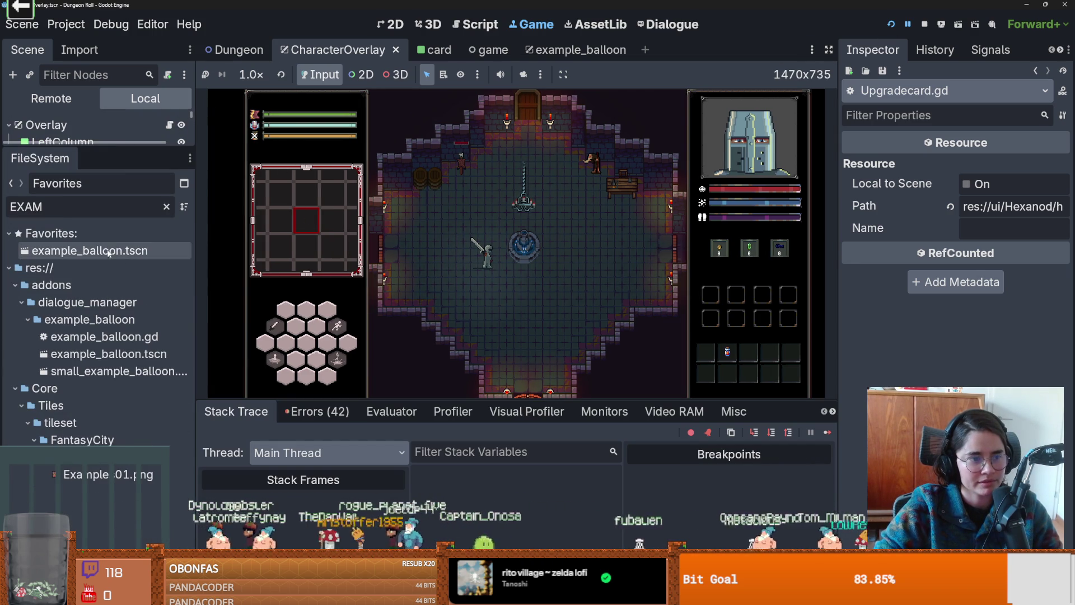
left_click(166, 207)
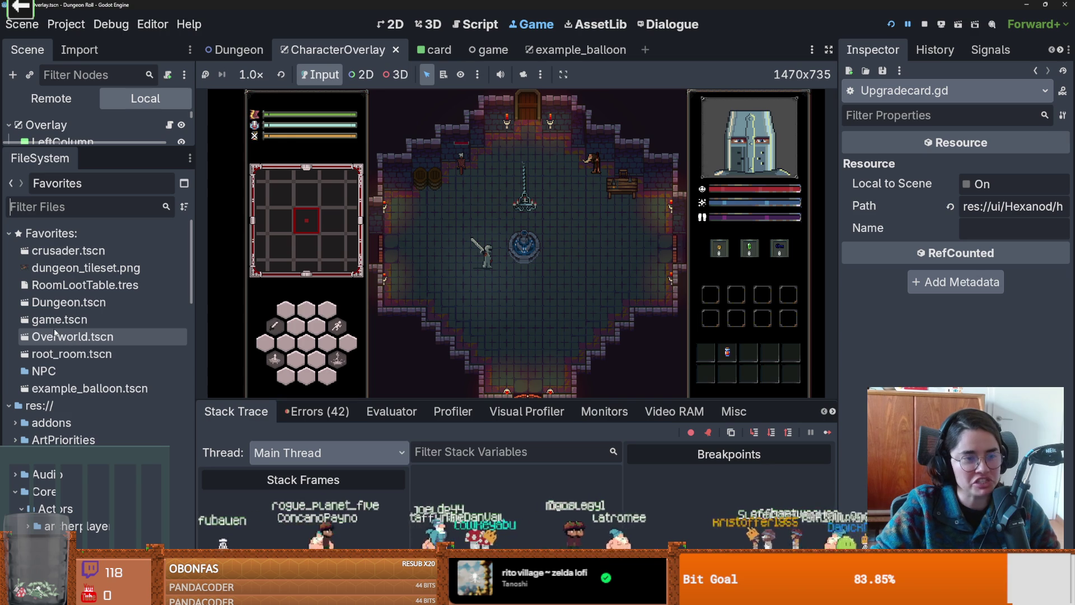
left_click(90, 252)
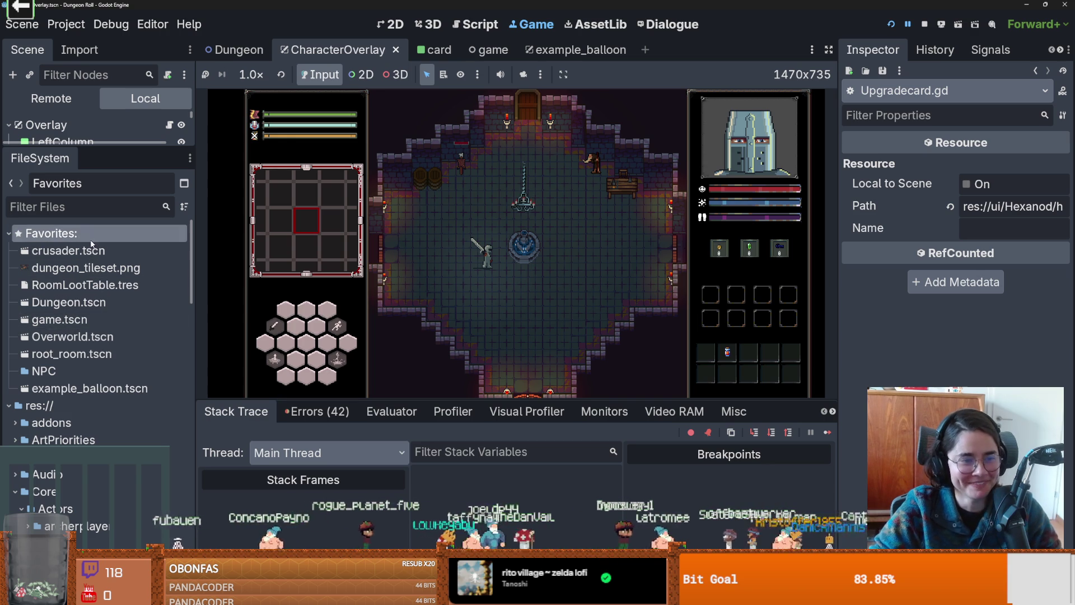
double_click(90, 252)
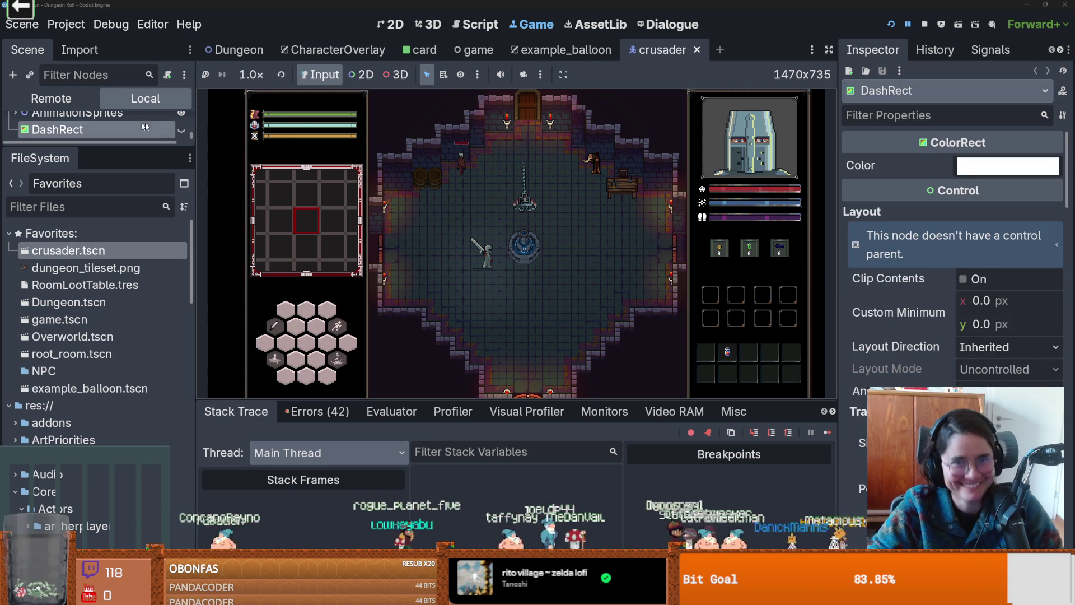
- Open the crusader's BodyAnimations scene from the scene tree
left_click_drag(147, 143, 147, 416)
scroll(73, 148, "up", 2)
scroll(73, 149, "up", 5)
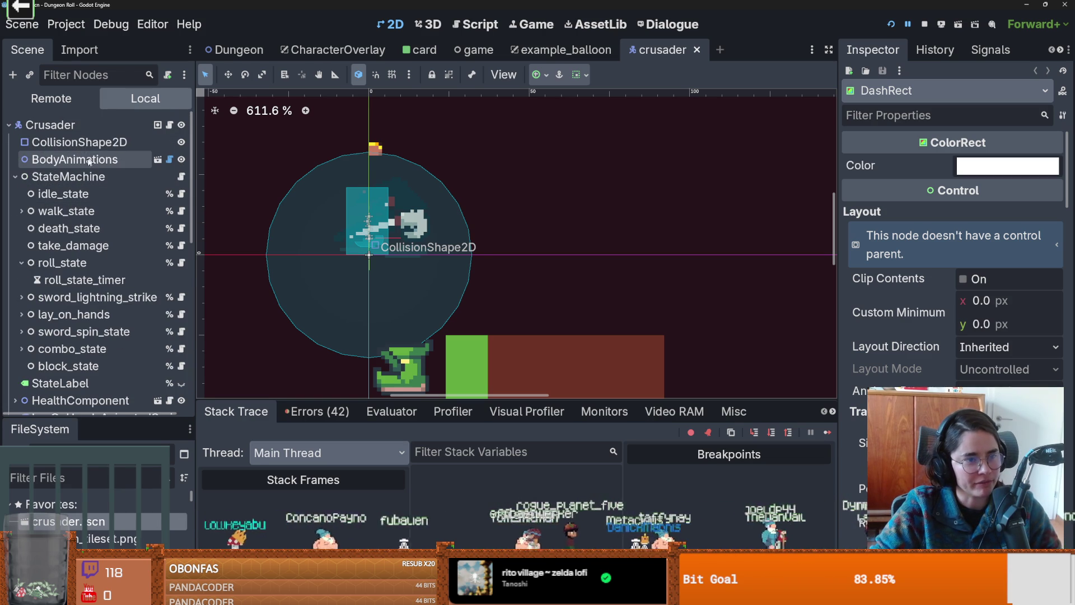
left_click(157, 160)
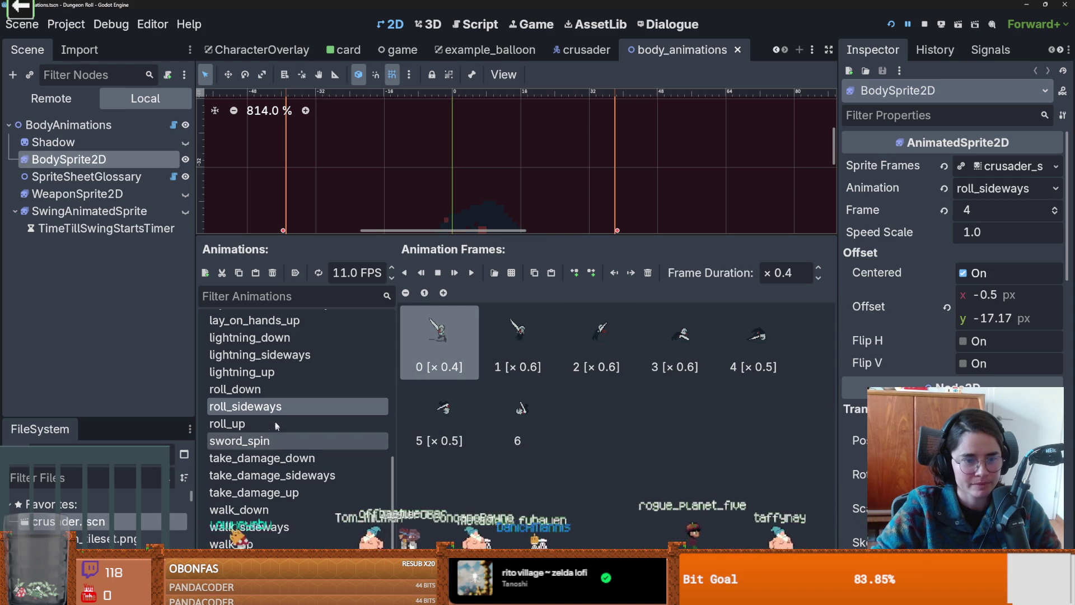
- Select walk_sideways in SpriteFrames, remove its first frame, and start adding frames from a sprite sheet
scroll(271, 415, "up", 5)
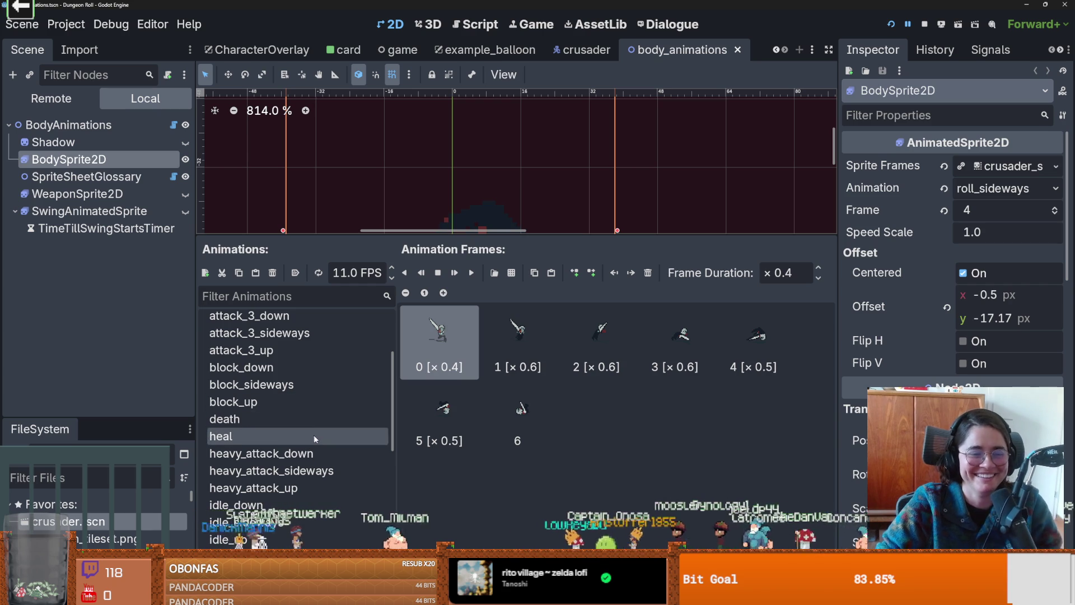
scroll(314, 438, "up", 5)
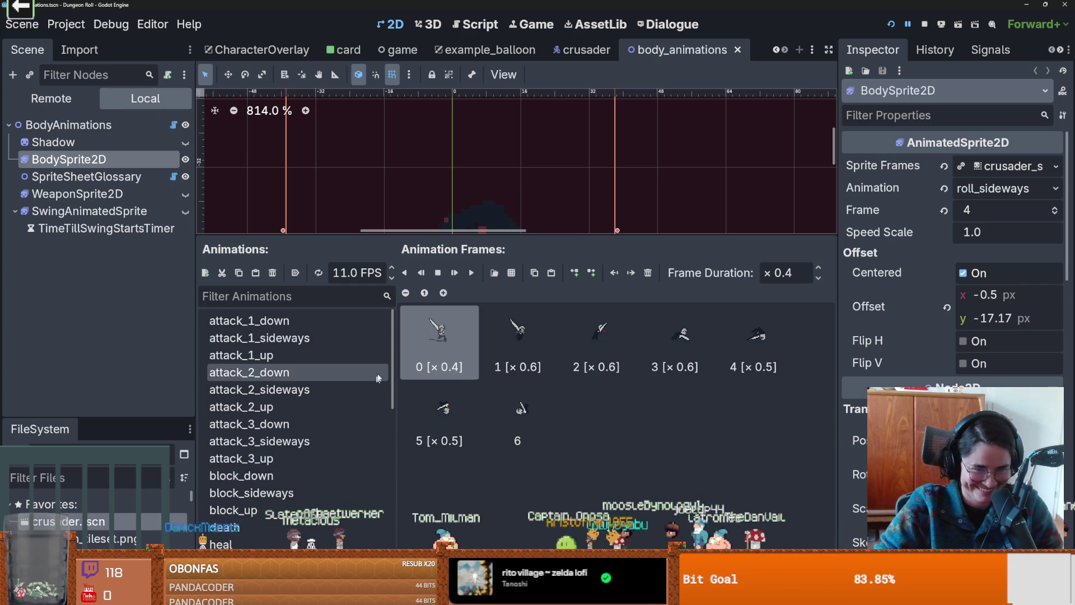
left_click_drag(395, 404, 395, 520)
left_click(315, 512)
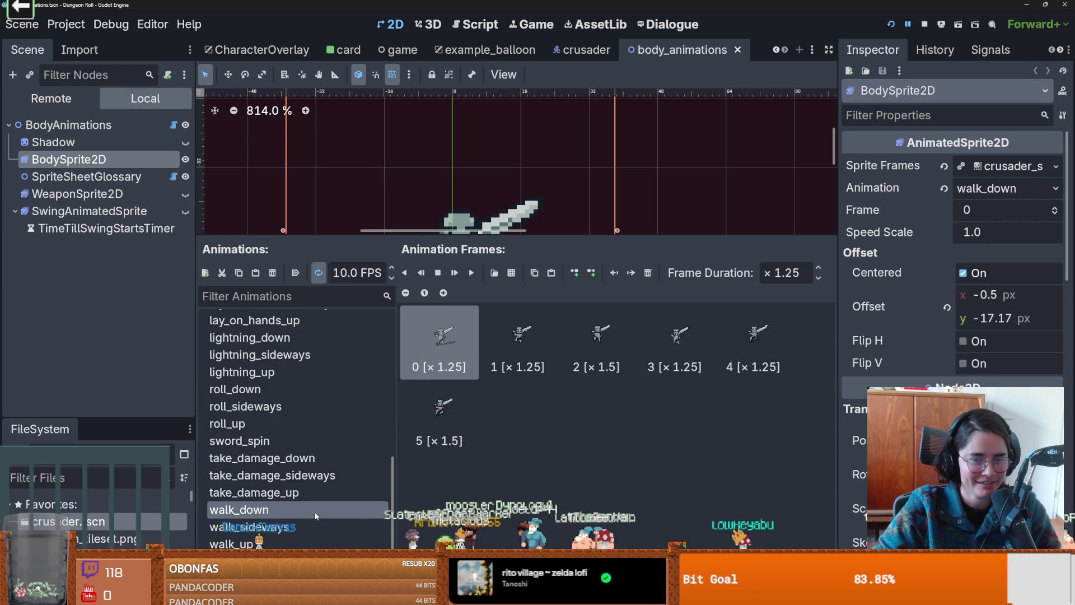
left_click(322, 526)
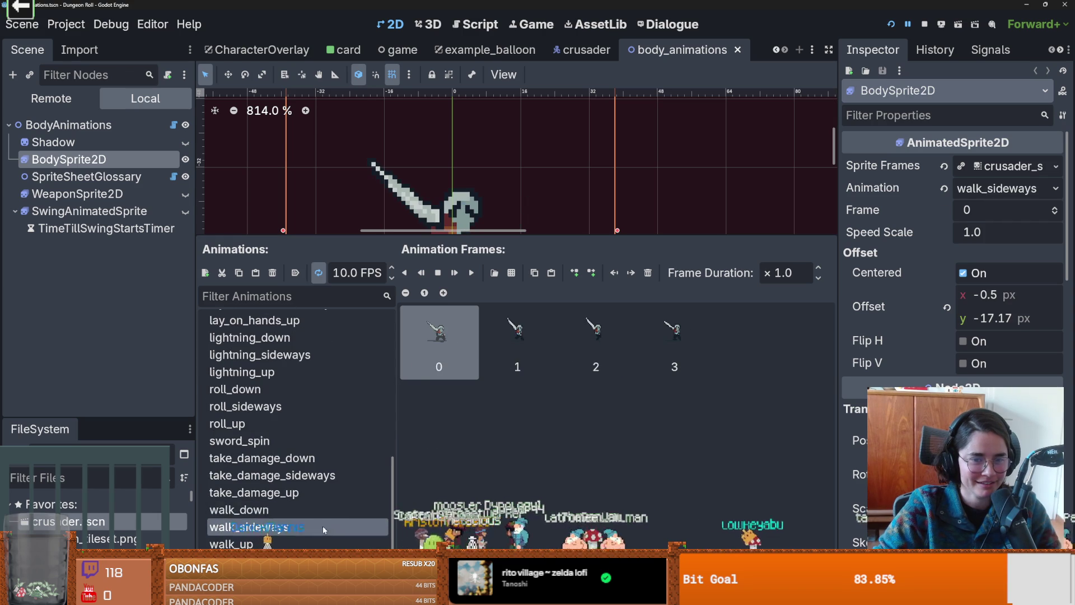
left_click(647, 274)
left_click(494, 272)
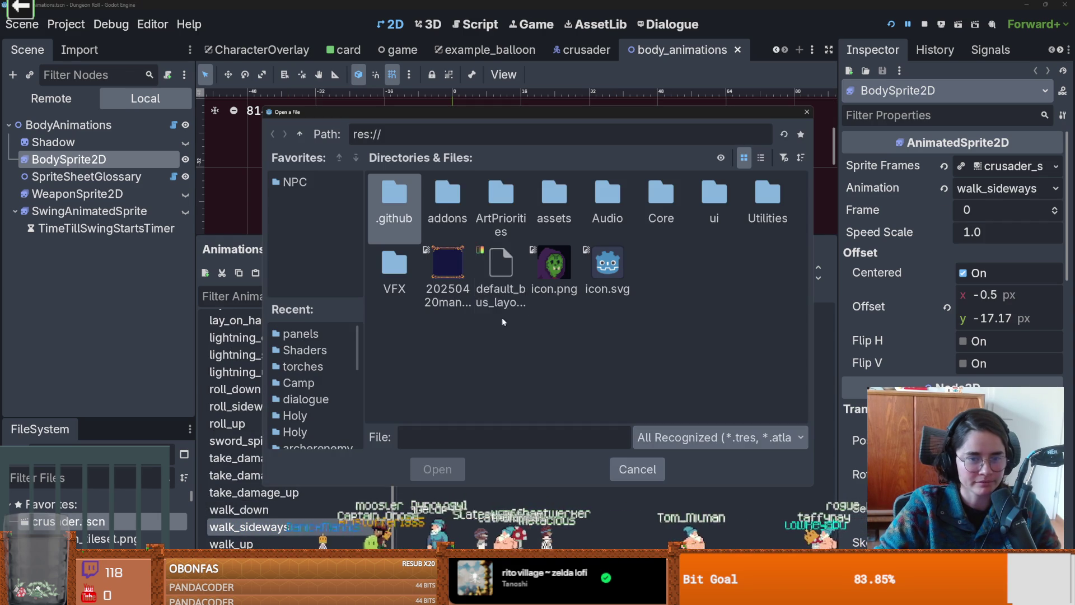
- Load the sheet from Core/Actors/crusader and slice it into 15 horizontal by 30 vertical frames
double_click(644, 204)
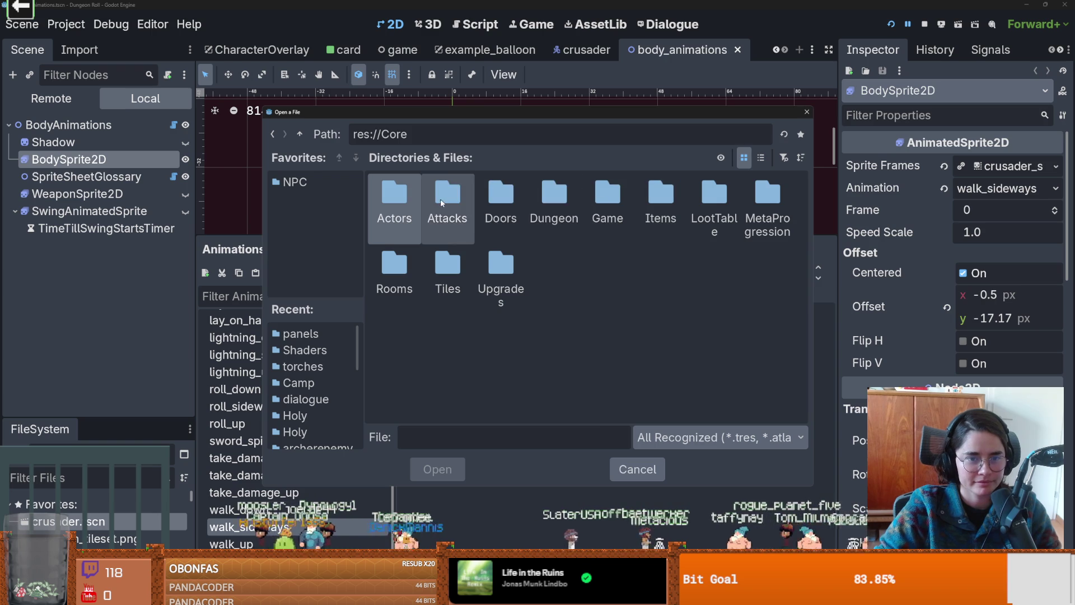
double_click(394, 201)
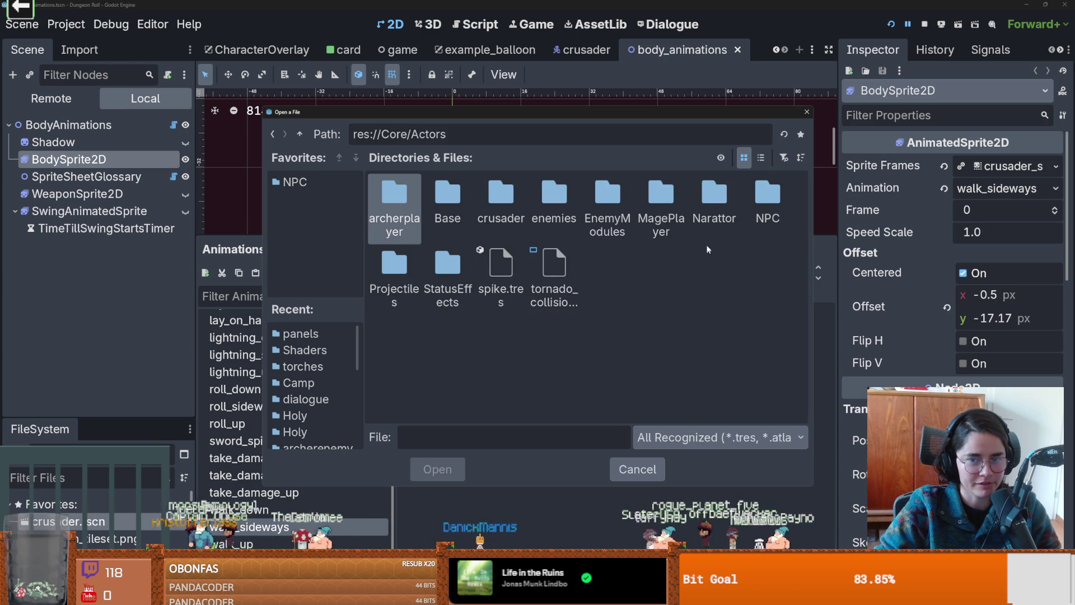
double_click(504, 195)
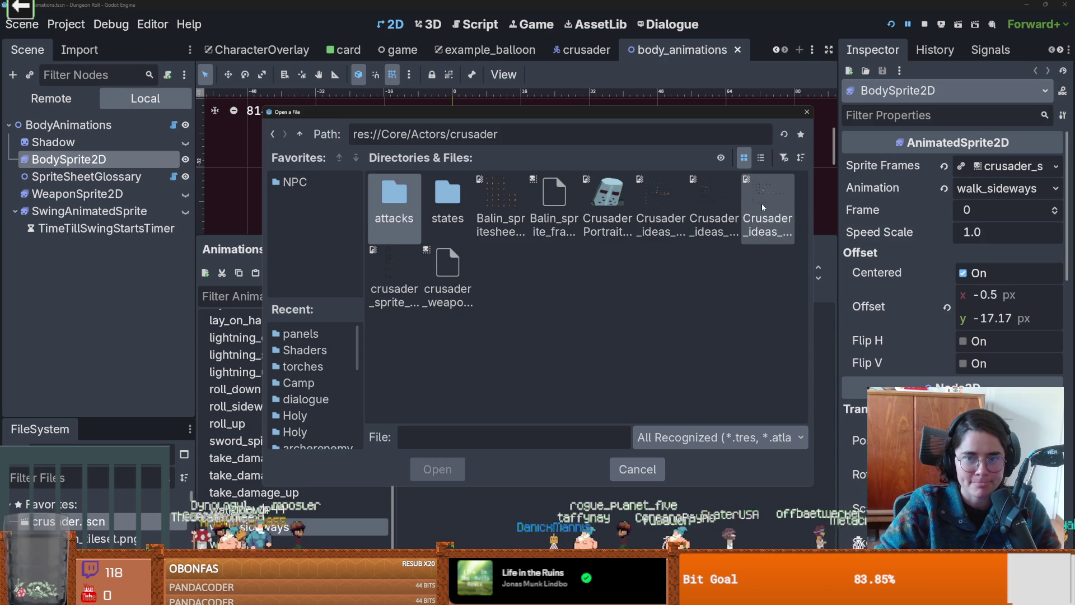
double_click(394, 271)
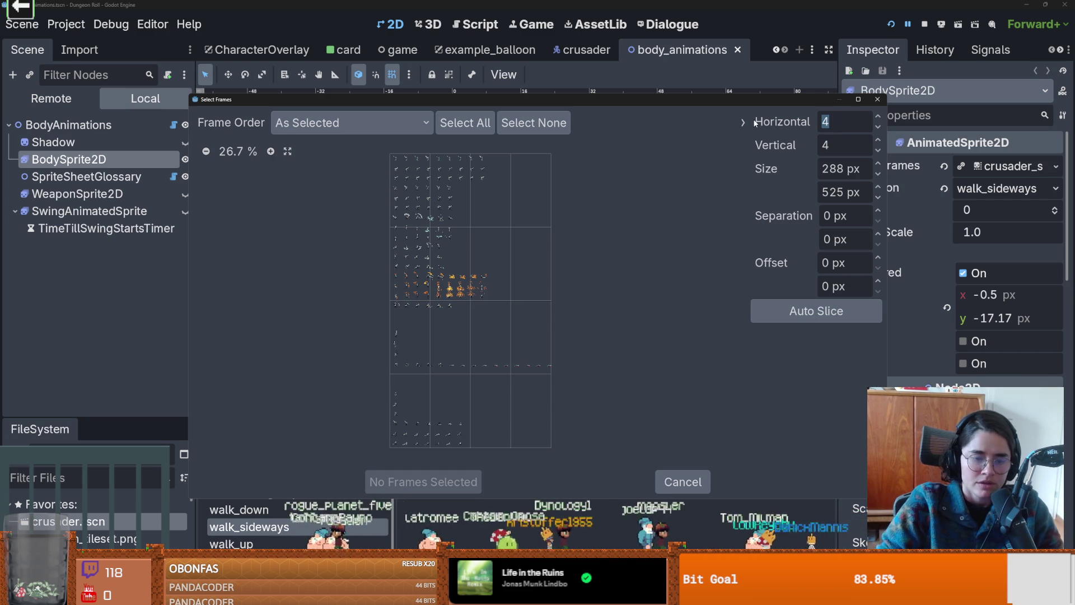
left_click(827, 144)
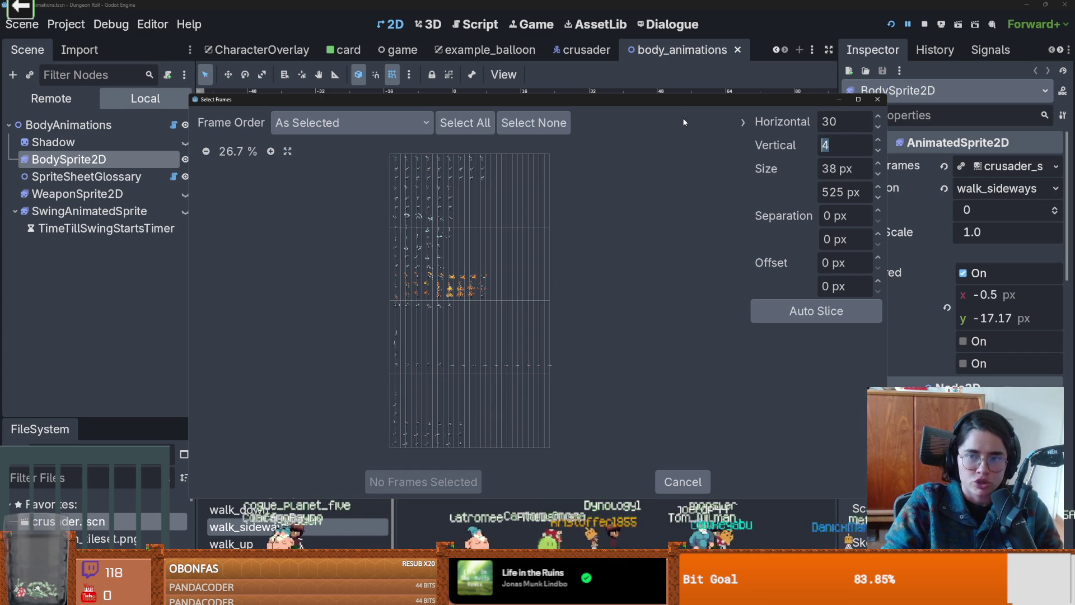
type("30")
key("Return")
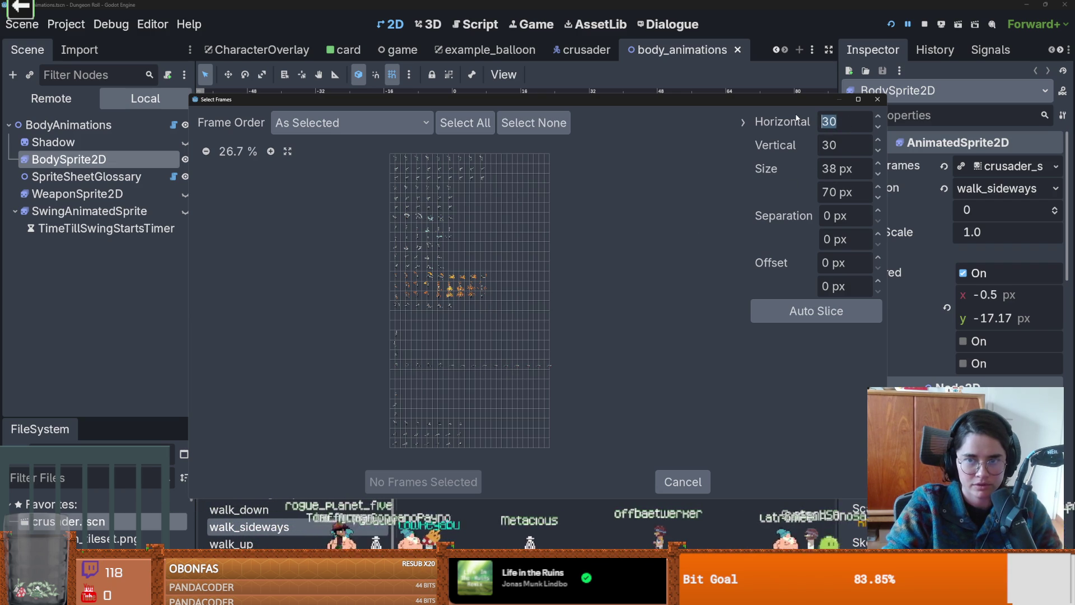
type("5")
key("Return")
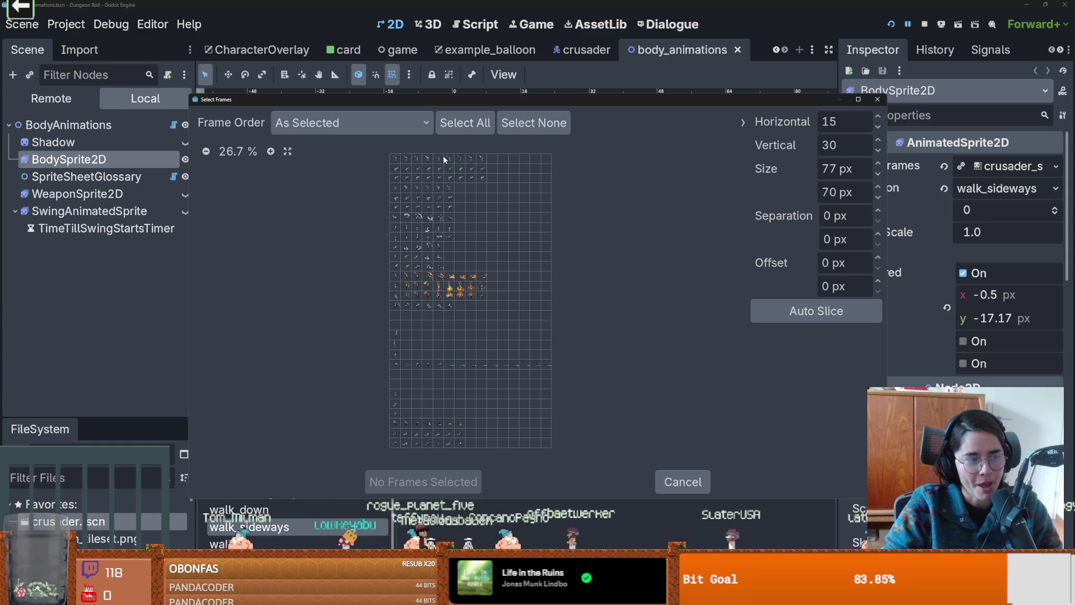
- Zoom the preview to about 80%, select the six fourth-row frames, and add them to walk_sideways
left_click(267, 154)
double_click(266, 153)
scroll(391, 337, "down", 3)
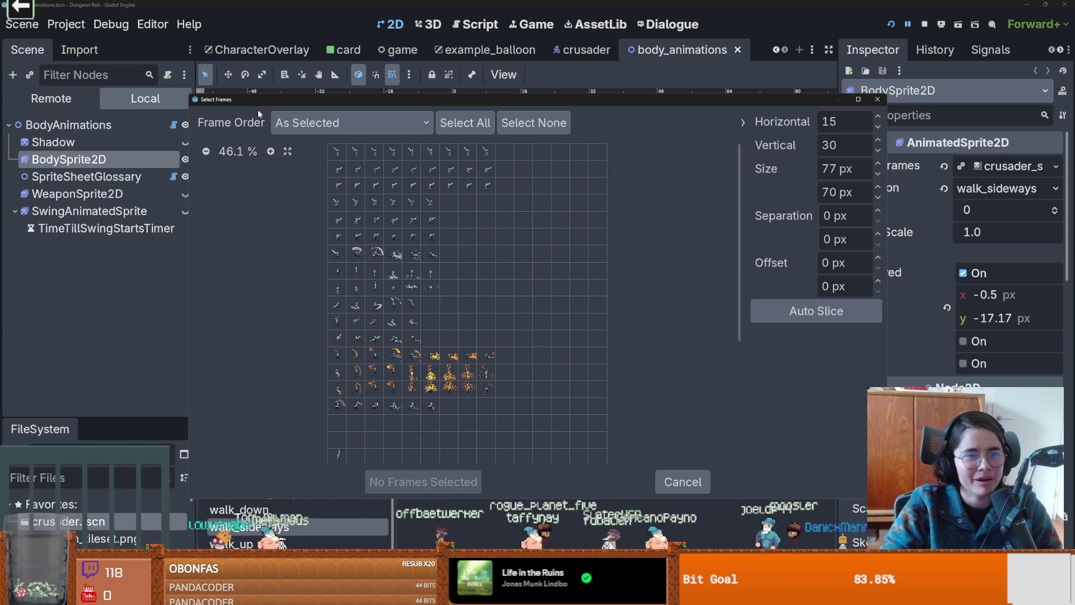
double_click(272, 153)
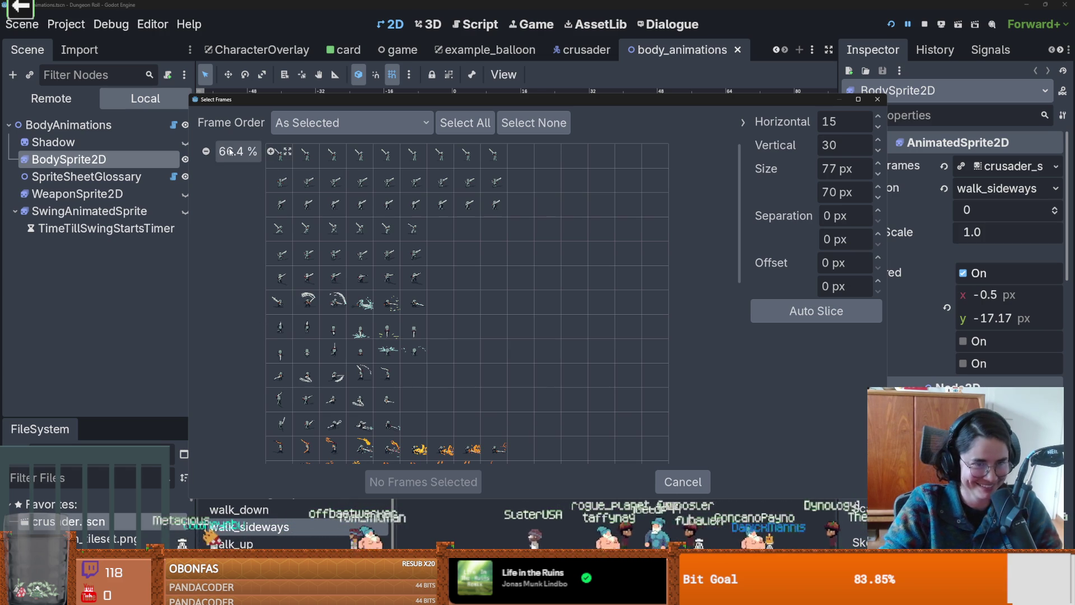
left_click(270, 151)
scroll(361, 337, "down", 3)
scroll(361, 336, "up", 3)
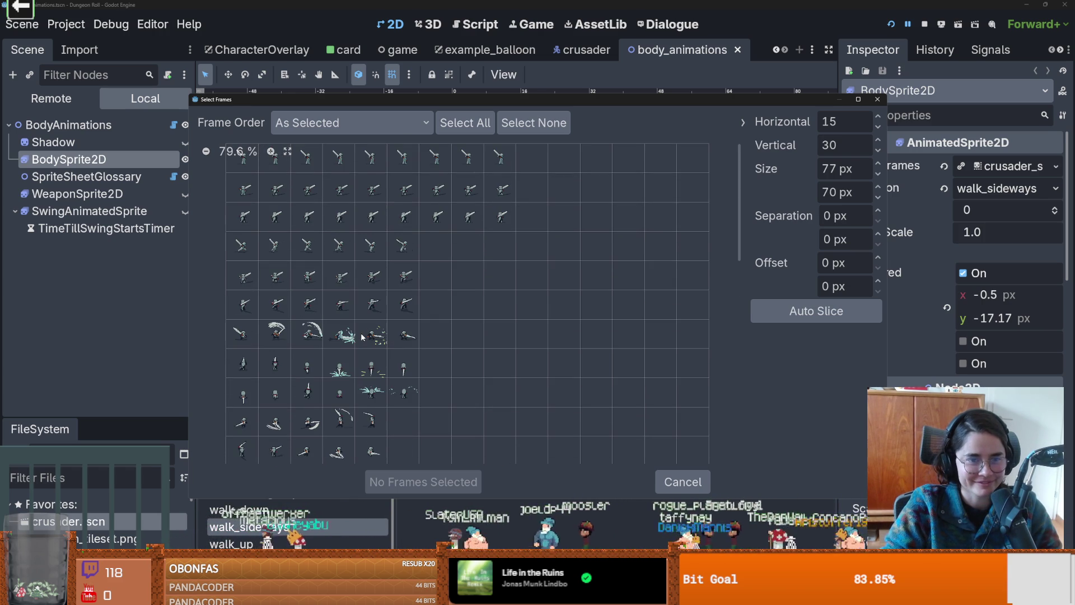
left_click_drag(245, 251, 403, 246)
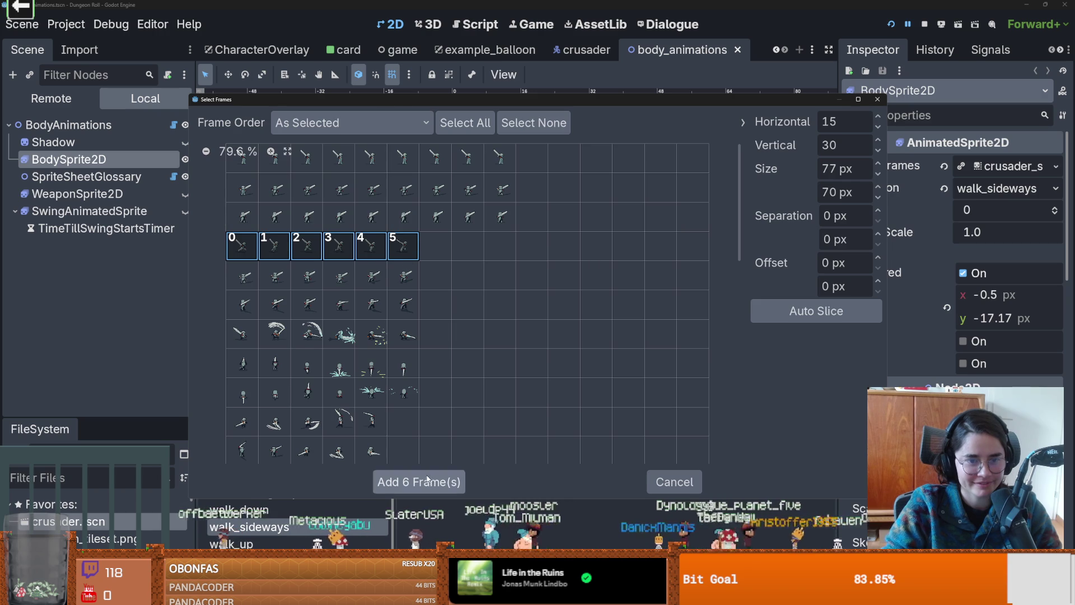
left_click(424, 481)
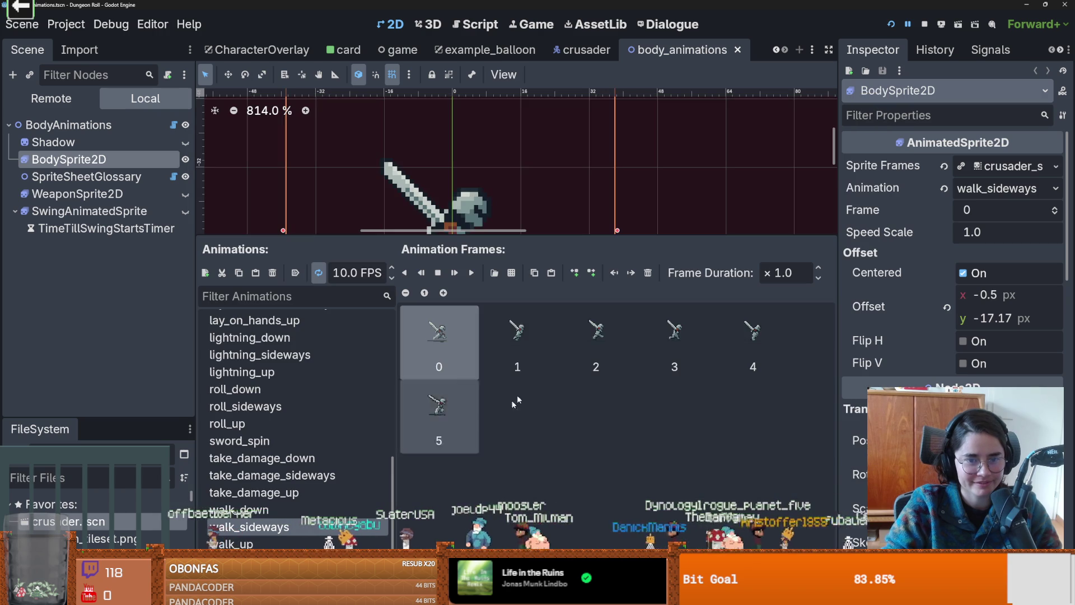
- Using walk_down as reference, set walk_sideways frames 0 and 1 to a 1.25 duration
left_click(300, 510)
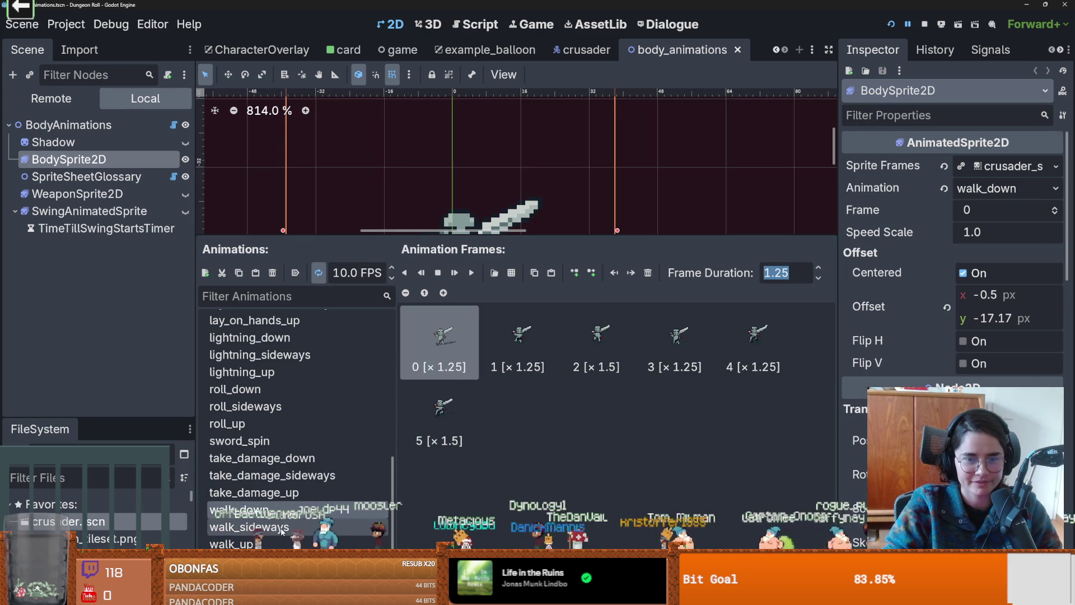
key("Down")
left_click(803, 272)
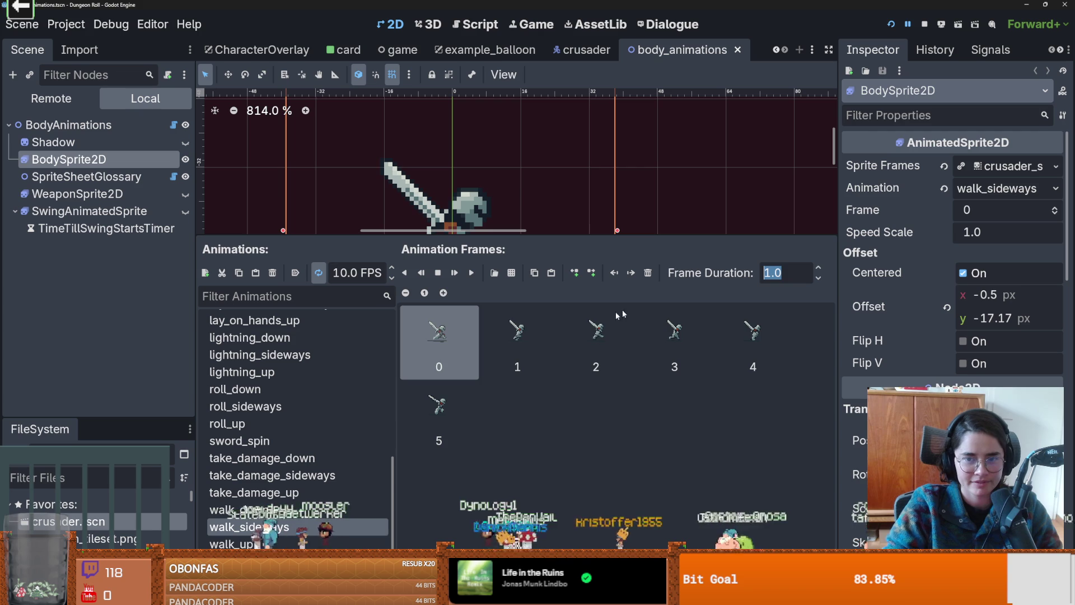
type("1.25")
key("Return")
type("1.25")
key("Return")
- Read walk_down frame 2's 1.5 duration and give walk_sideways frame 2 the same 1.5
left_click(324, 508)
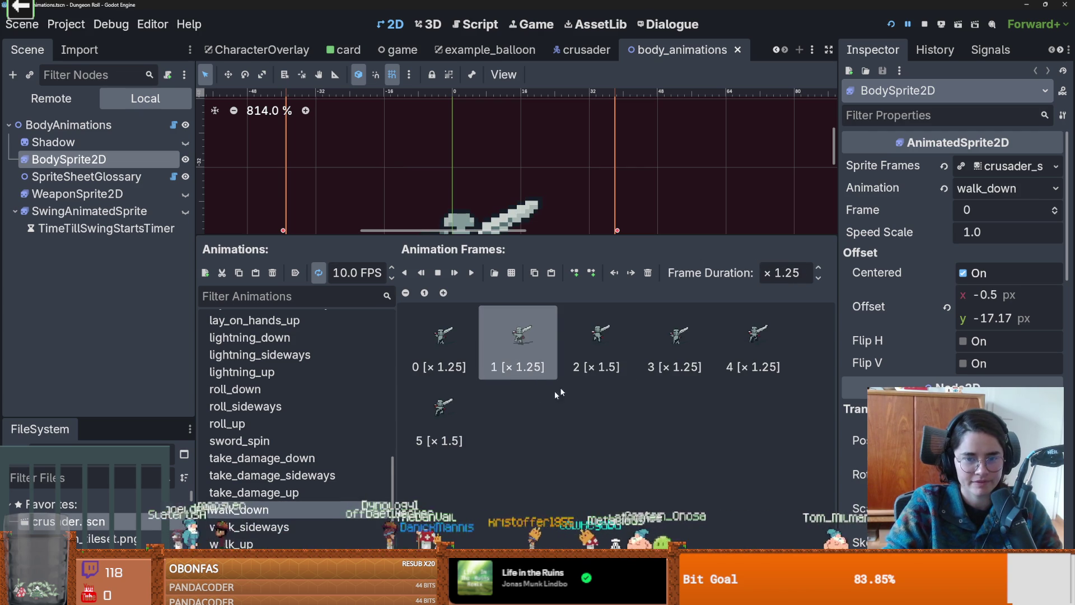
left_click(605, 347)
left_click(784, 273)
left_click(246, 526)
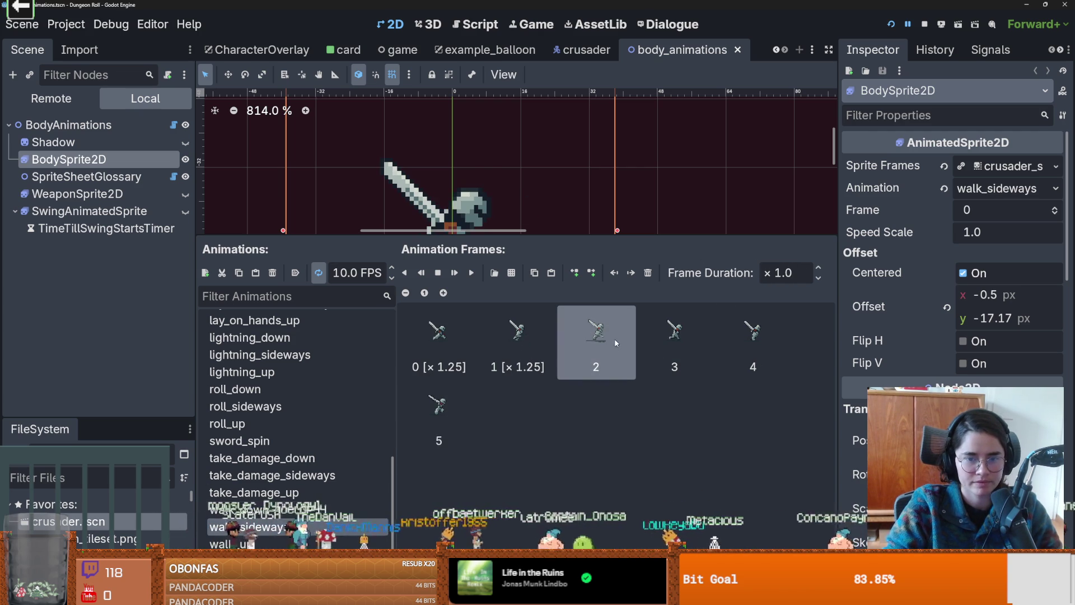
type("1.5")
left_click(439, 412)
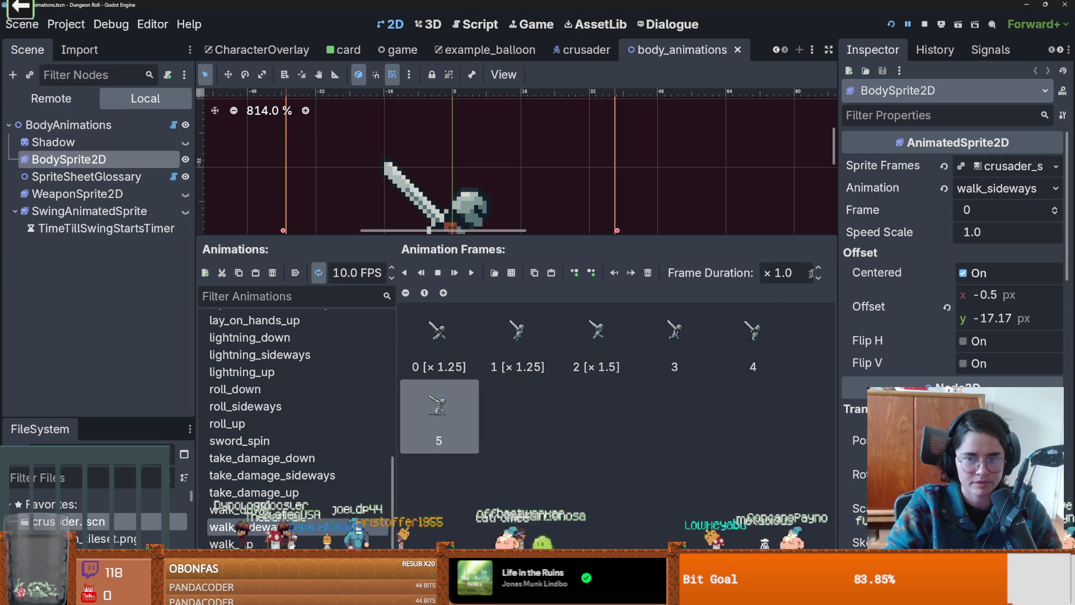
type("1.5")
- Correct walk_down frame 3's duration back to 1.25
left_click(241, 510)
left_click(675, 342)
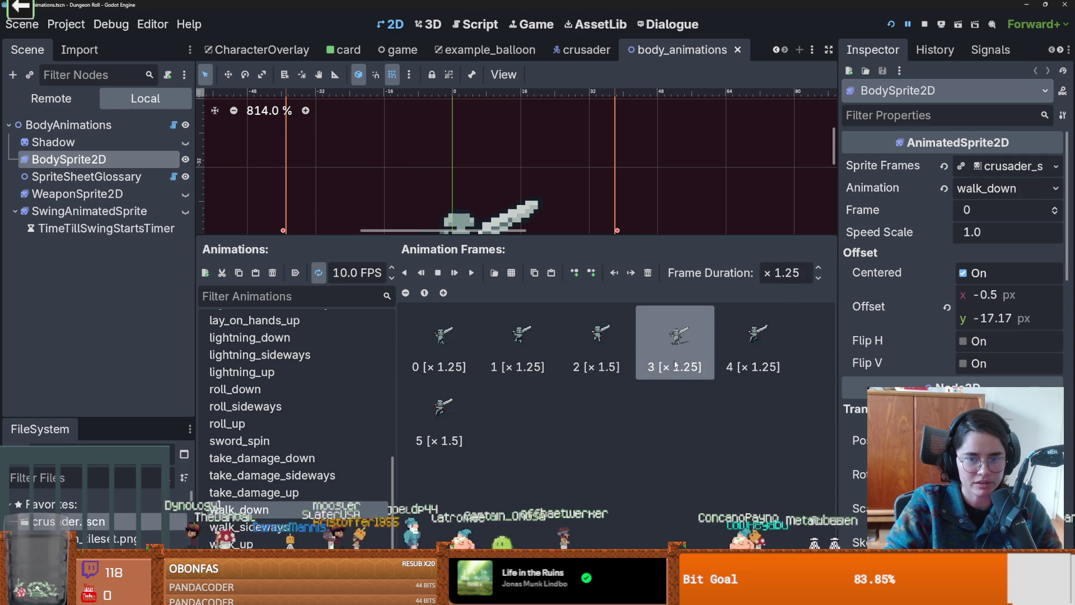
left_click(784, 273)
type("1.3")
key("BackSpace")
type("26")
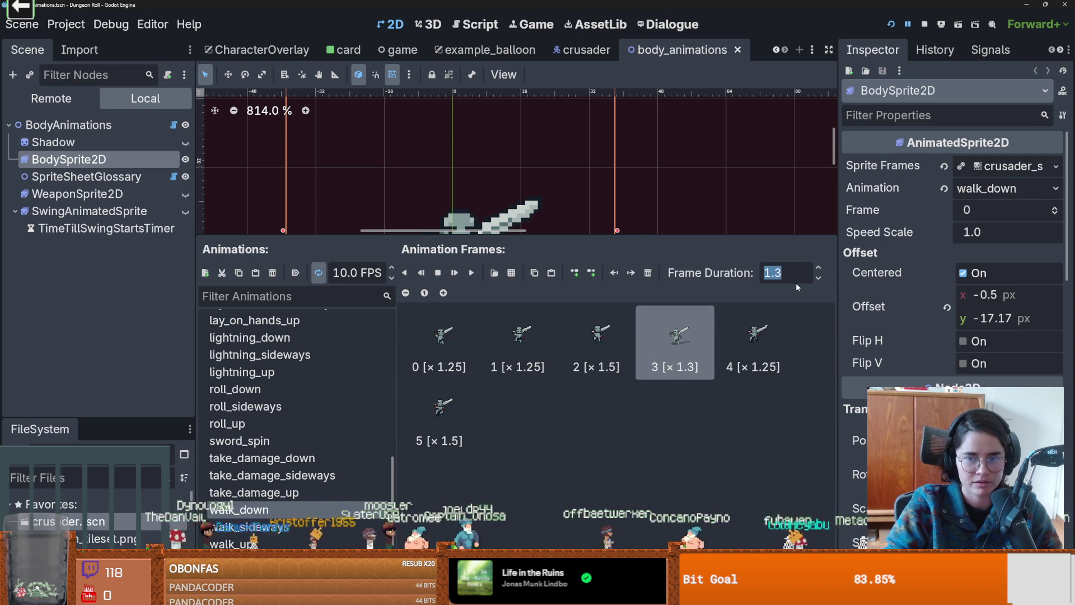
key("BackSpace")
type("5")
key("Return")
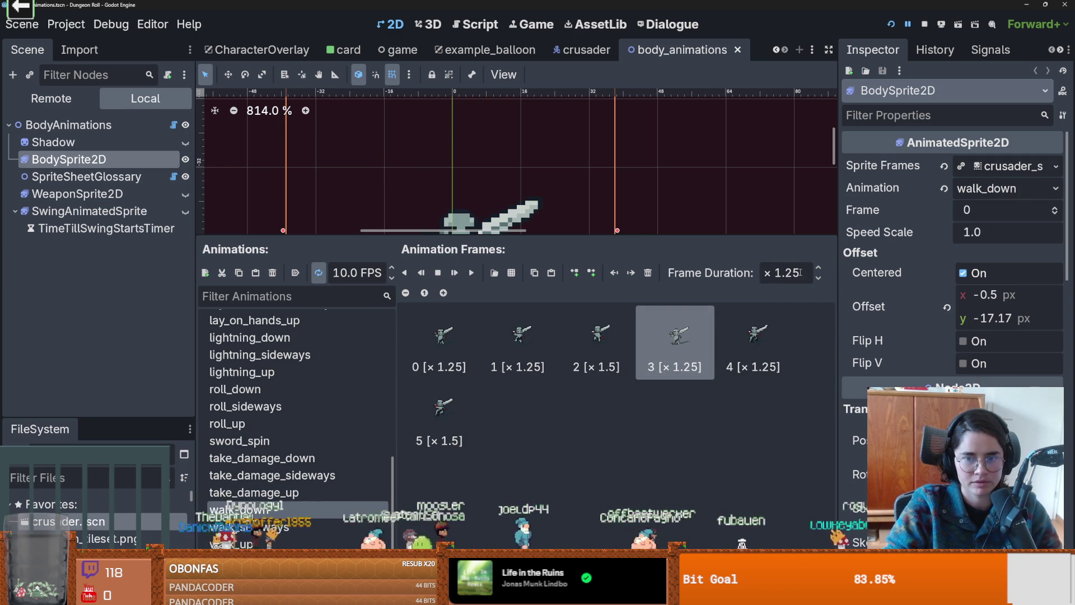
- Set walk_sideways frame 3 to 1.25 and enlarge the 2D canvas area
left_click(249, 527)
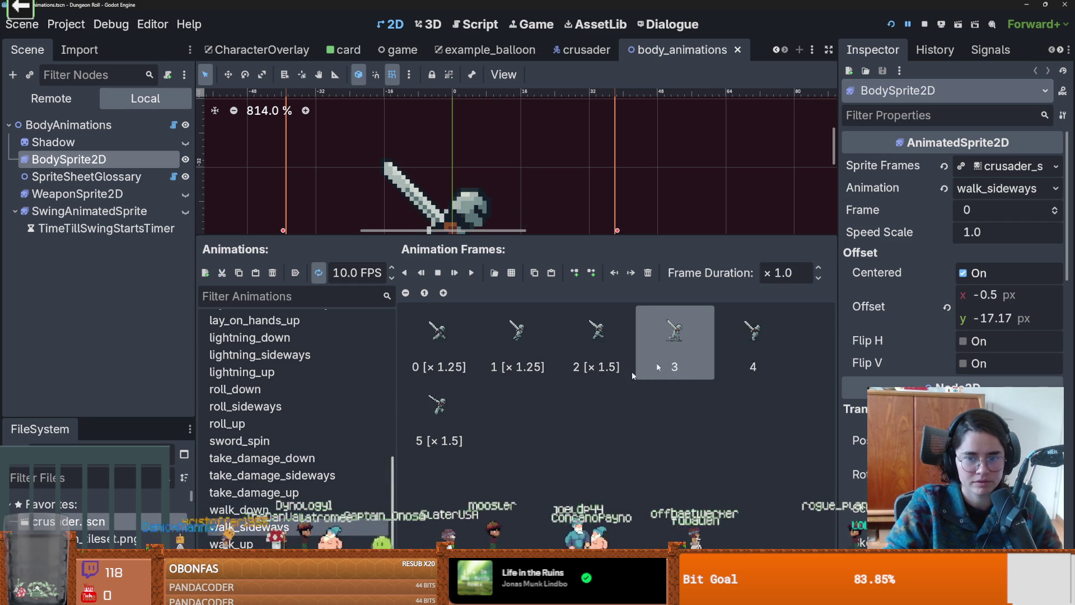
type("1.25")
left_click(749, 316)
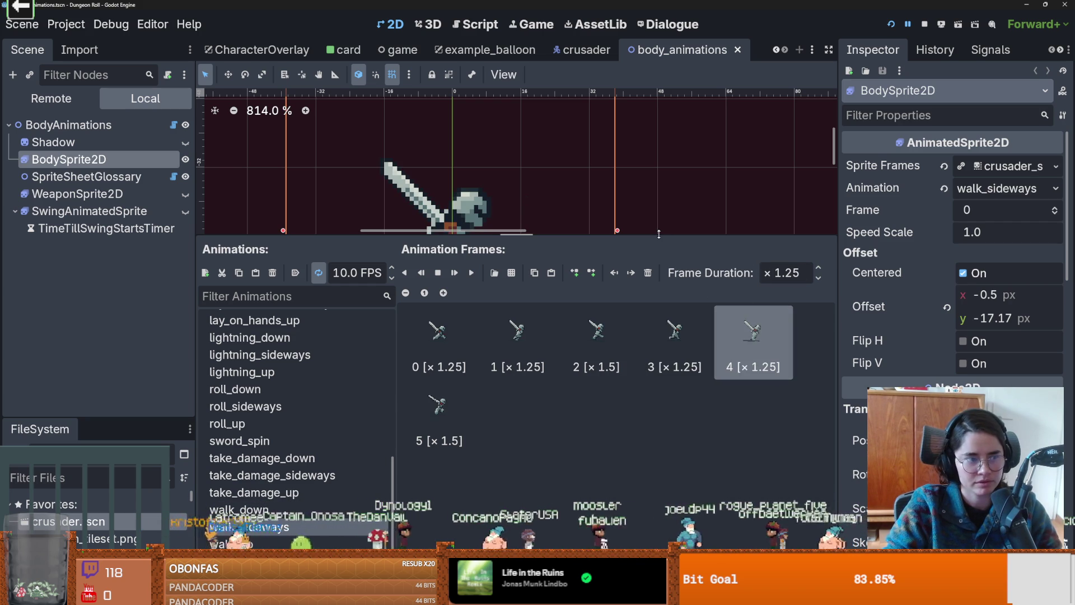
left_click_drag(658, 233, 659, 394)
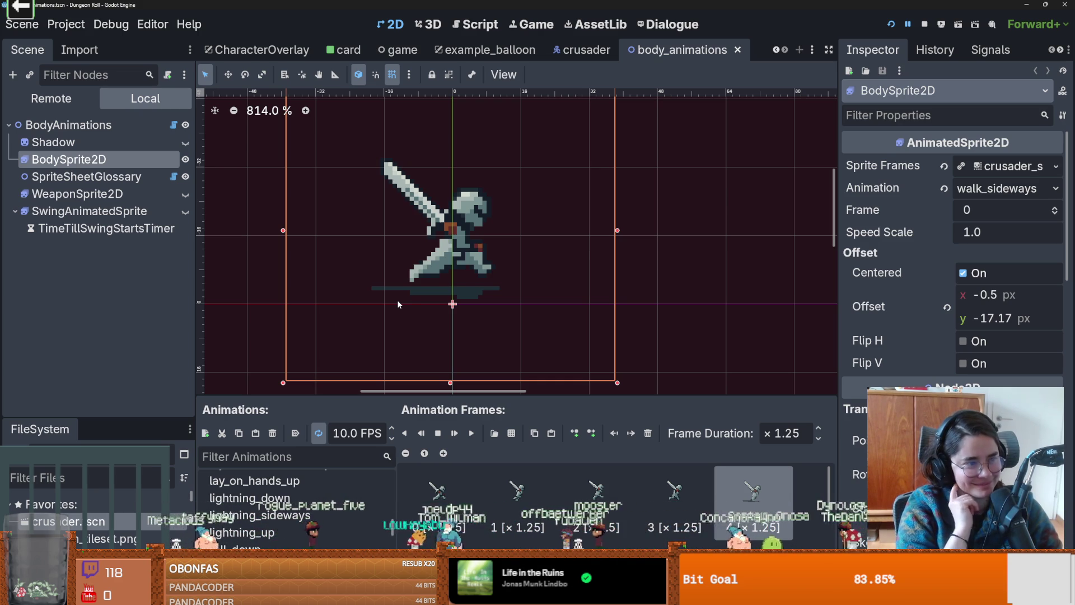
- Save the body animations scene and preview the walk_sideways animation playing
key("ctrl+s")
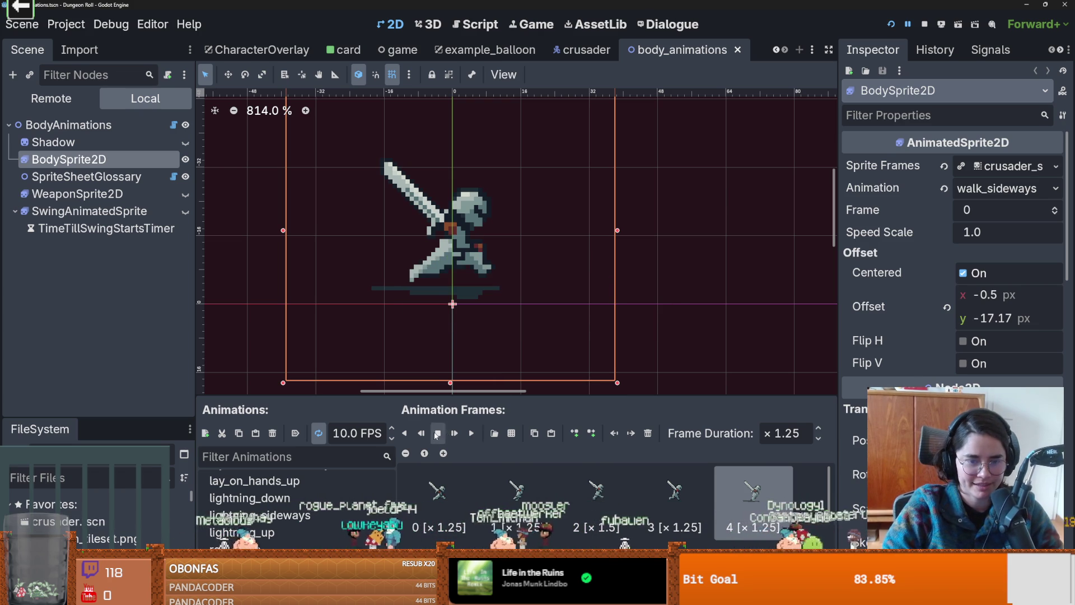
left_click(473, 434)
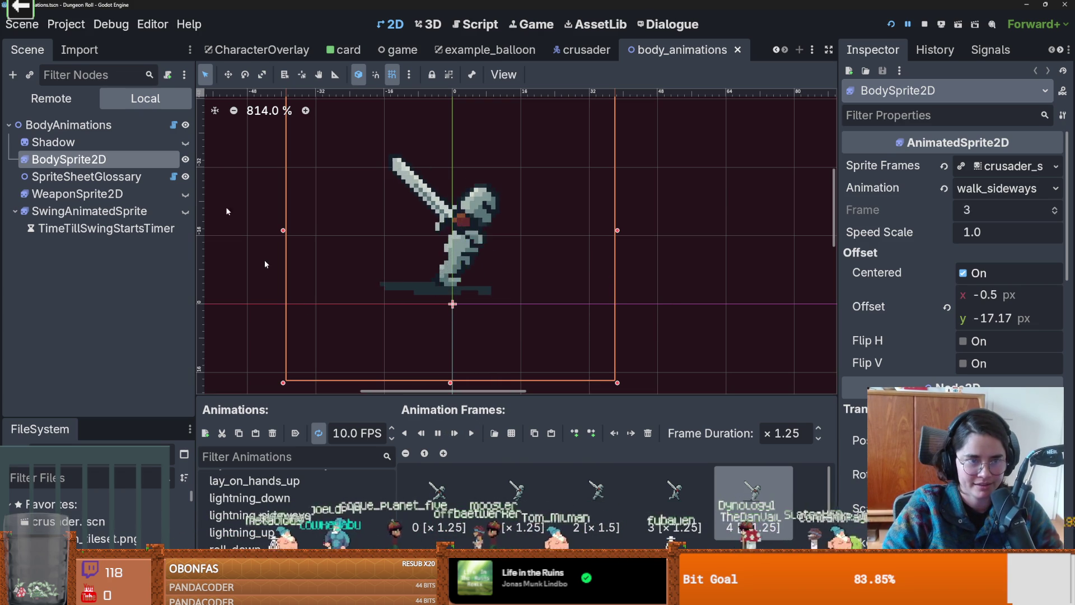
key("ctrl+s")
- Switch to the crusader scene and open its walk_state script
left_click(587, 49)
scroll(109, 240, "up", 10)
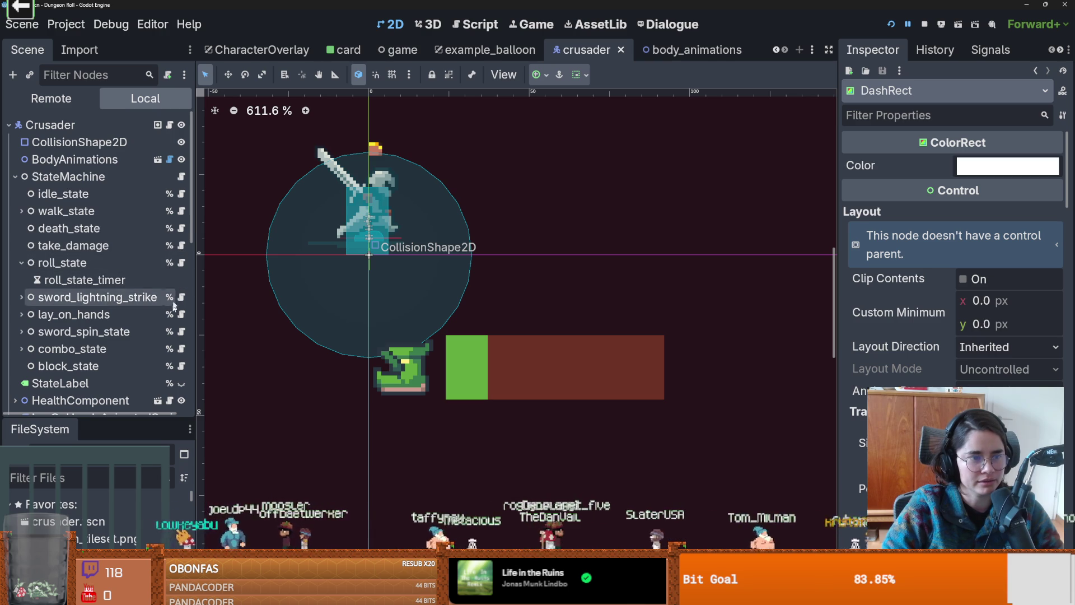
left_click(181, 210)
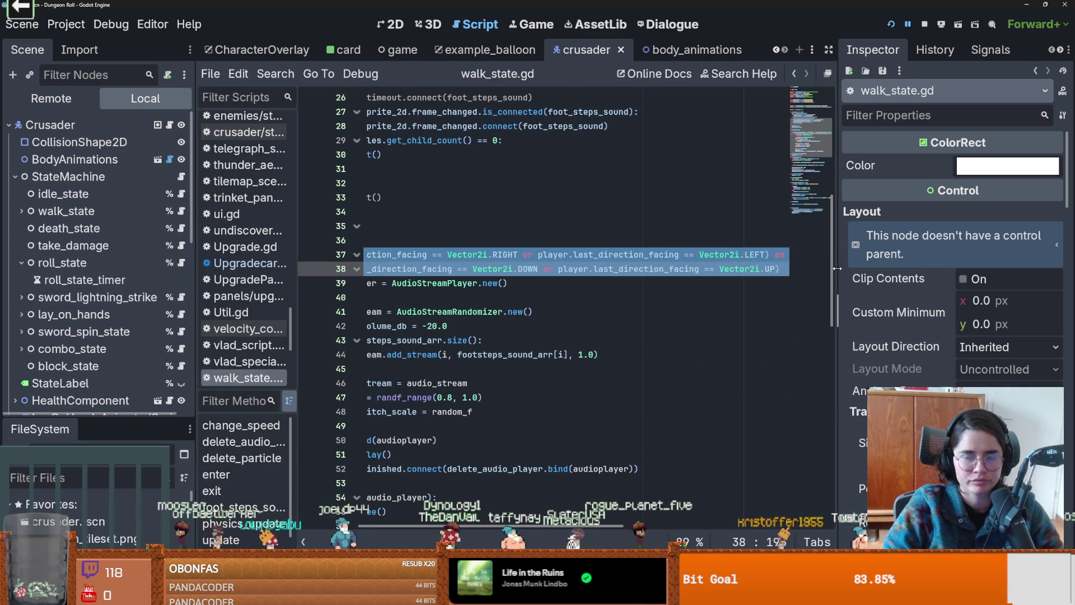
- Replace the footstep direction check with frame == 3 or frame == 0, then restart the game
left_click_drag(838, 263, 955, 263)
scroll(567, 270, "left", 5)
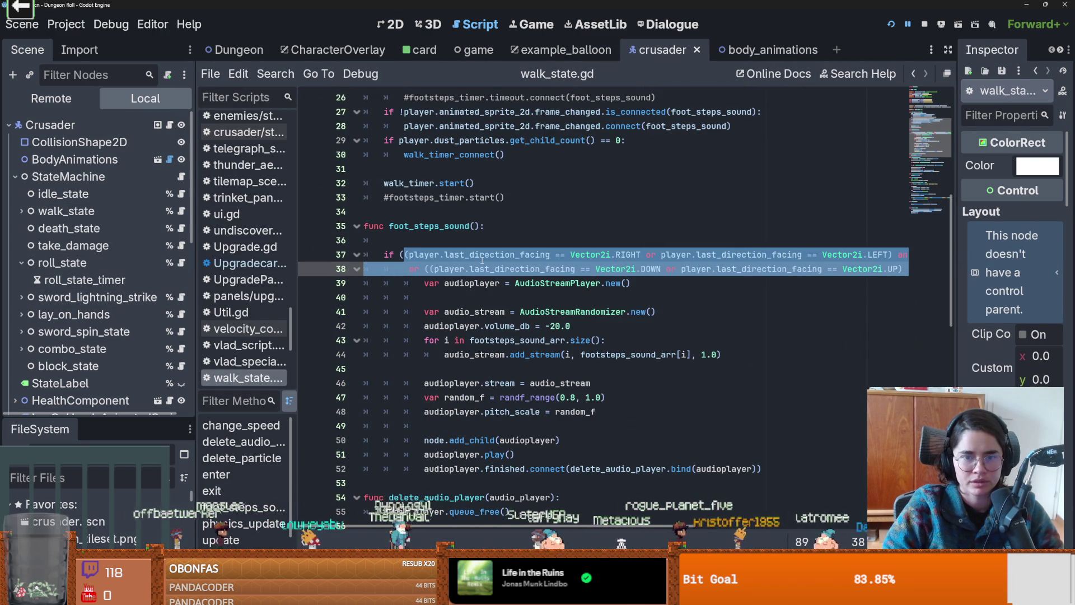
scroll(546, 262, "right", 5)
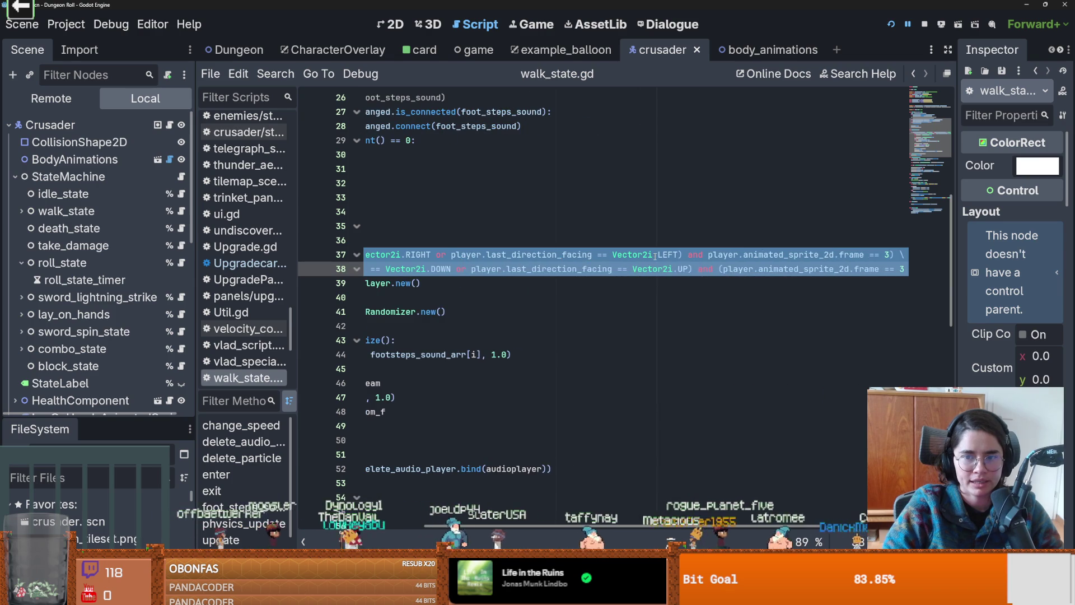
scroll(616, 258, "right", 4)
left_click_drag(738, 255, 408, 255)
left_click_drag(336, 252, 378, 254)
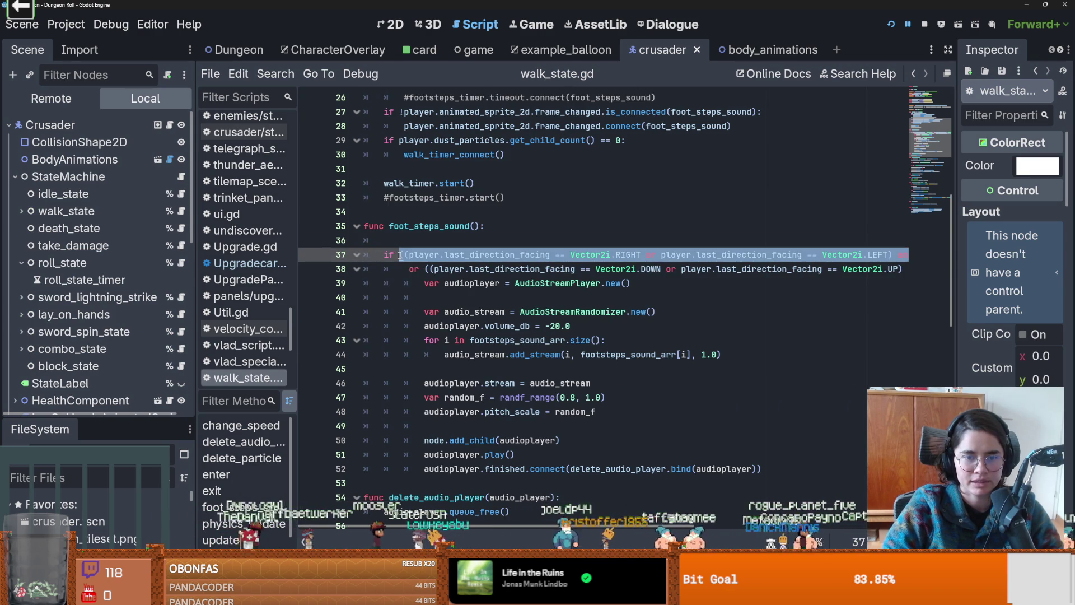
key("BackSpace")
scroll(767, 270, "right", 4)
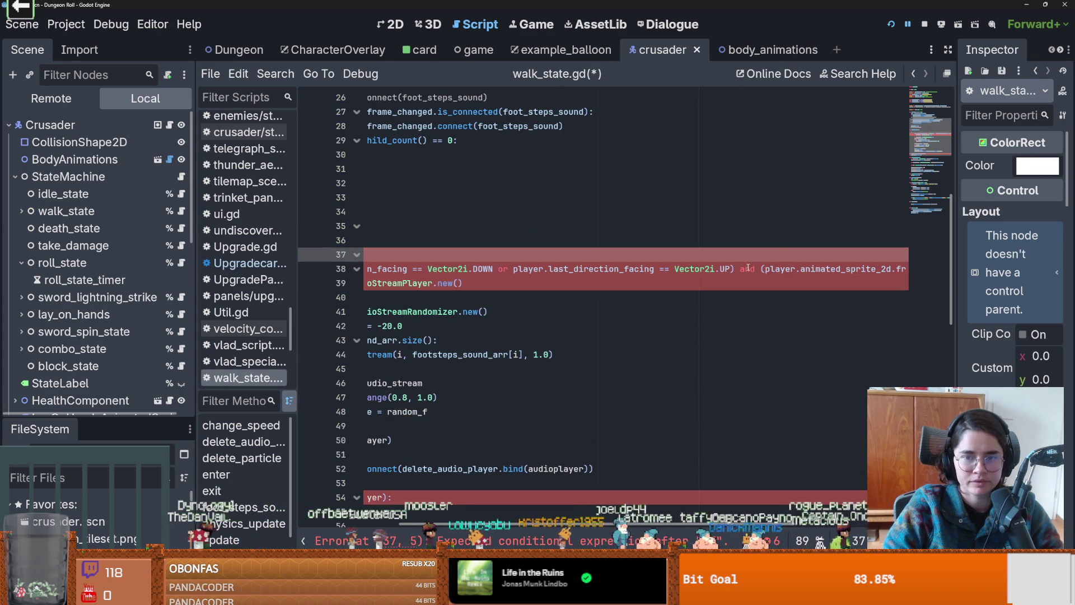
left_click_drag(759, 268, 366, 270)
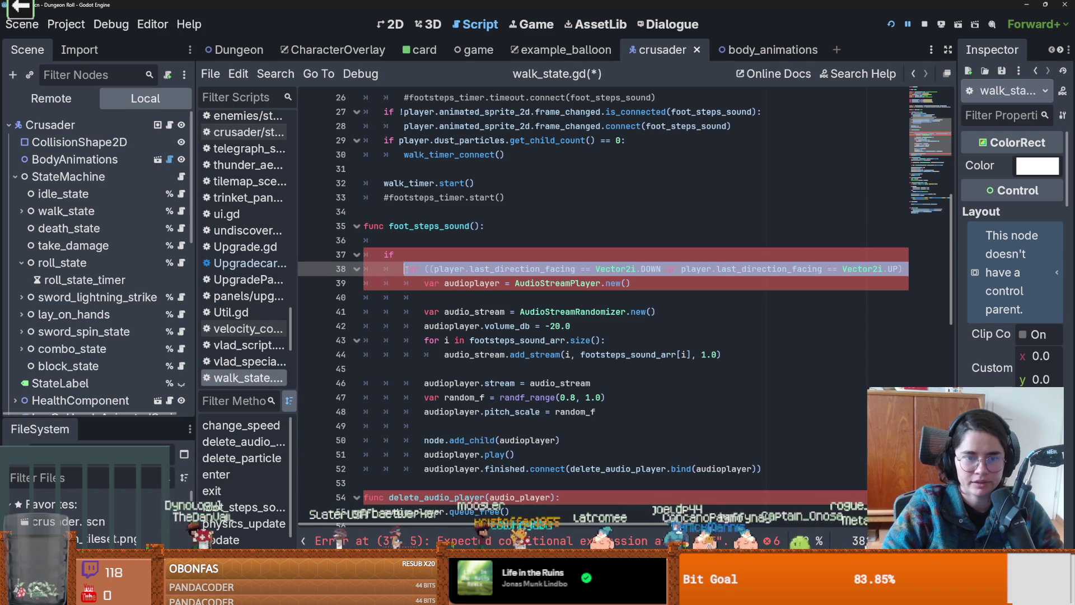
type("(player.animated_sprite_2d.frame == 3 or player.animated_sprite_2d.frame == 0)")
key("BackSpace")
key("BackSpace")
key("BackSpace")
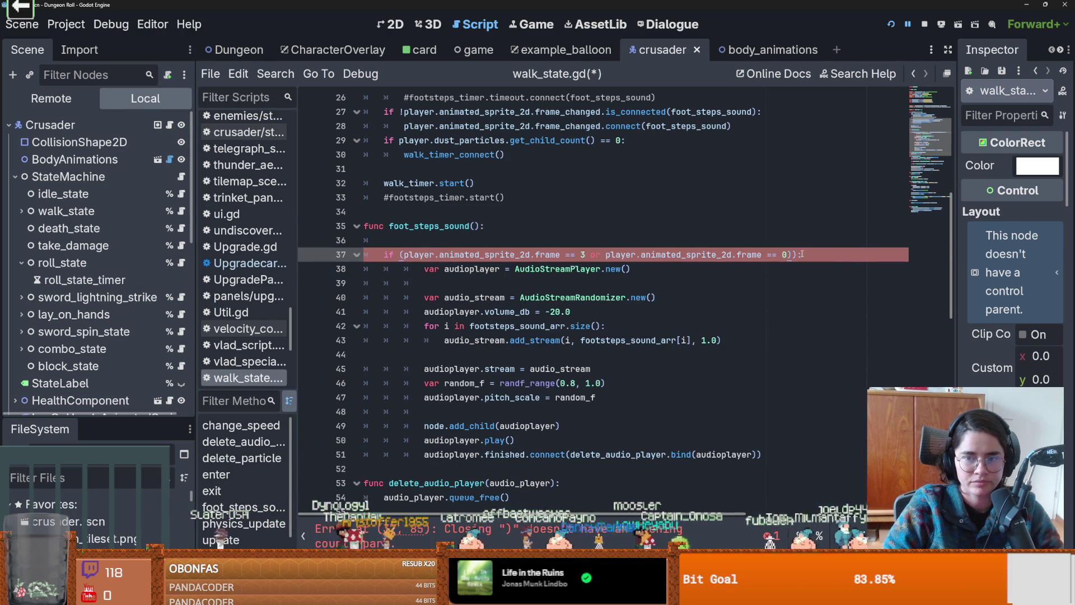
left_click(891, 24)
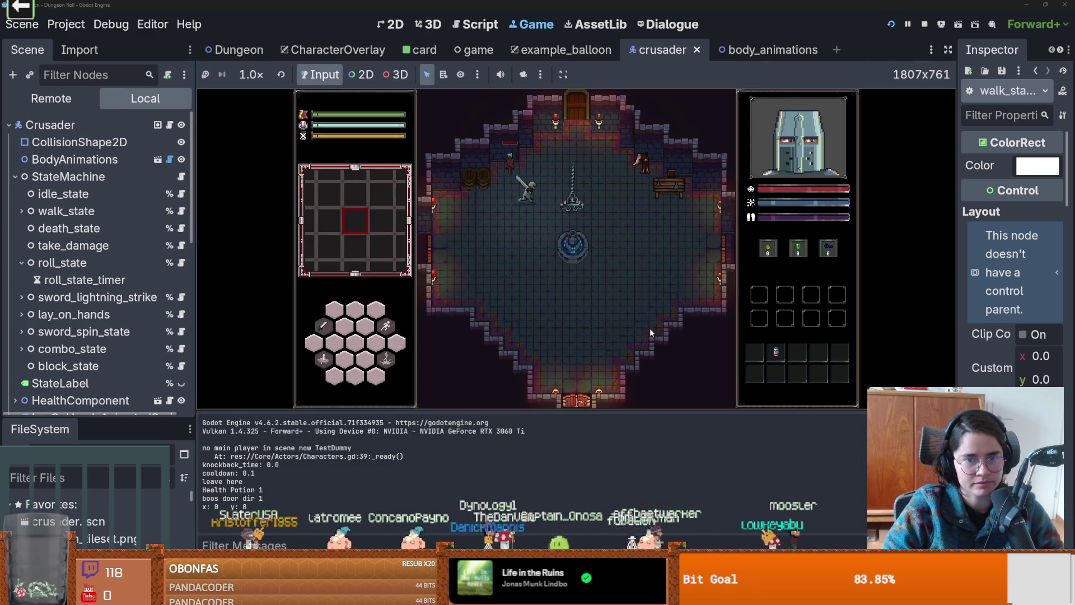
- Walk the knight right in the embedded Game view to test footsteps
key("d")
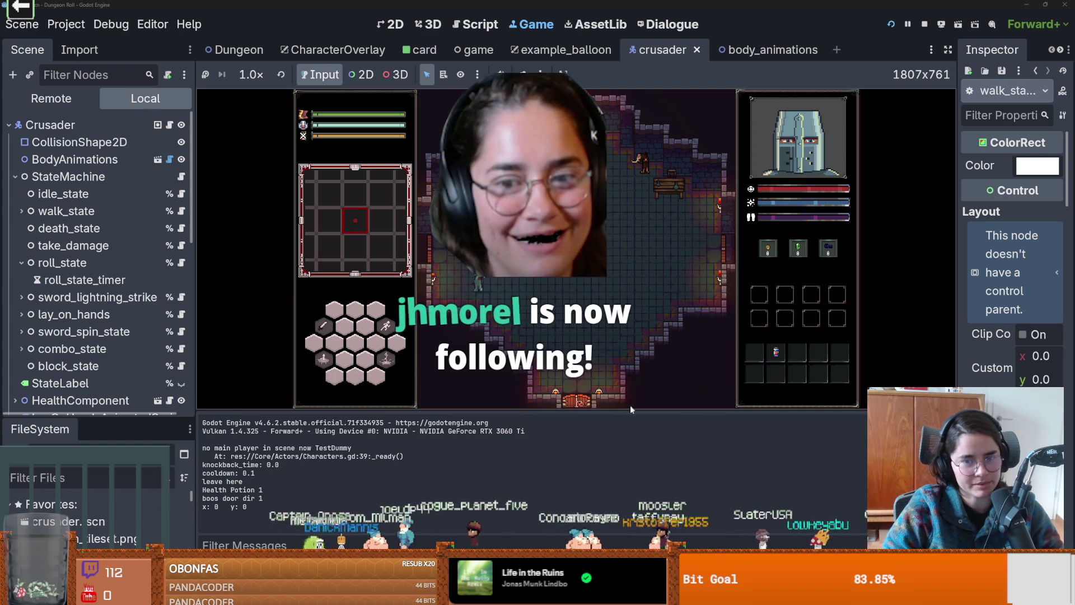
left_click(563, 74)
key("Escape")
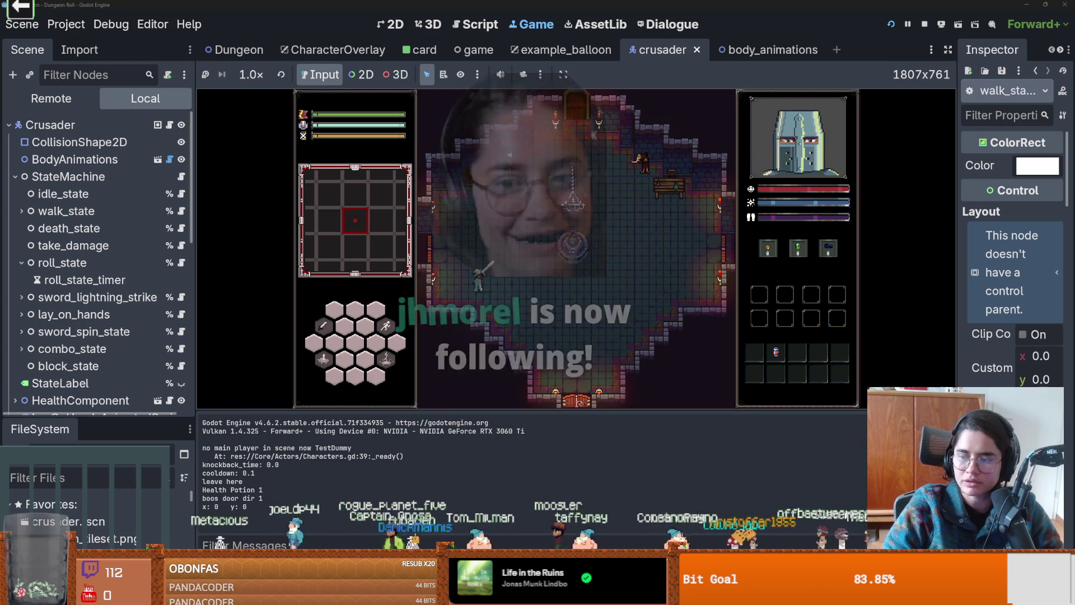
- Turn off Embed Game on Next Play and relaunch the game in a maximized separate window
left_click(563, 75)
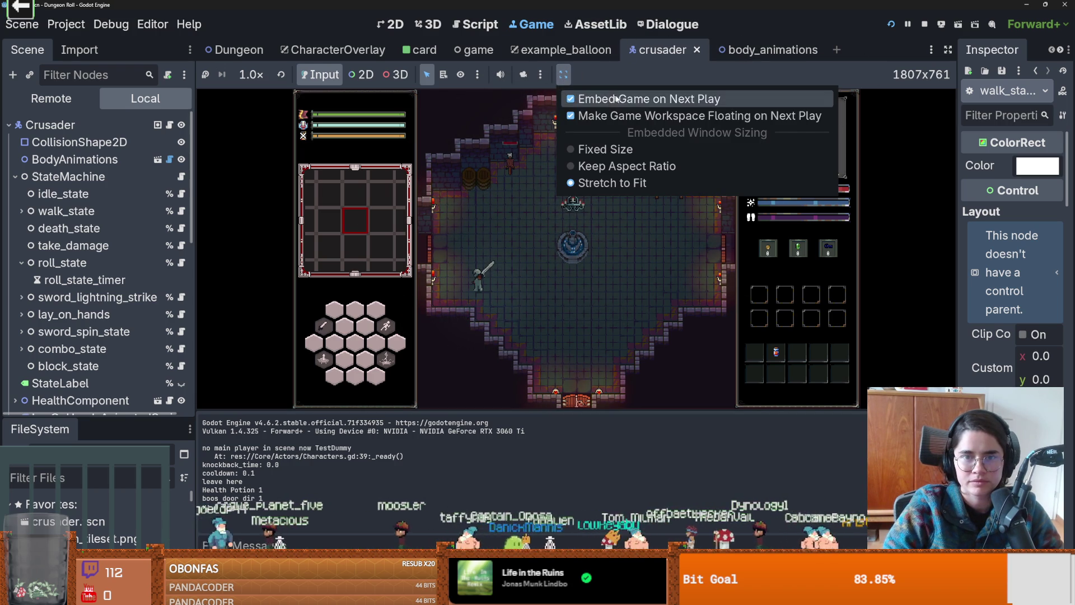
left_click(946, 57)
left_click(891, 25)
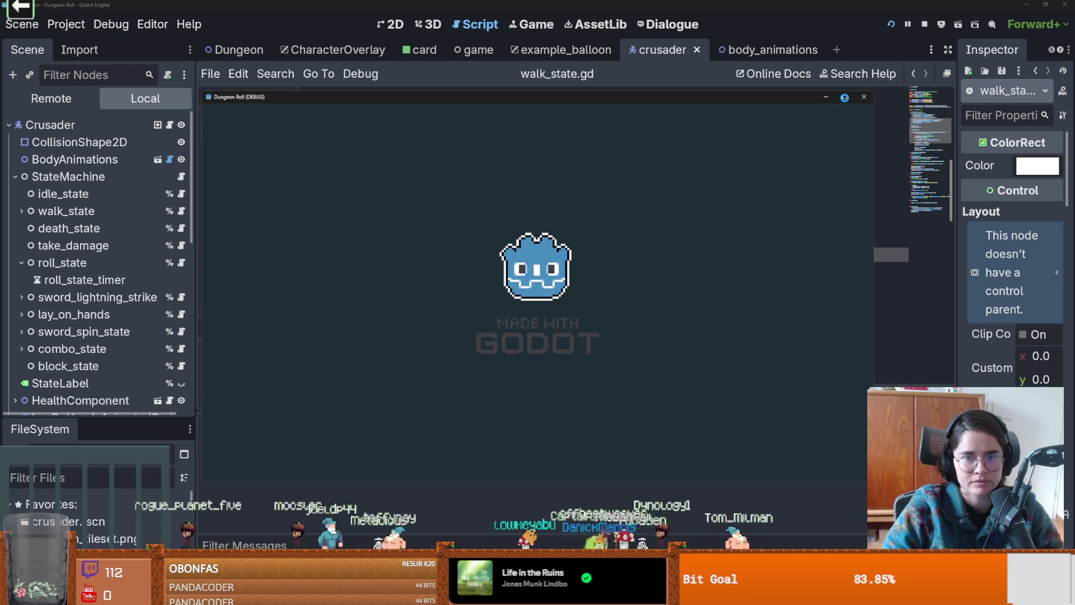
left_click(845, 98)
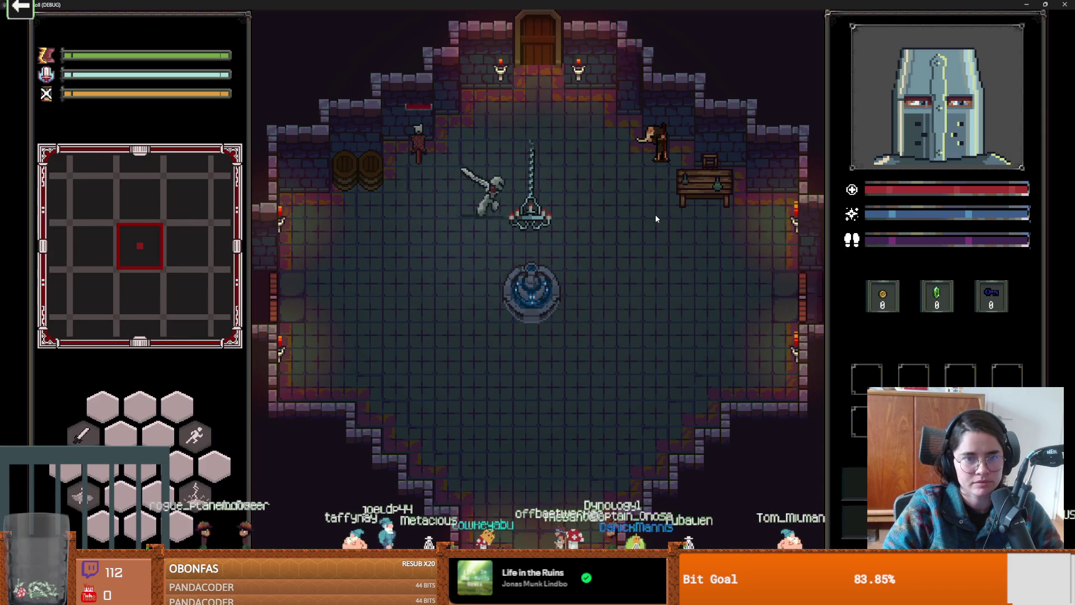
- Walk the knight around the starting hub and dodge-roll beside the chandelier
key("s")
key("a")
key("w")
key("d")
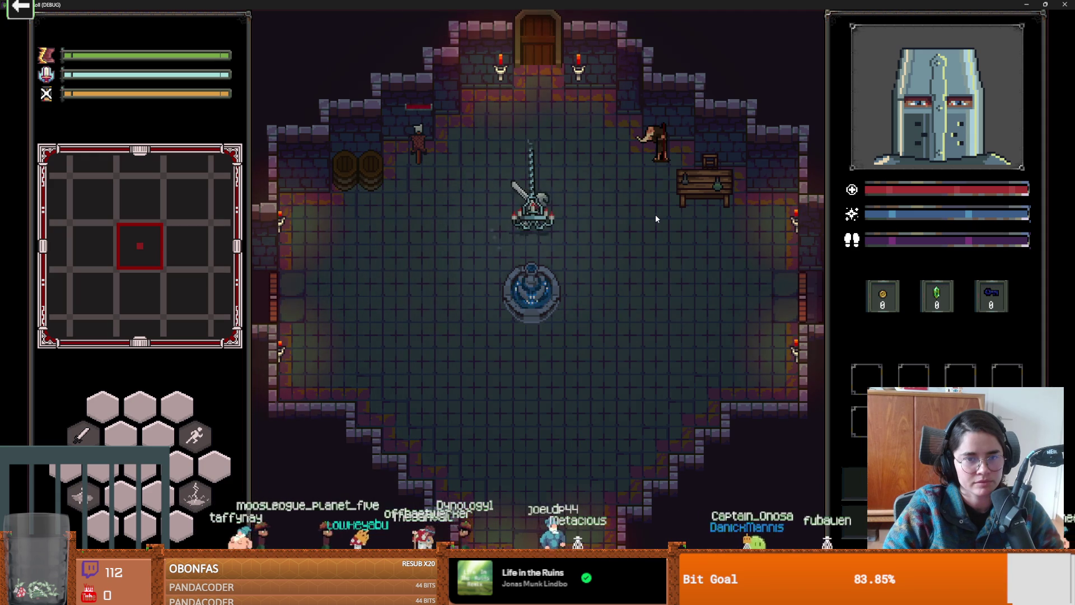
key("a")
key("a")
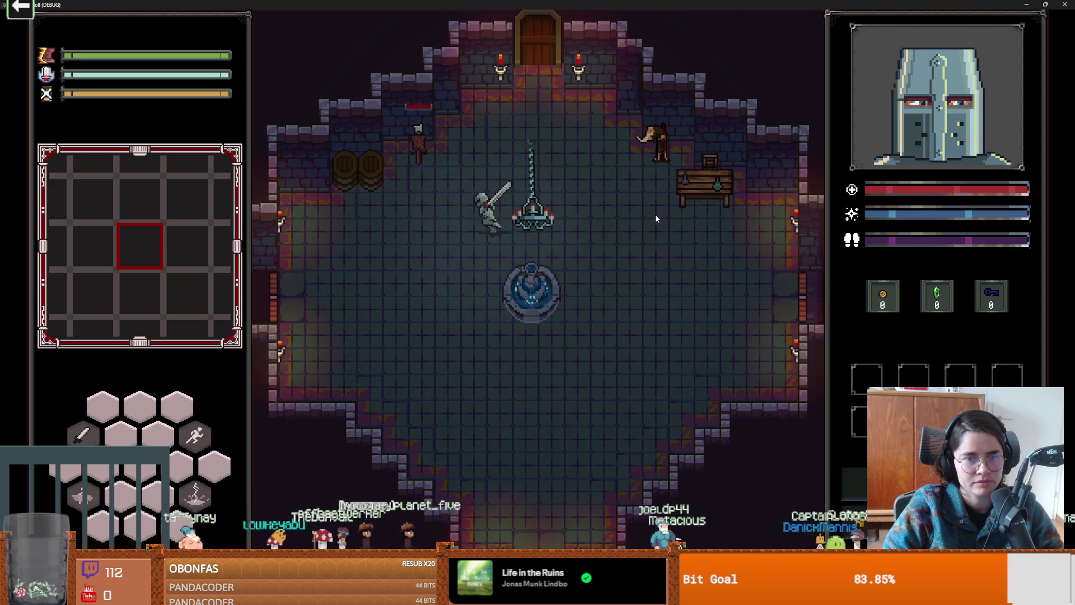
key("d")
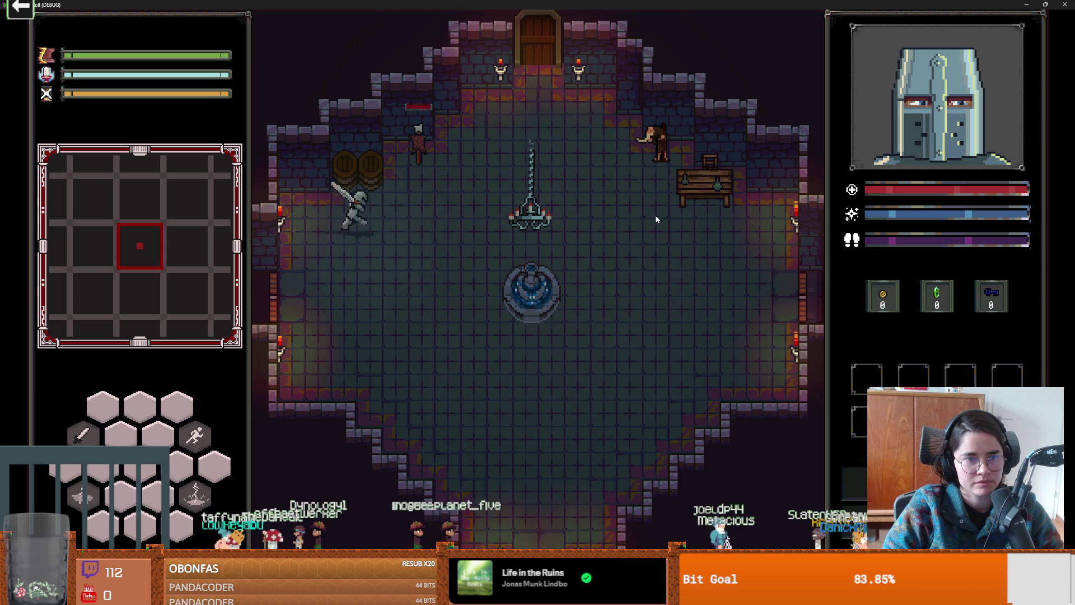
key("d")
key("s")
key("a")
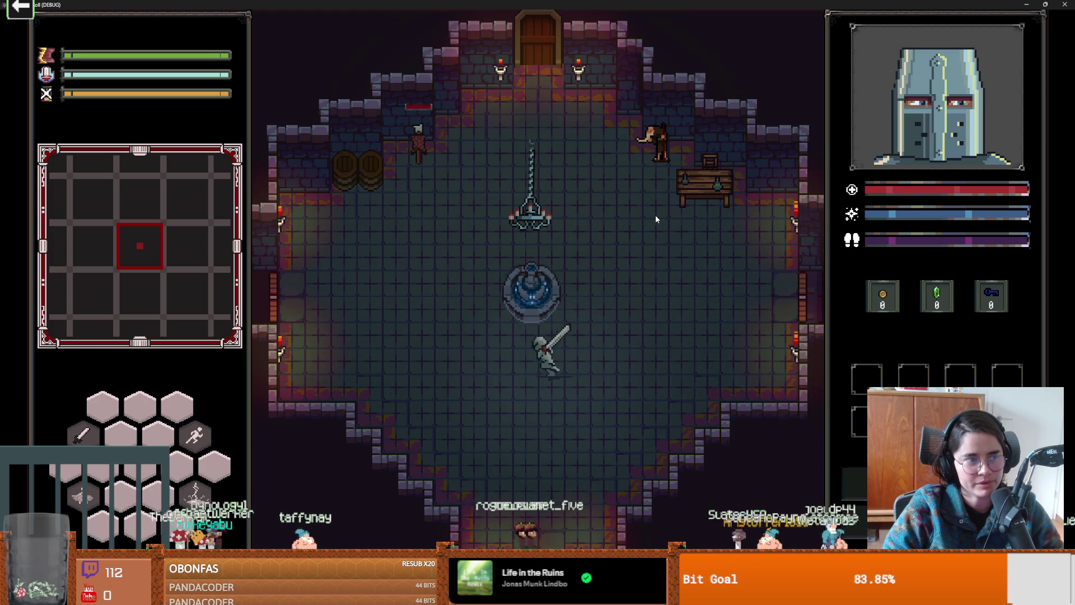
key("w")
key("d")
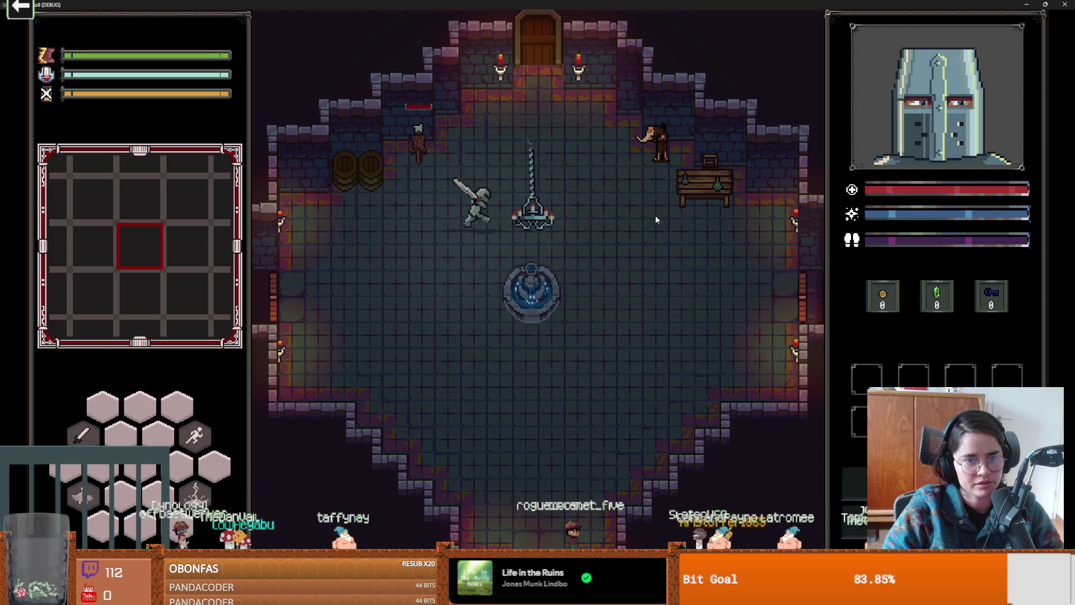
key("d")
key("s")
key("a")
key("w")
key("w")
- Enter the next room and charge the goblins with sword attacks
left_click(537, 238)
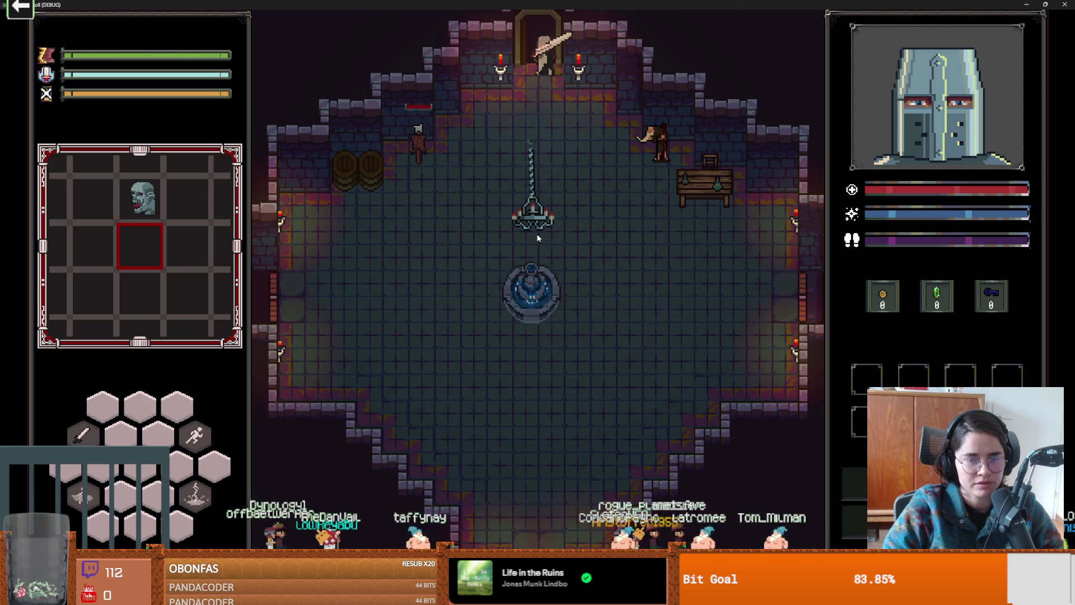
key("a")
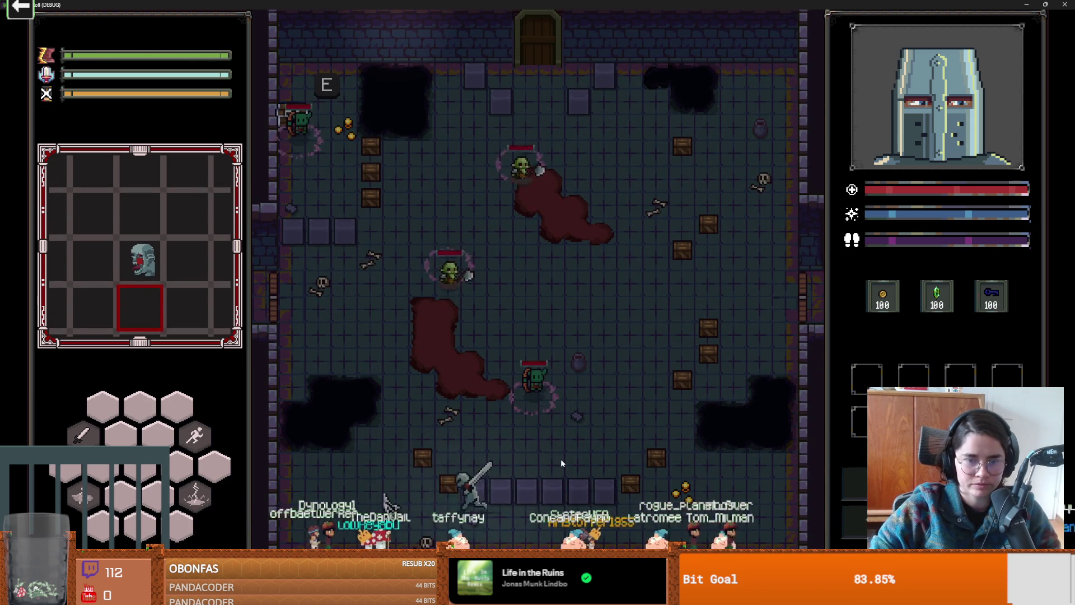
key("w")
key("d")
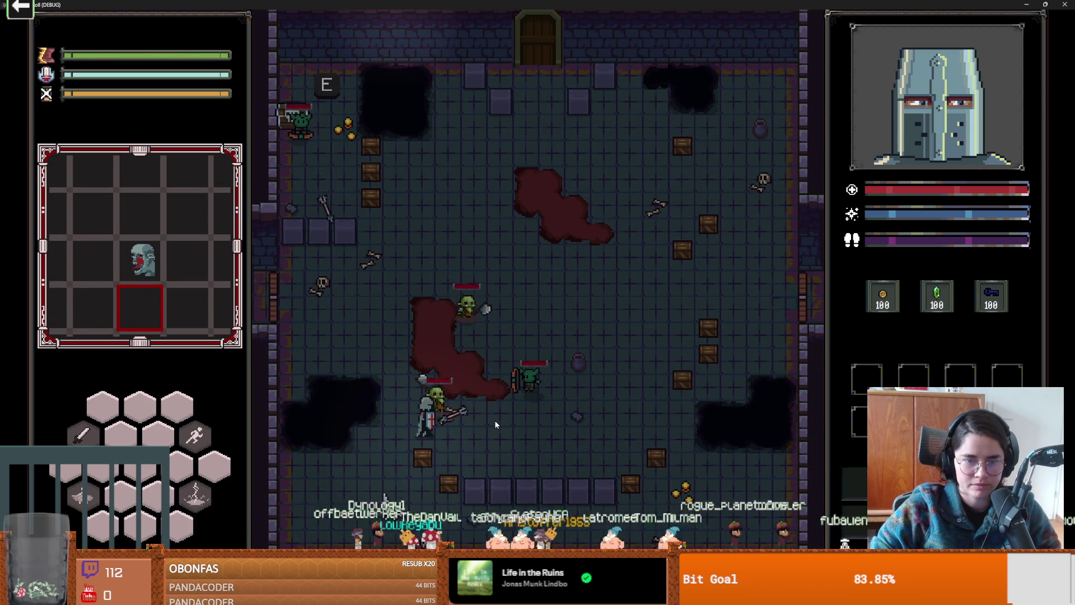
left_click(495, 420)
key("d")
left_click(498, 414)
key("w")
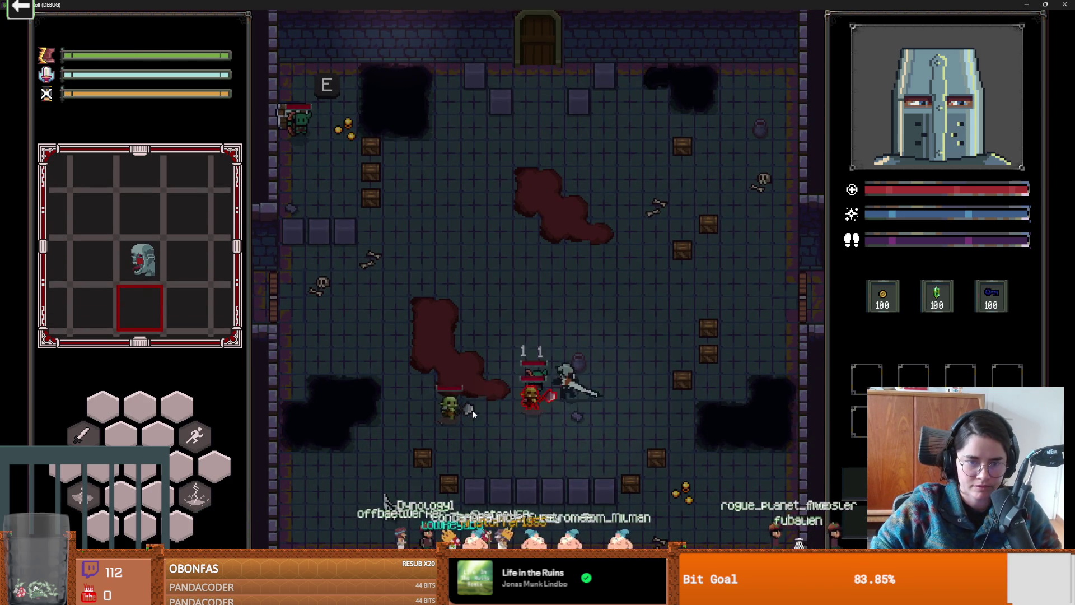
left_click(565, 419)
key("w")
key("a")
key("a")
- Keep fighting the goblins with a lightning strike, a lunge, dodge rolls and a lightning bolt
key("s")
key("q")
key("w")
key("d")
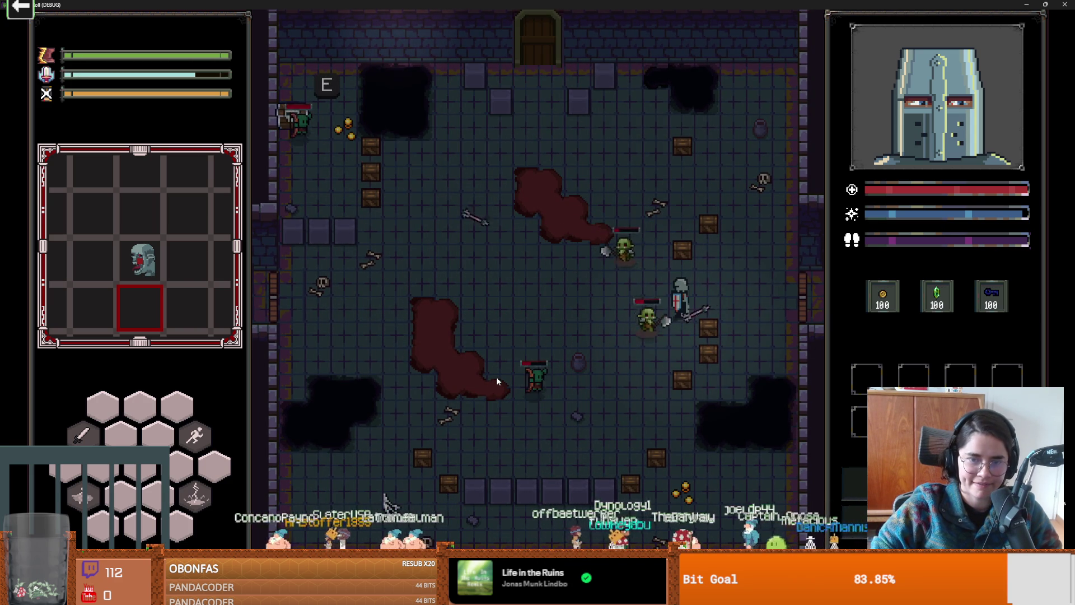
left_click(497, 381)
key("a")
key("s")
key("d")
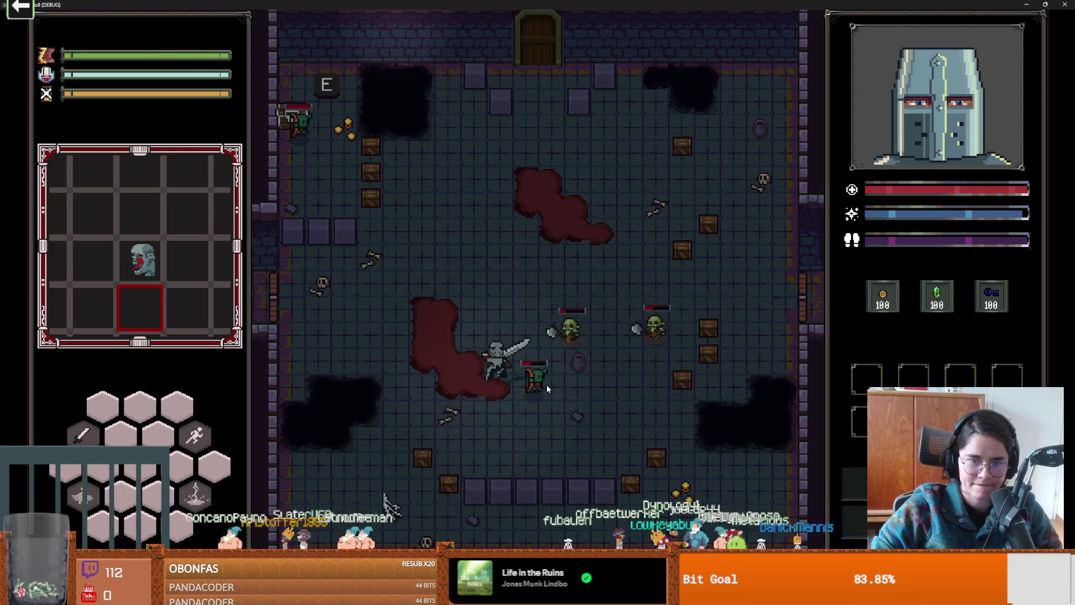
key("s")
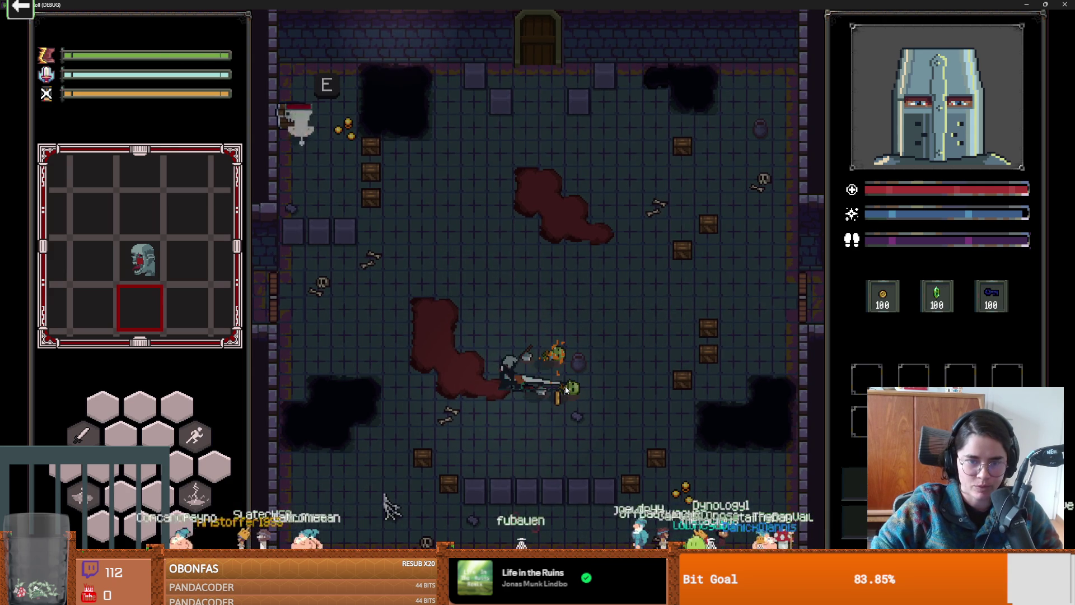
key("space")
right_click(518, 386)
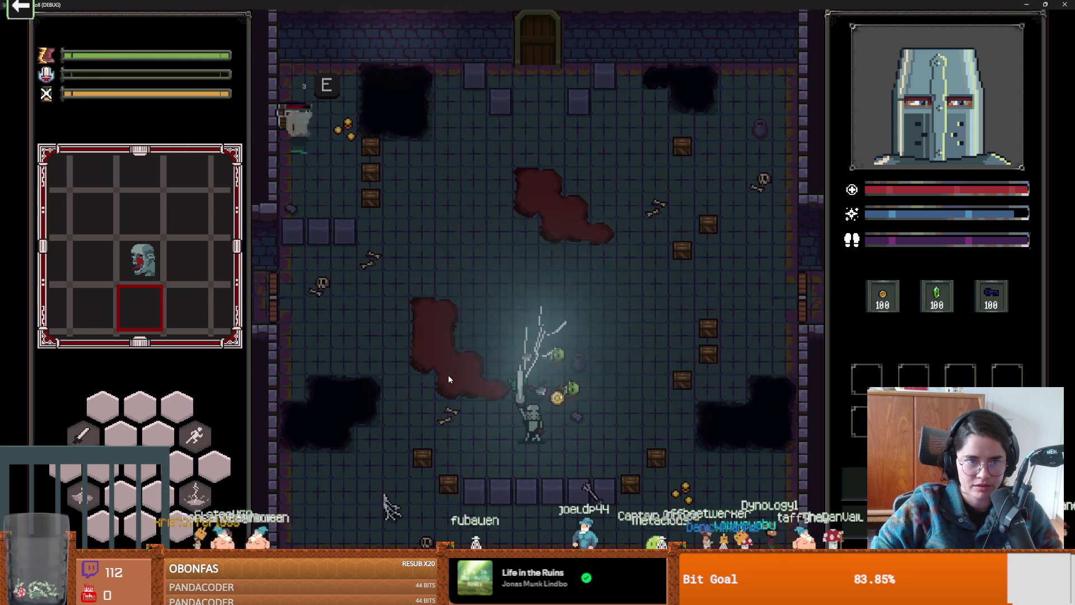
key("w")
key("a")
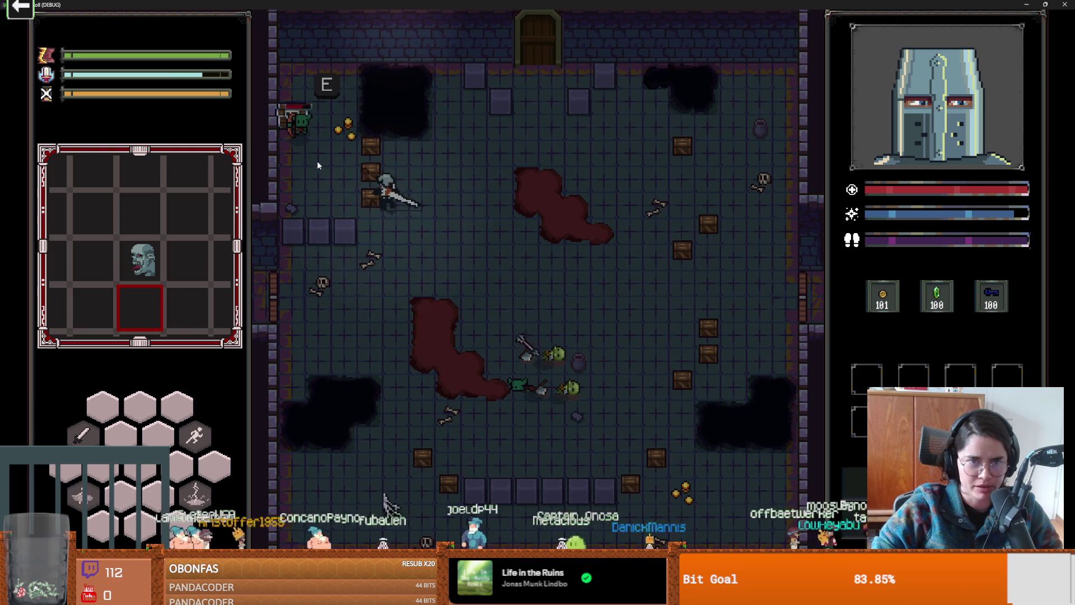
- Smash the left crates, kill the goblin by the left wall, and collect the coin
left_click(406, 194)
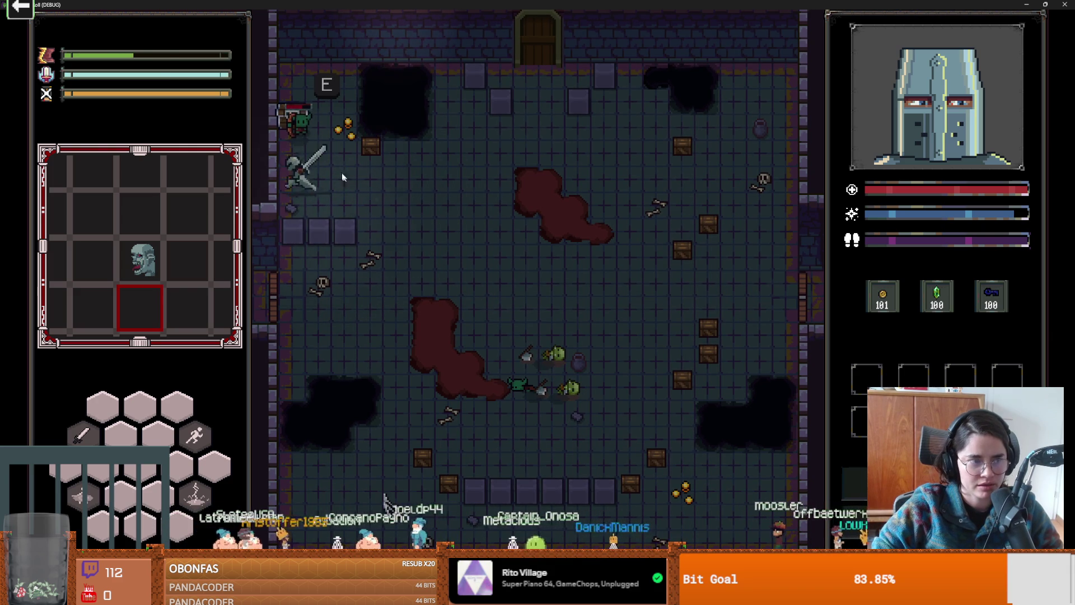
right_click(318, 127)
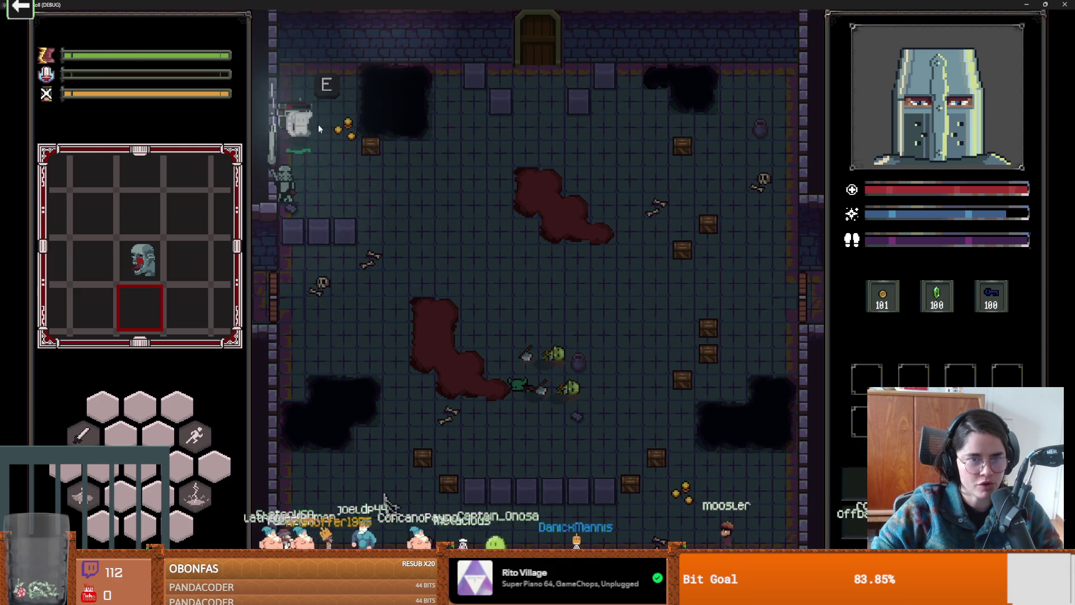
left_click(300, 102)
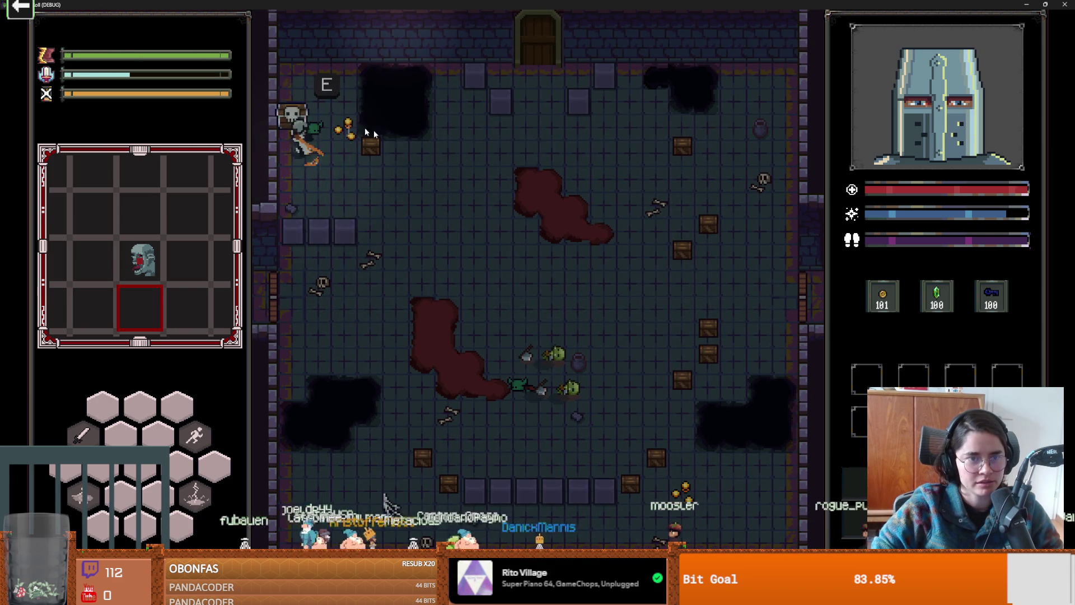
left_click(415, 145)
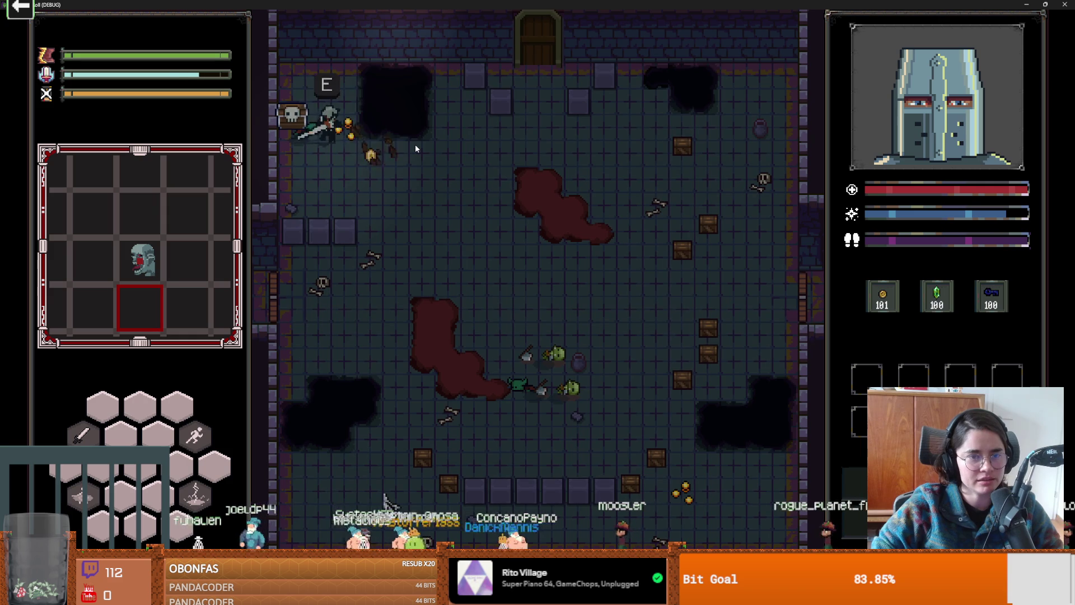
left_click(414, 144)
key("d")
key("s")
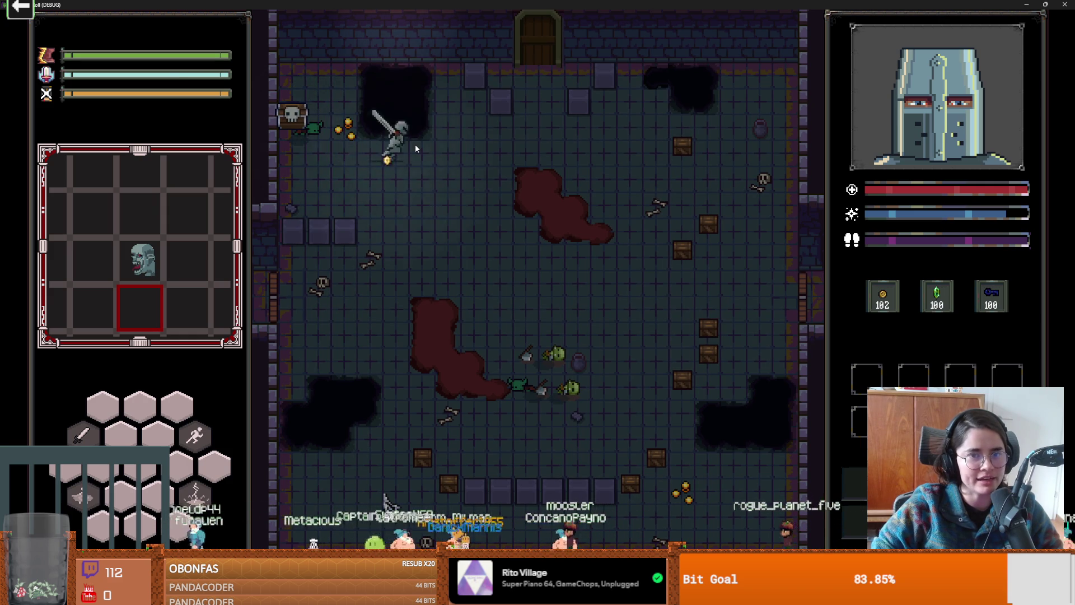
key("q")
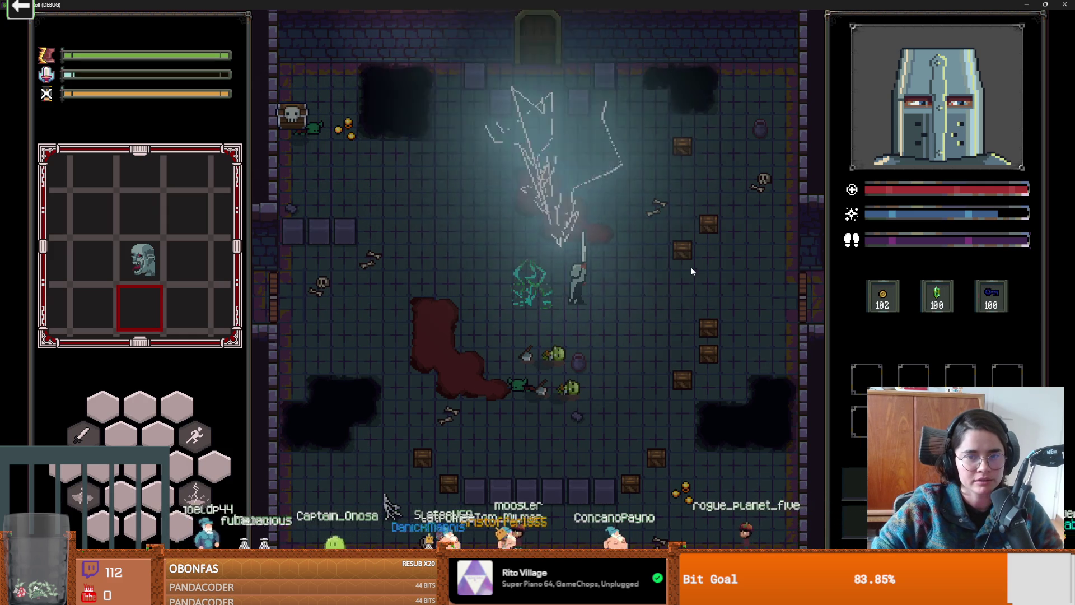
- Blast the right-side crates with fire bursts and sword swings
key("d")
left_click(717, 213)
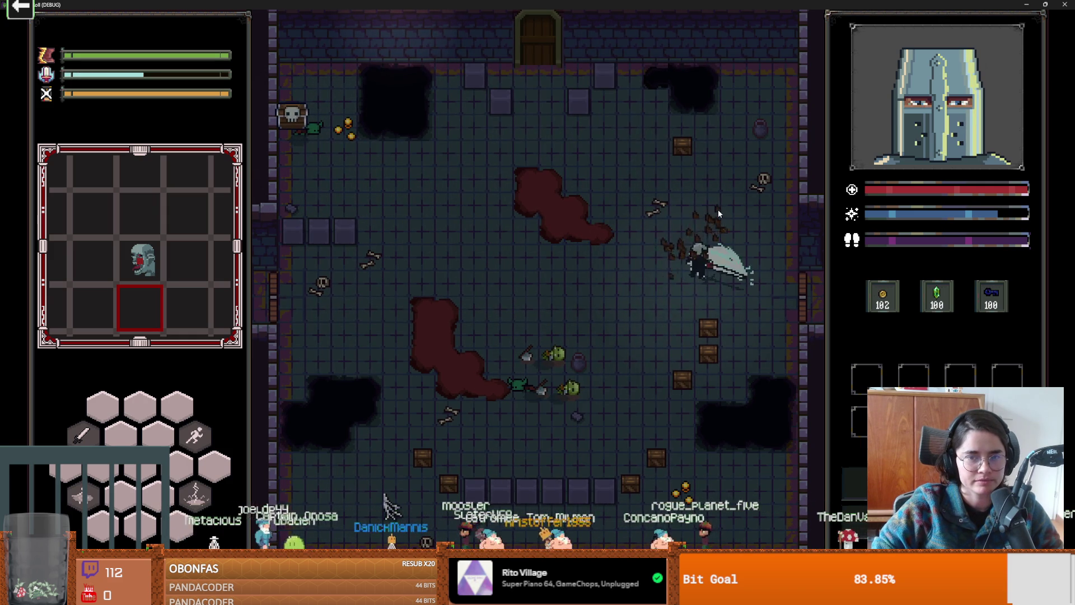
key("w")
left_click(681, 157)
key("e")
key("s")
key("s")
left_click(703, 354)
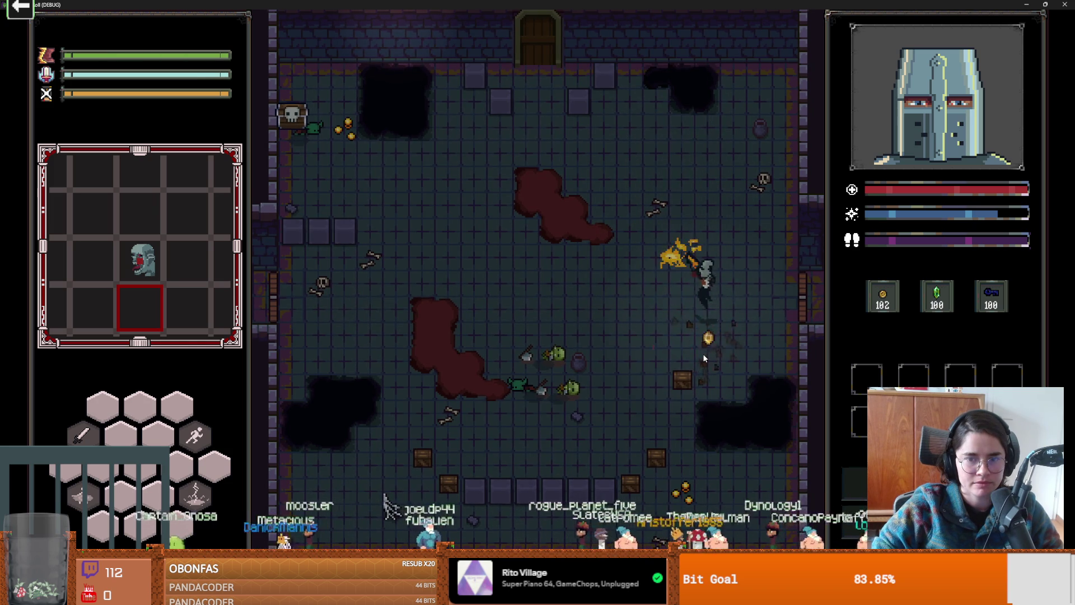
- Break the bottom crates, then head back up toward the goblins attacking
key("s")
left_click(626, 486)
key("s")
left_click(627, 487)
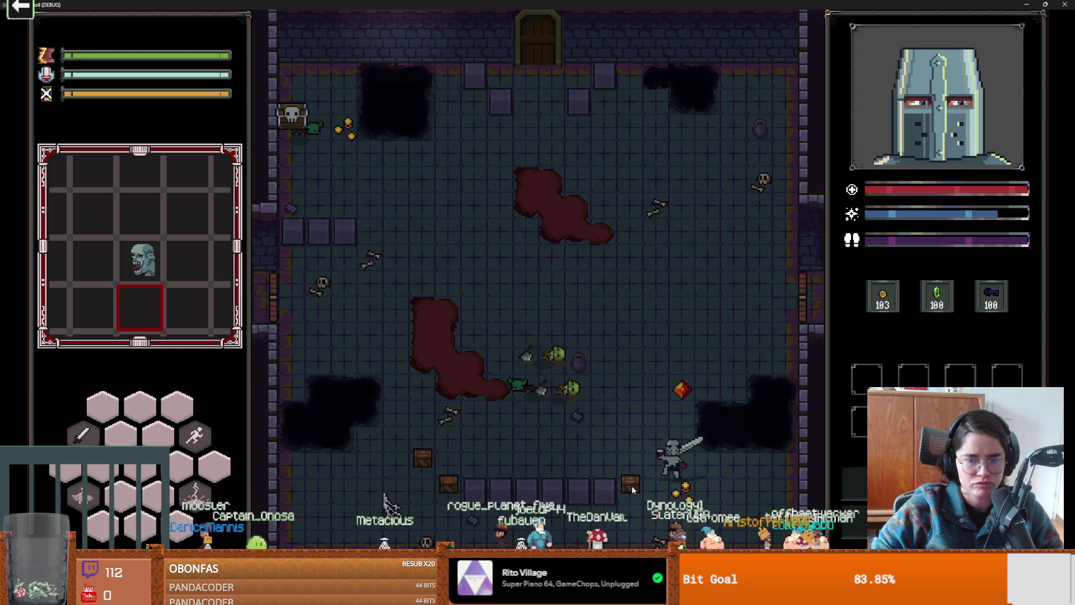
left_click(618, 480)
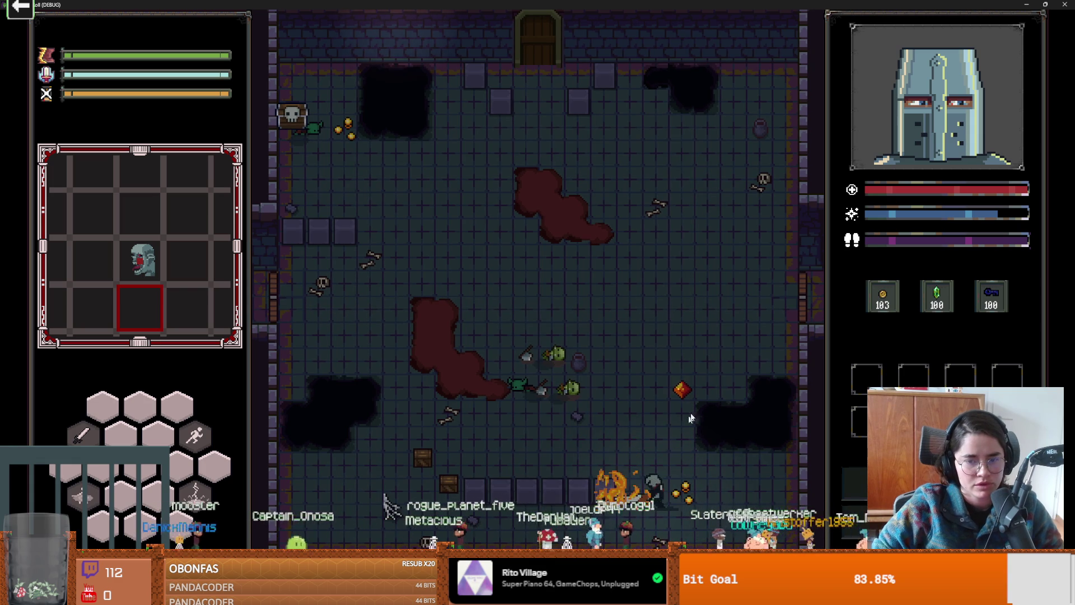
key("a")
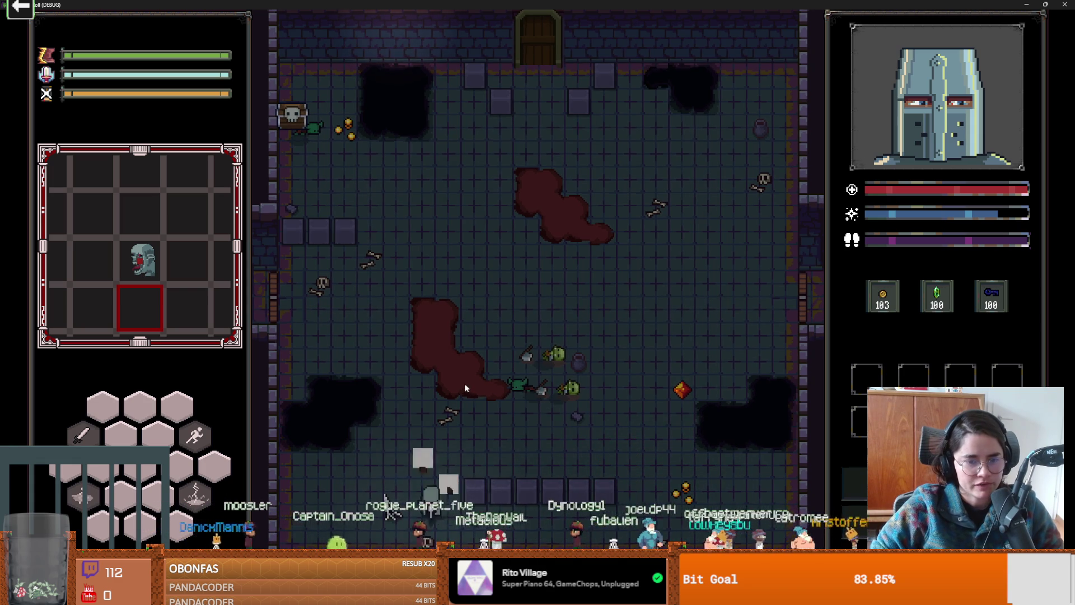
key("w")
key("d")
left_click(646, 403)
- Collect the red gem, walk to the top door, and unlock it with a key
key("d")
key("w")
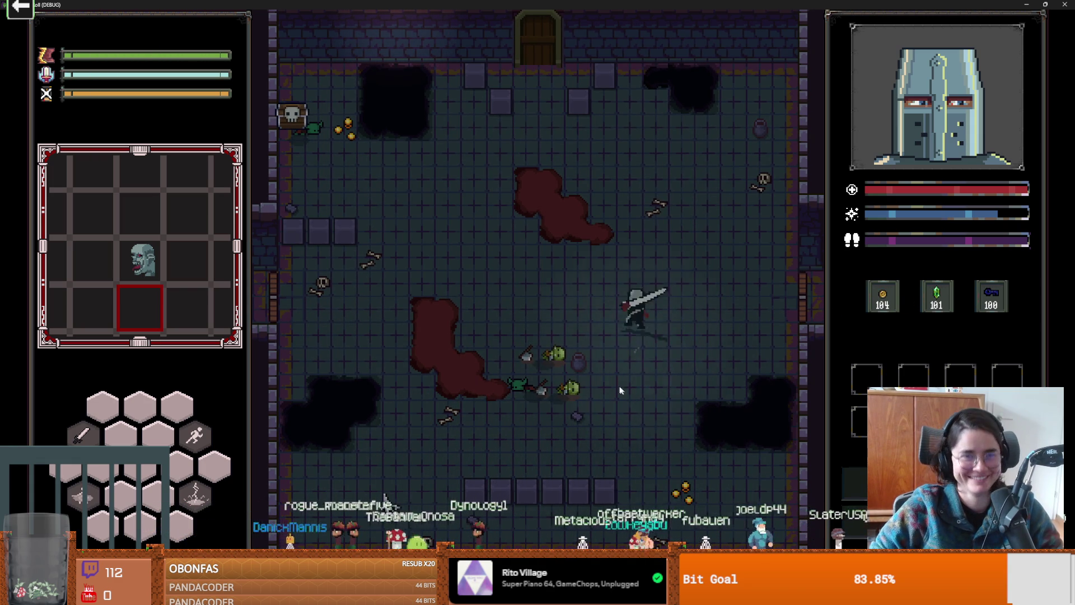
key("w")
key("a")
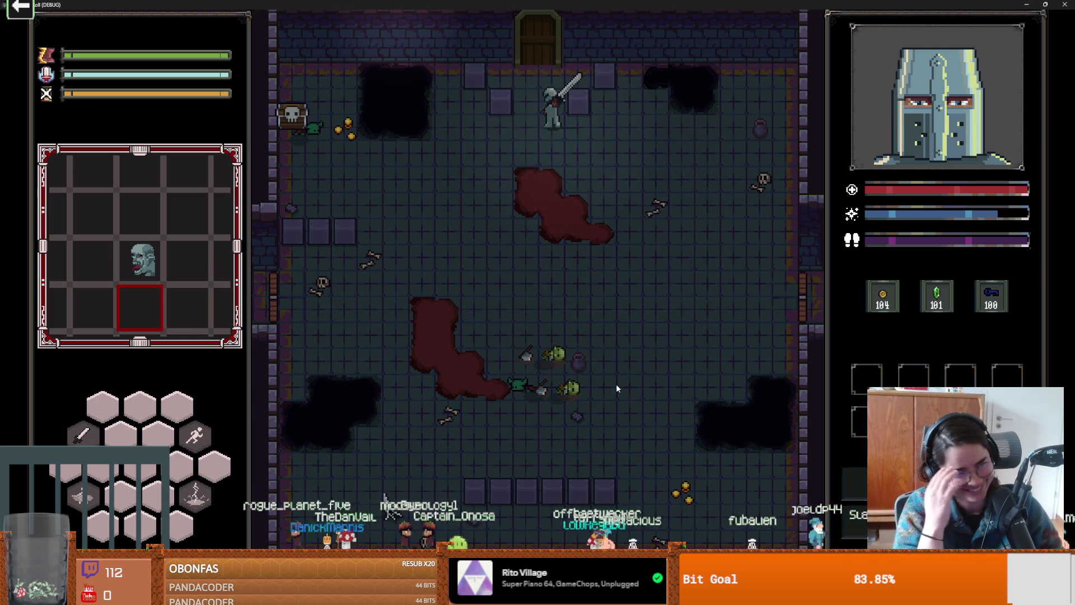
key("w")
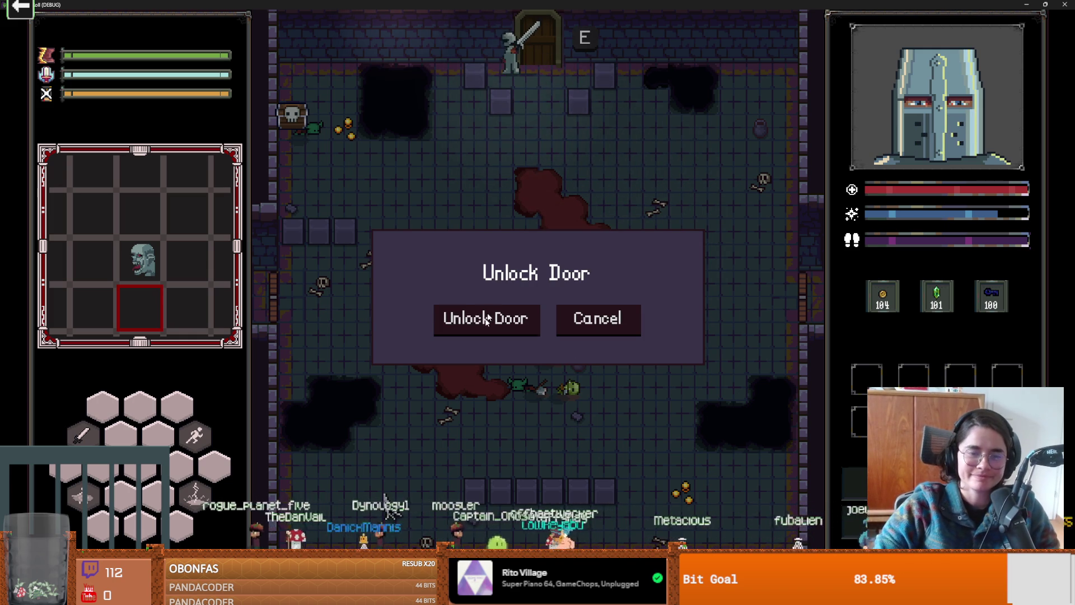
left_click(480, 318)
- Show the debug list of room cards and choose the Jerusalem room
left_click(493, 354)
scroll(603, 451, "down", 2)
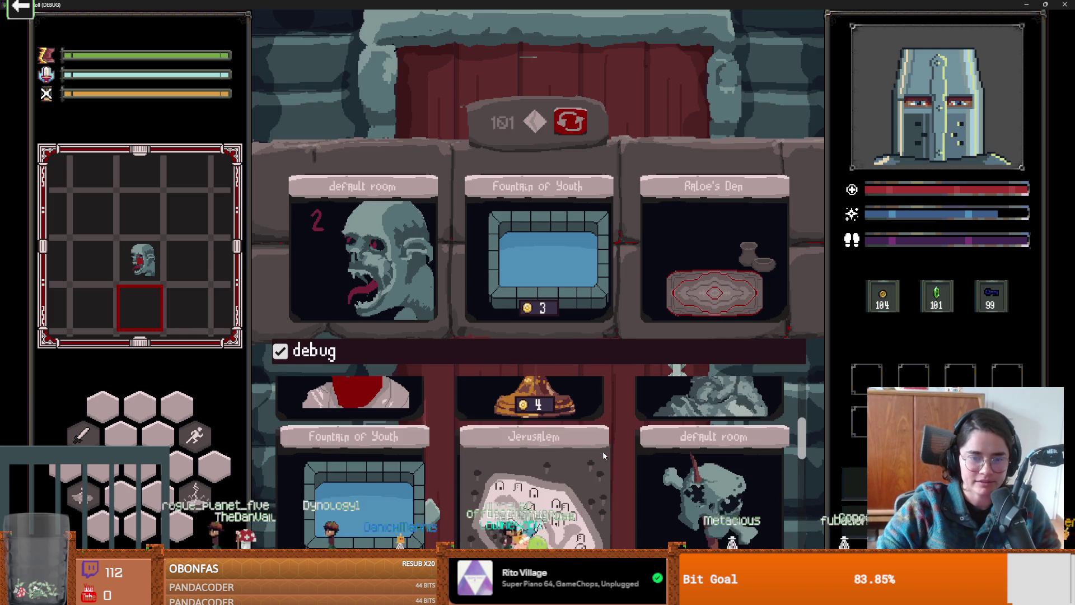
left_click(549, 477)
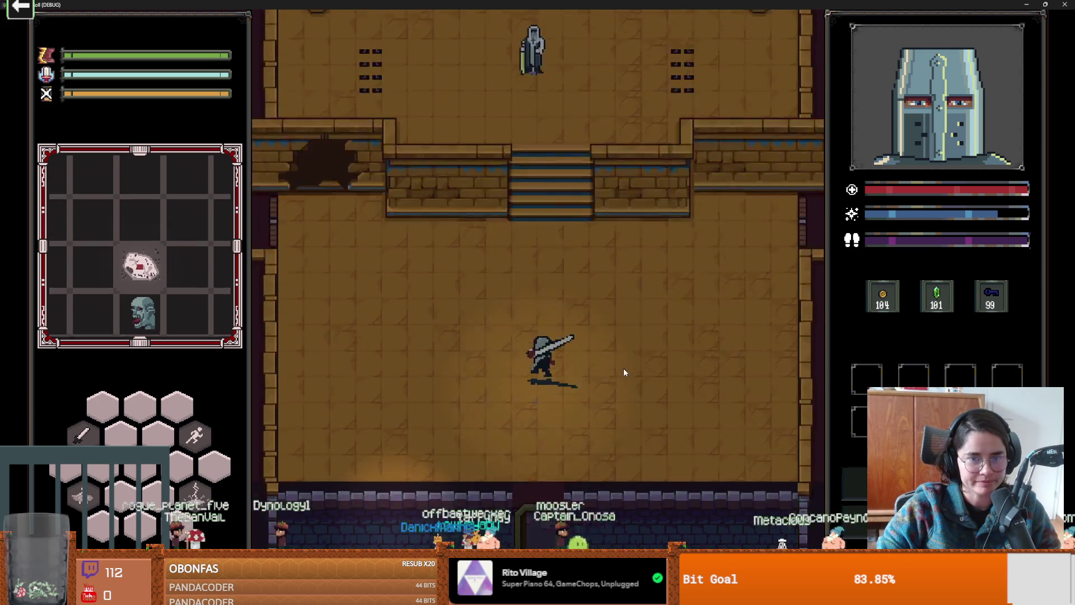
- Kill the goblin on the stairs, talk to Baldwin, and view his upgrade cards
key("w")
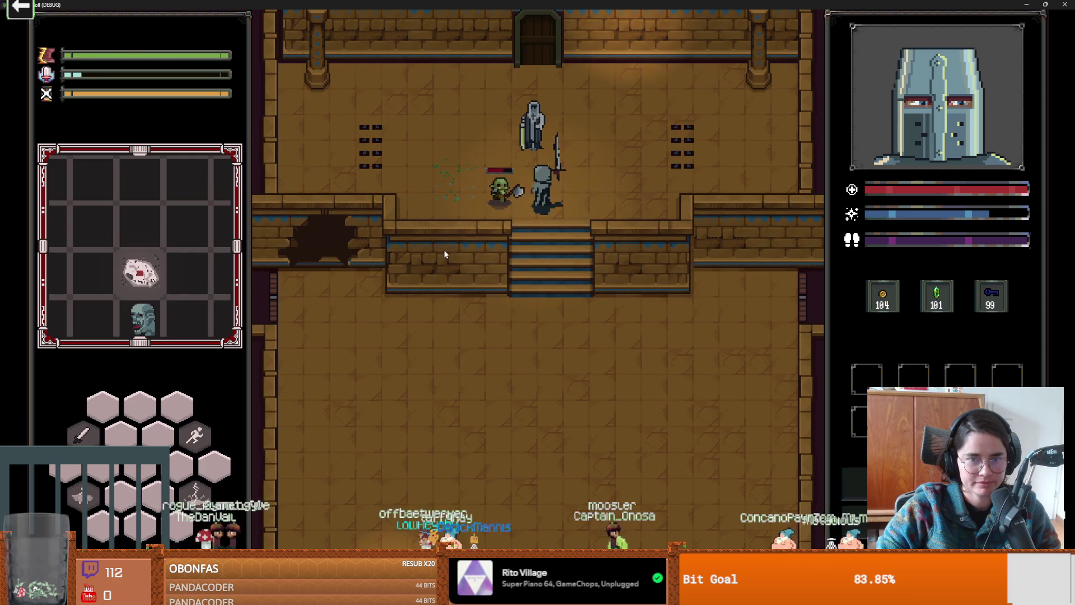
key("a")
left_click(429, 250)
left_click(428, 250)
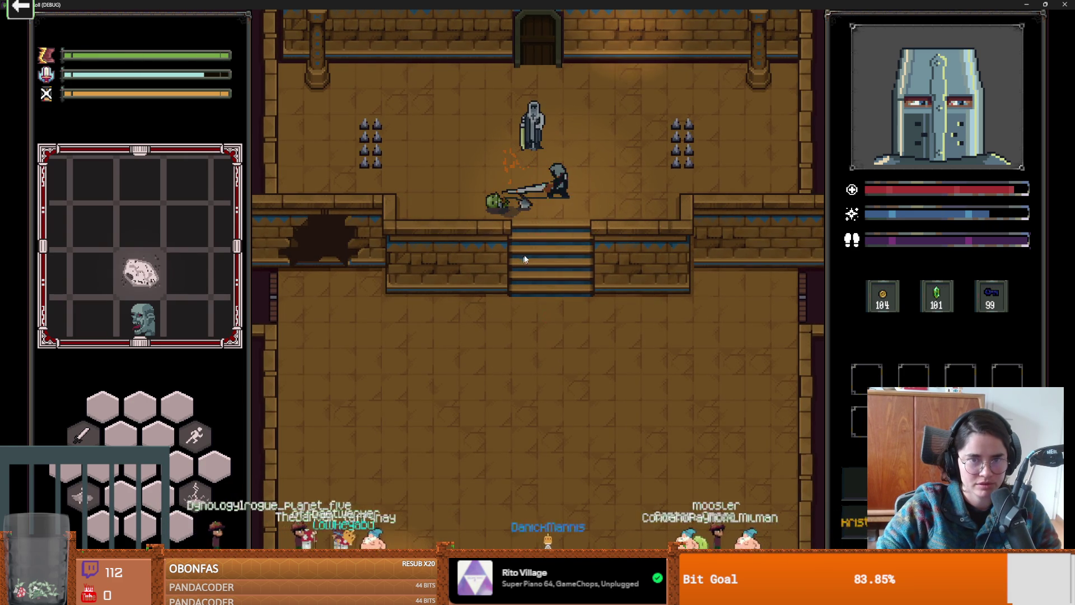
key("w")
key("e")
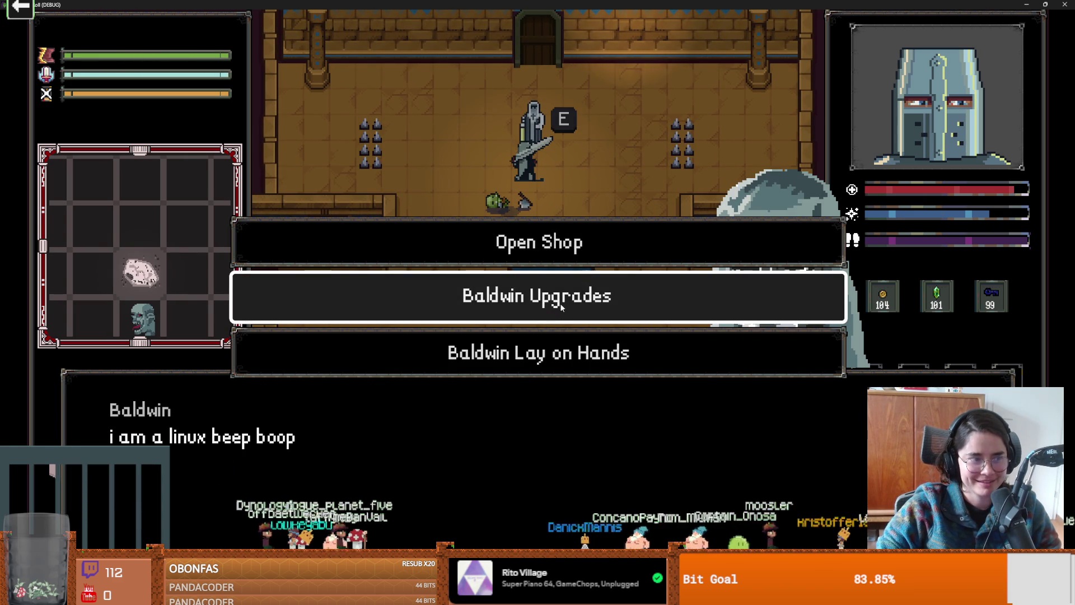
left_click(568, 297)
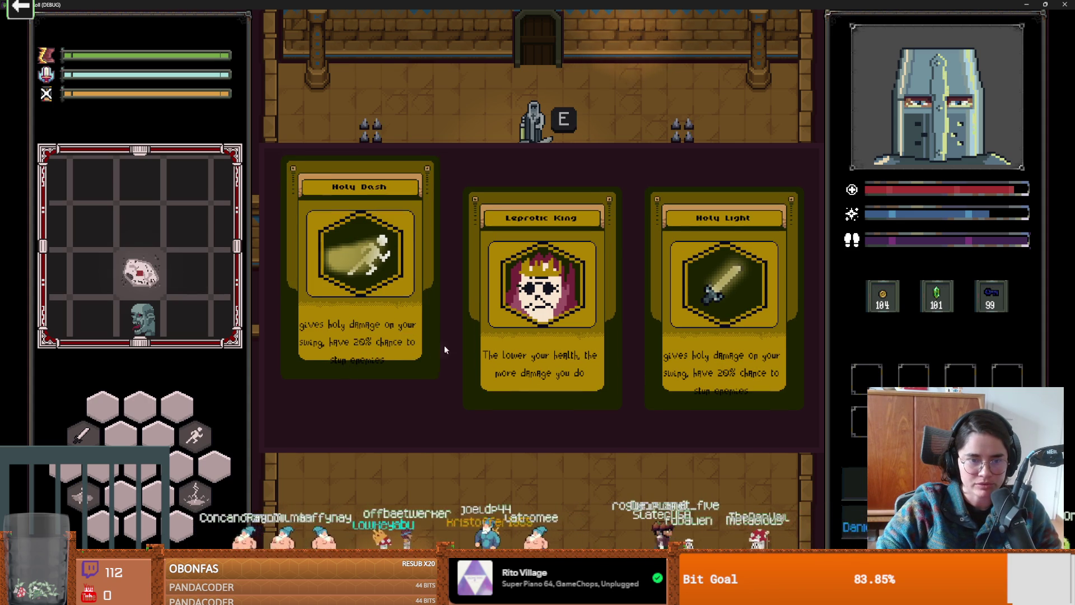
- Pick the Holy Dash upgrade, then go through the door into the zombie-head room
left_click(371, 336)
key("w")
key("e")
left_click(566, 251)
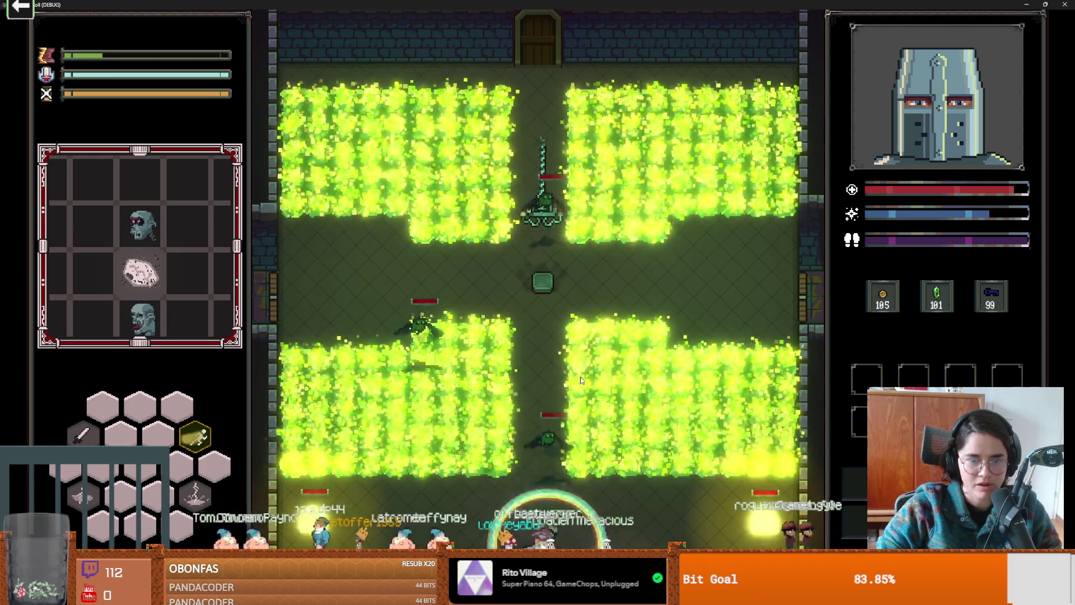
- Dash down through the green-hazard room and choose the forest room next
key("s")
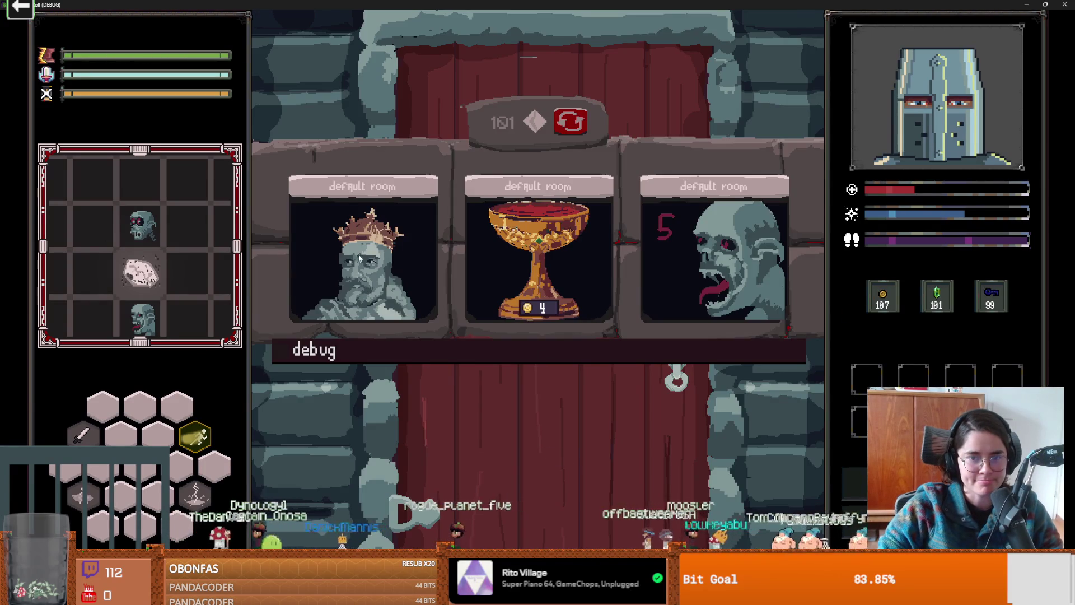
left_click(359, 257)
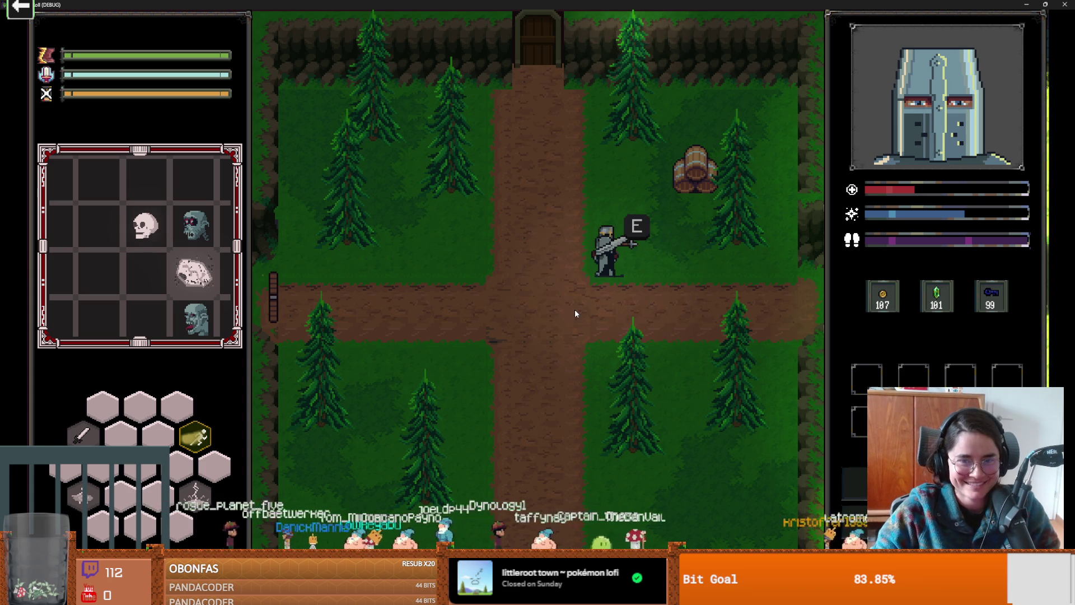
- Talk to the crusader and advance through the opening King and Crusader exchange
key("e")
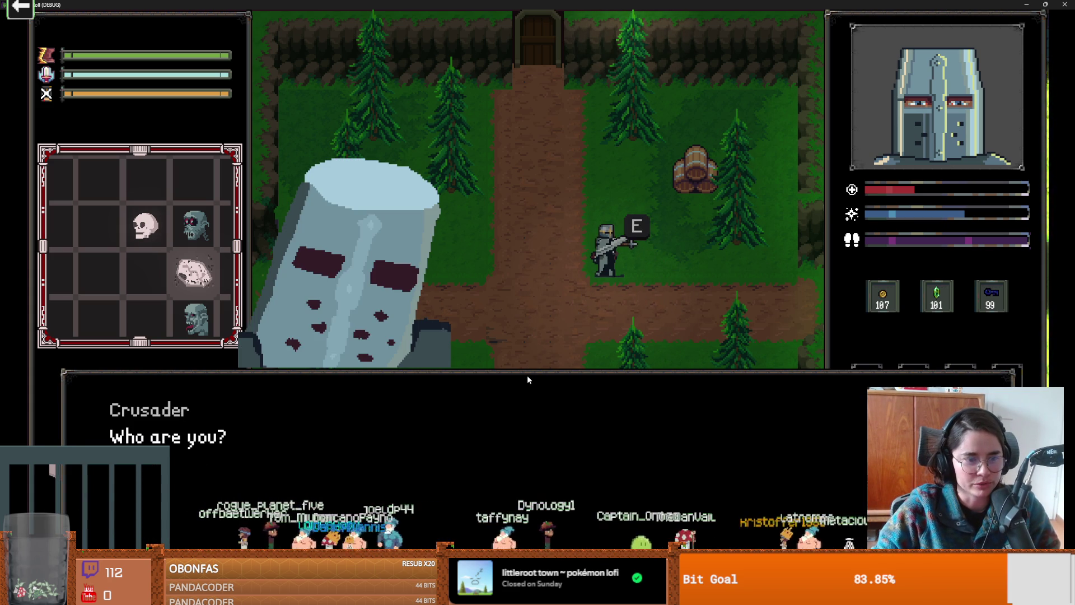
key("e")
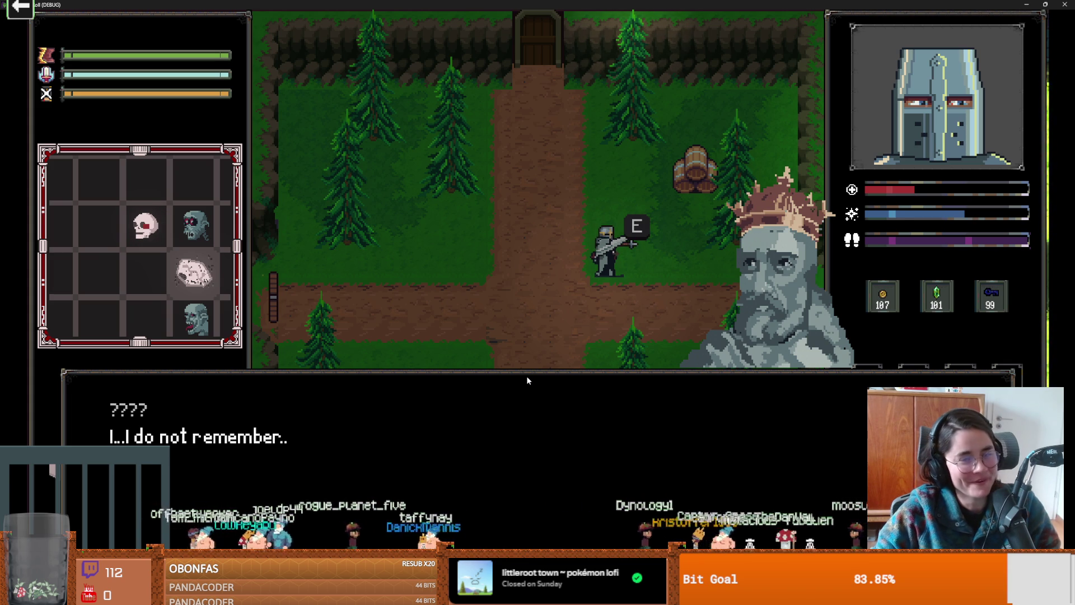
key("e")
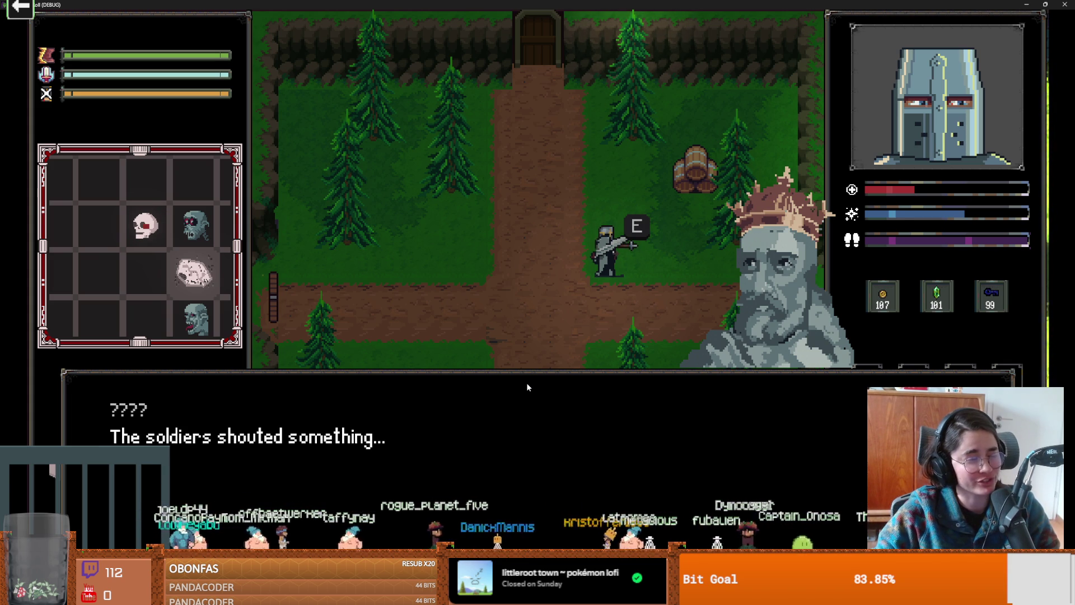
key("e")
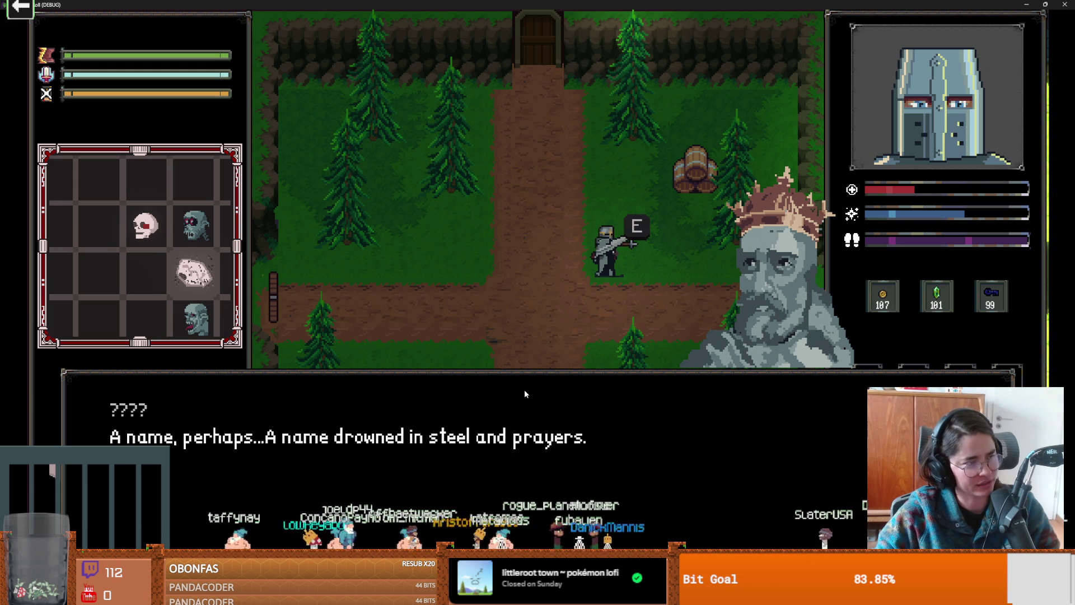
key("e")
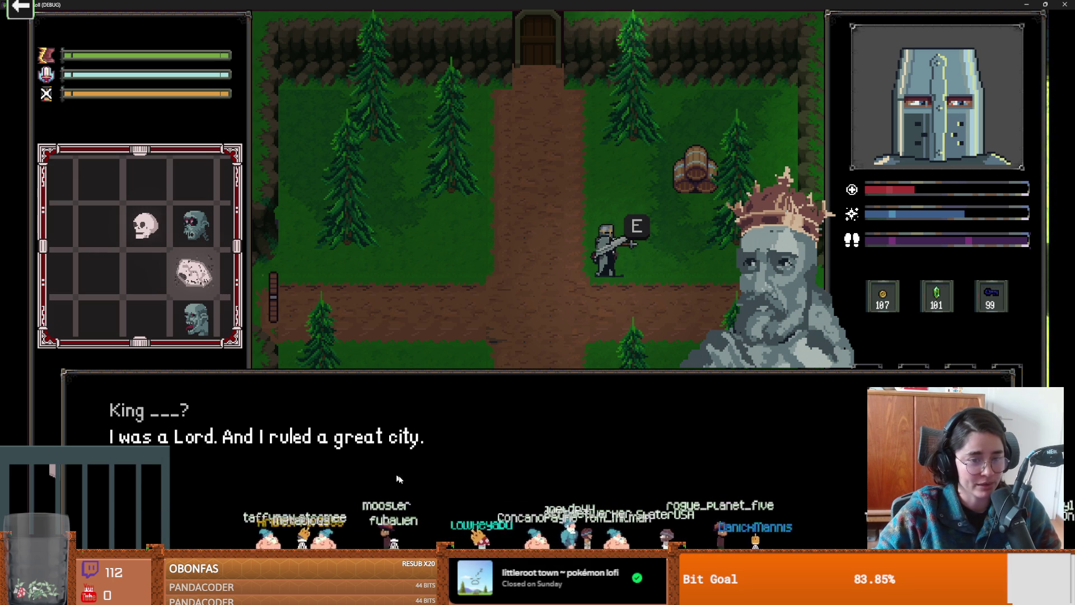
key("e")
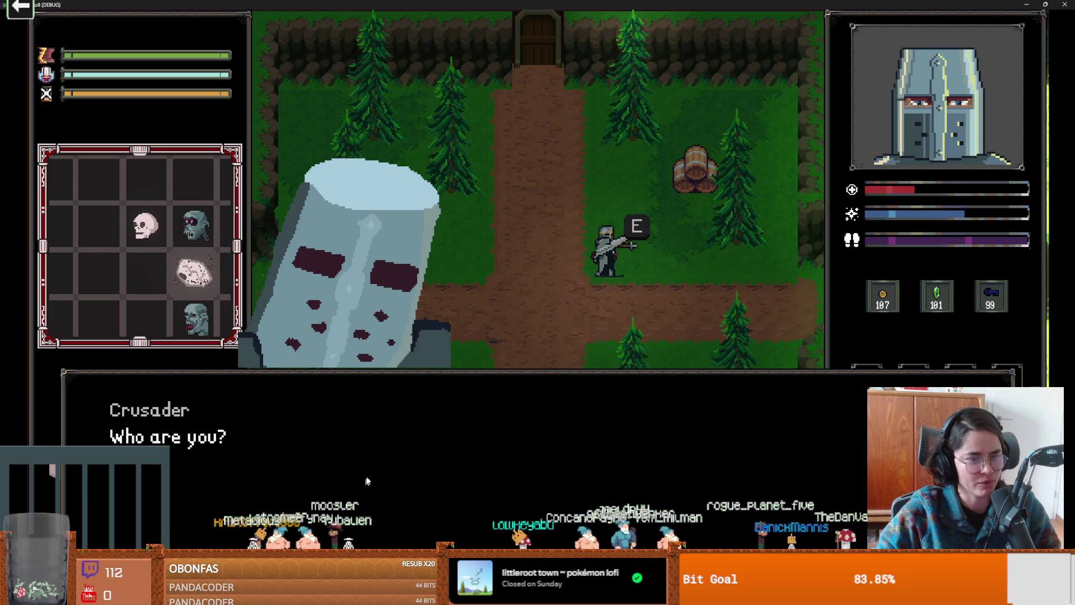
key("e")
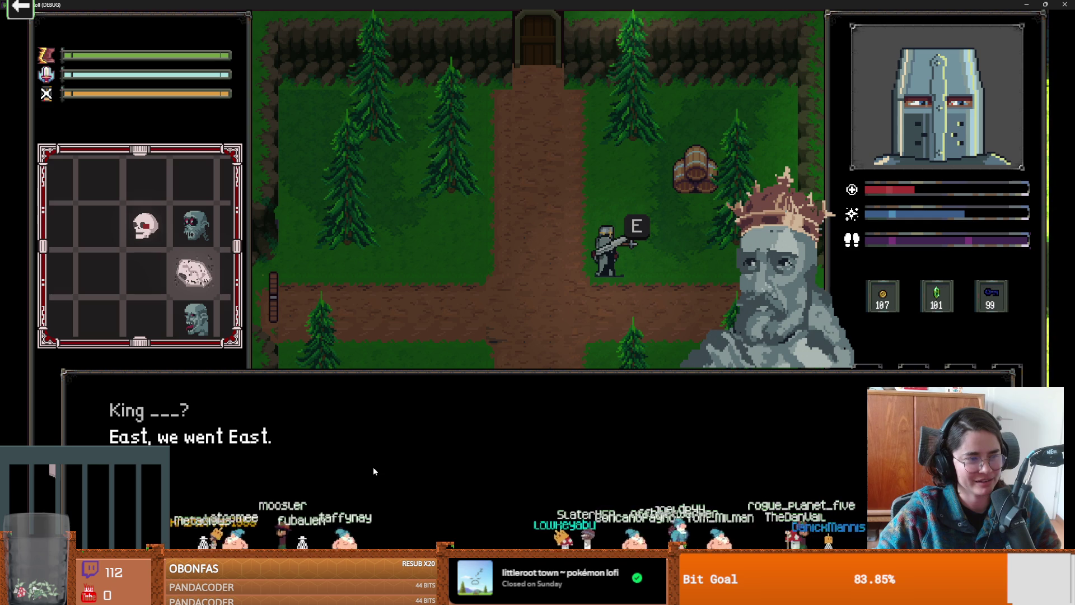
key("e")
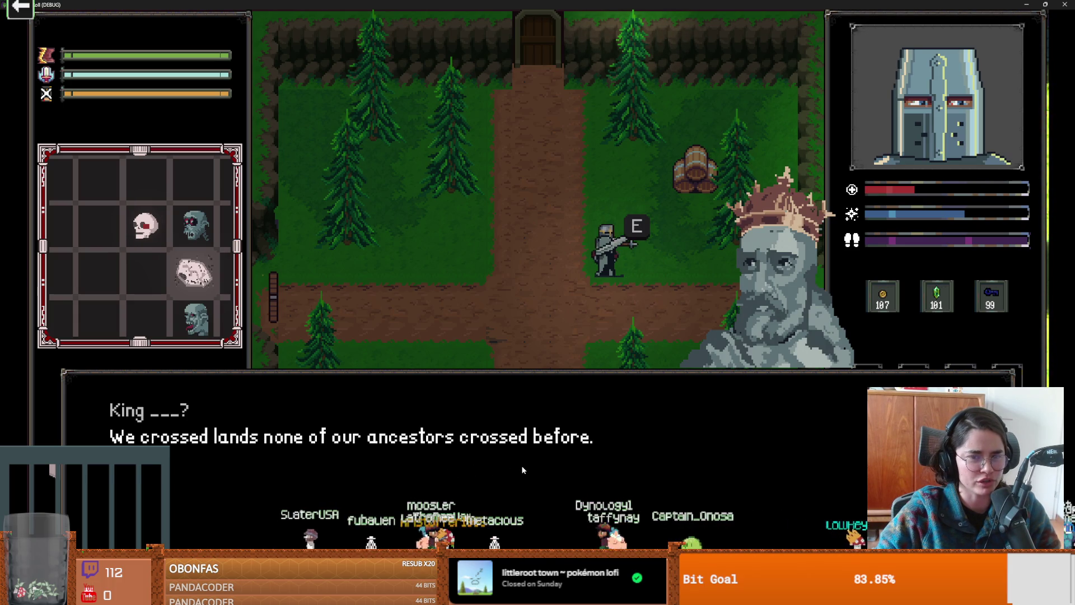
key("e")
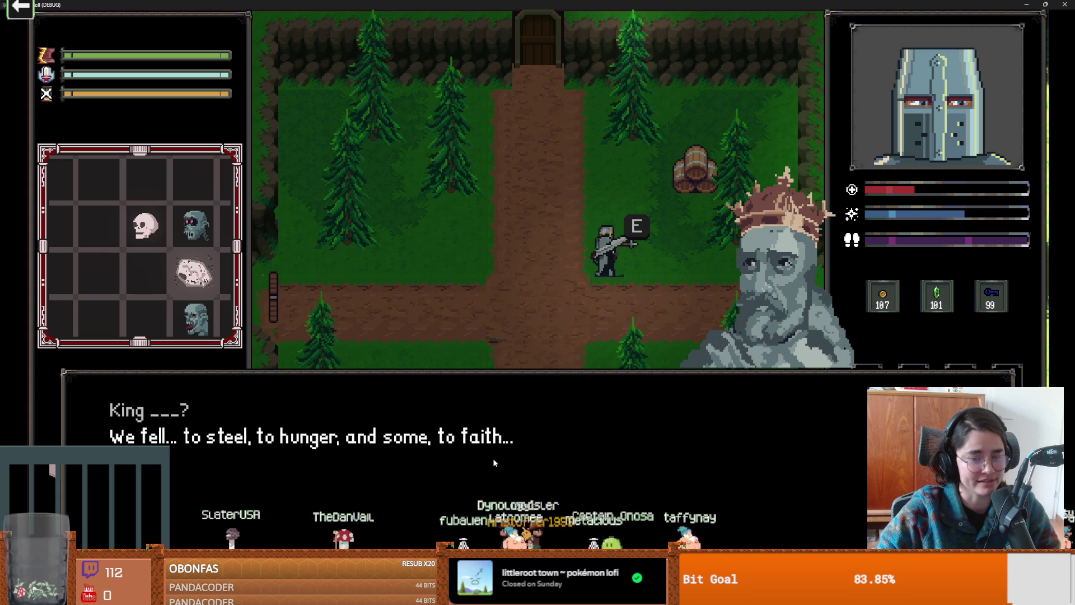
- Advance through the King's remaining lines and the Crusader's farewell until the conversation closes
key("e")
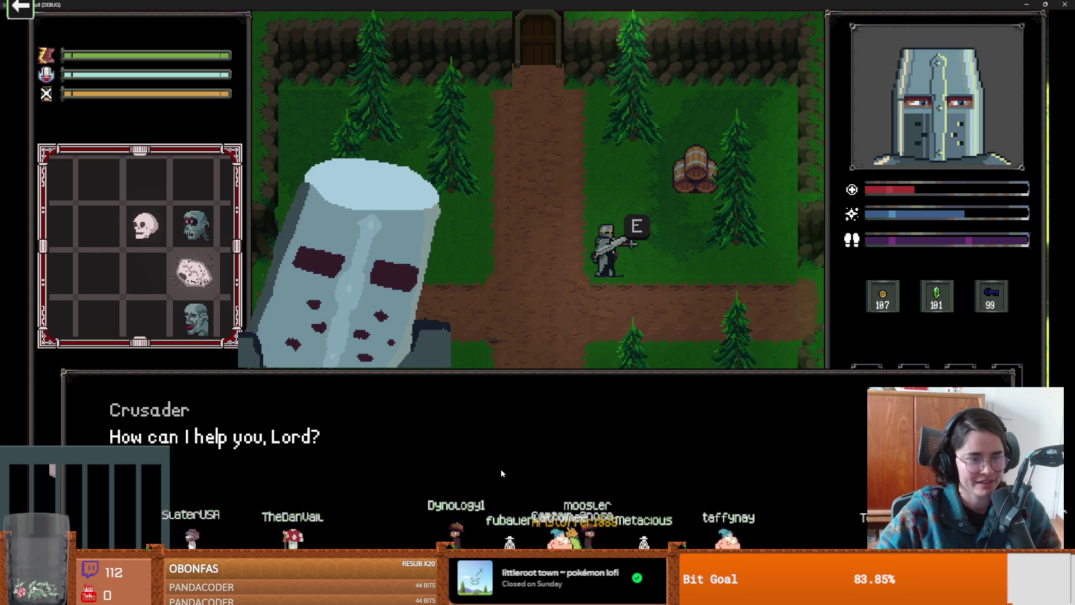
key("e")
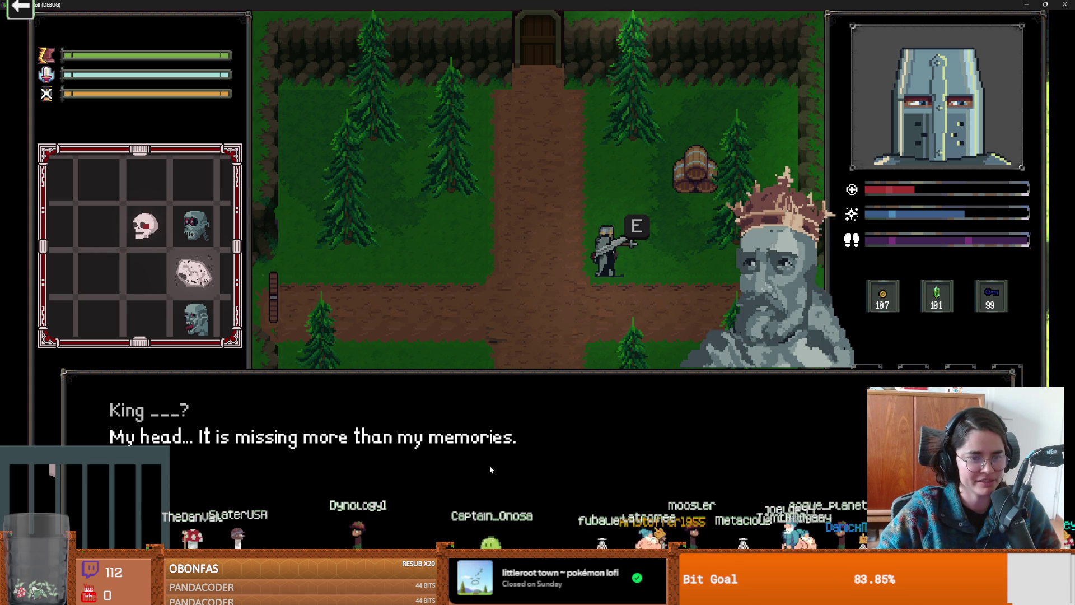
key("e")
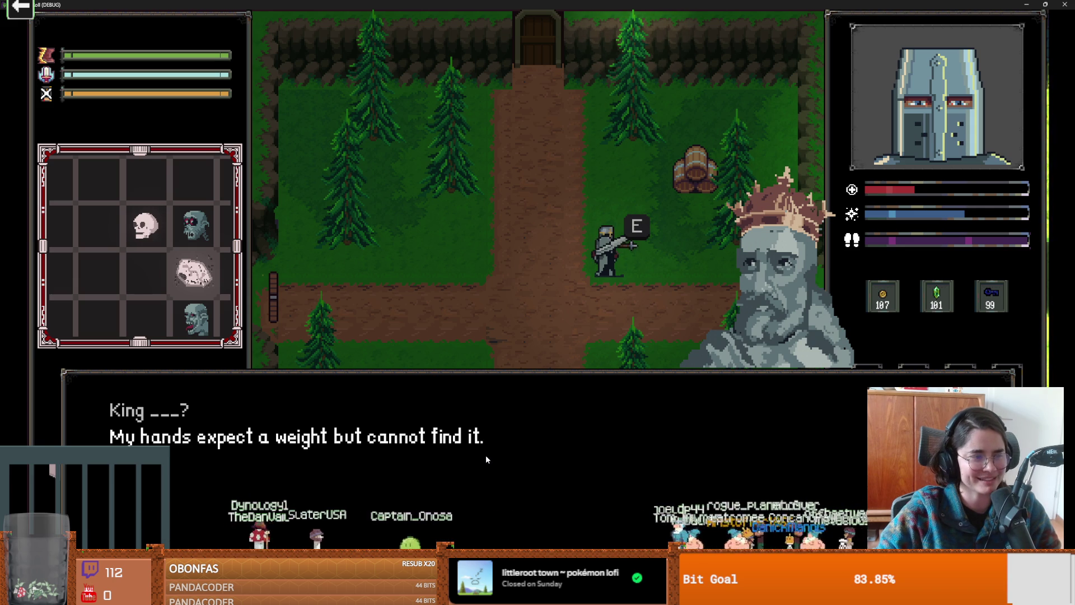
key("e")
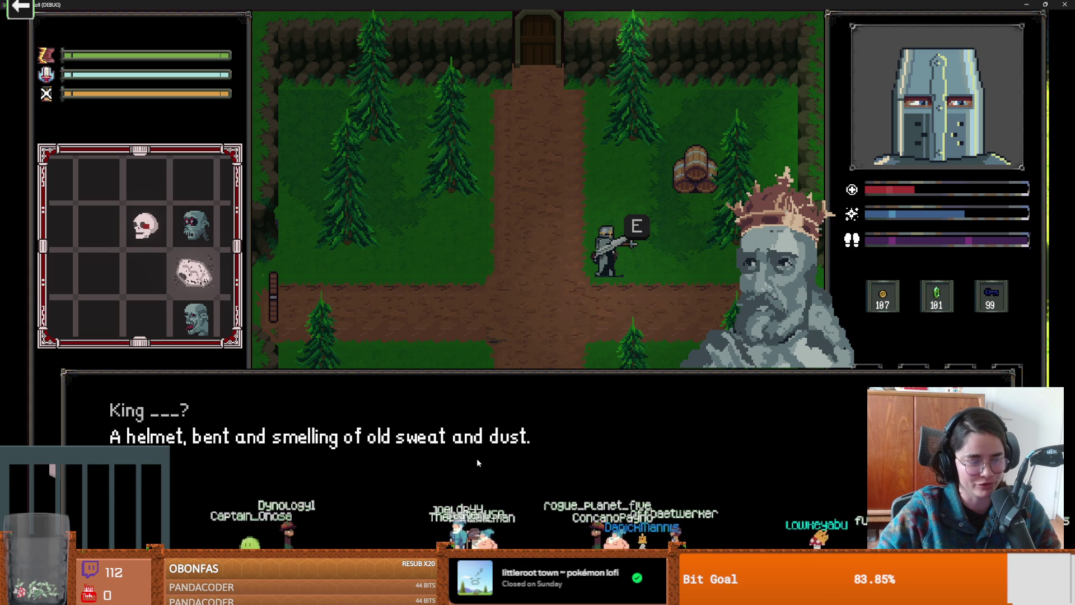
key("e")
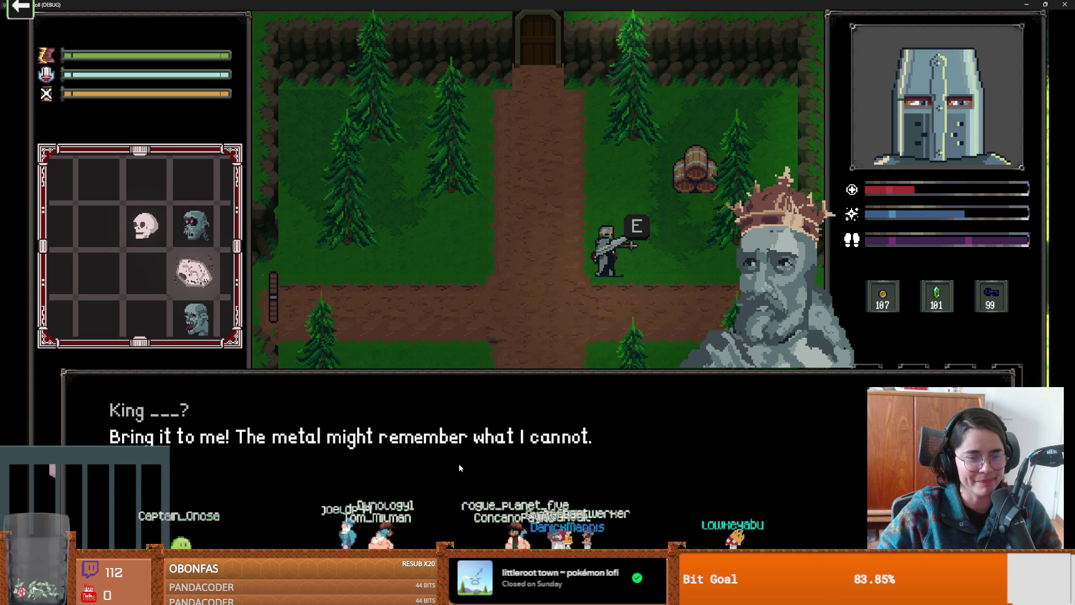
key("e")
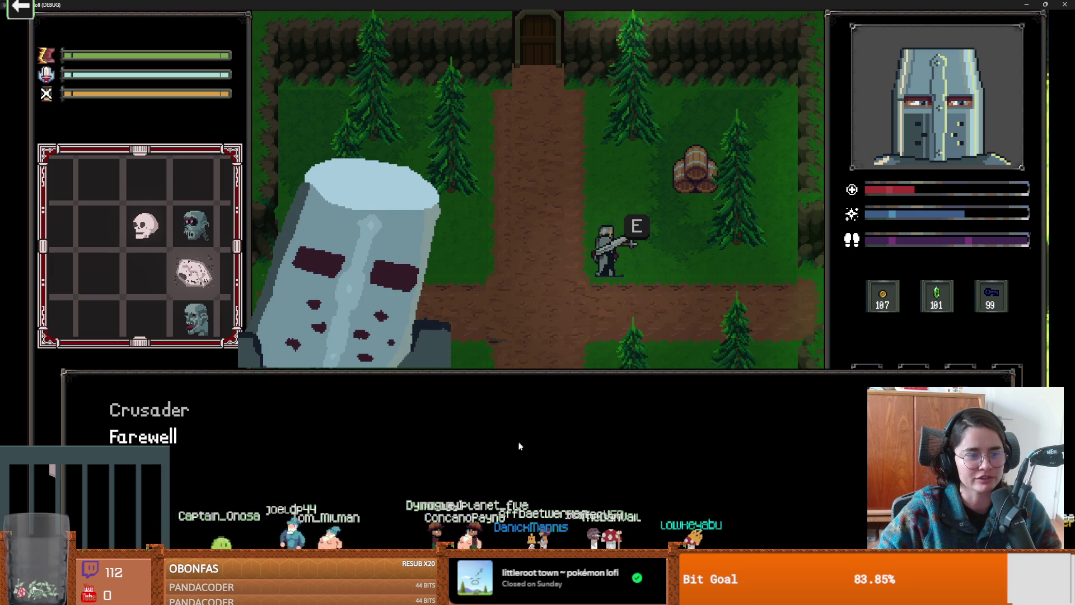
key("e")
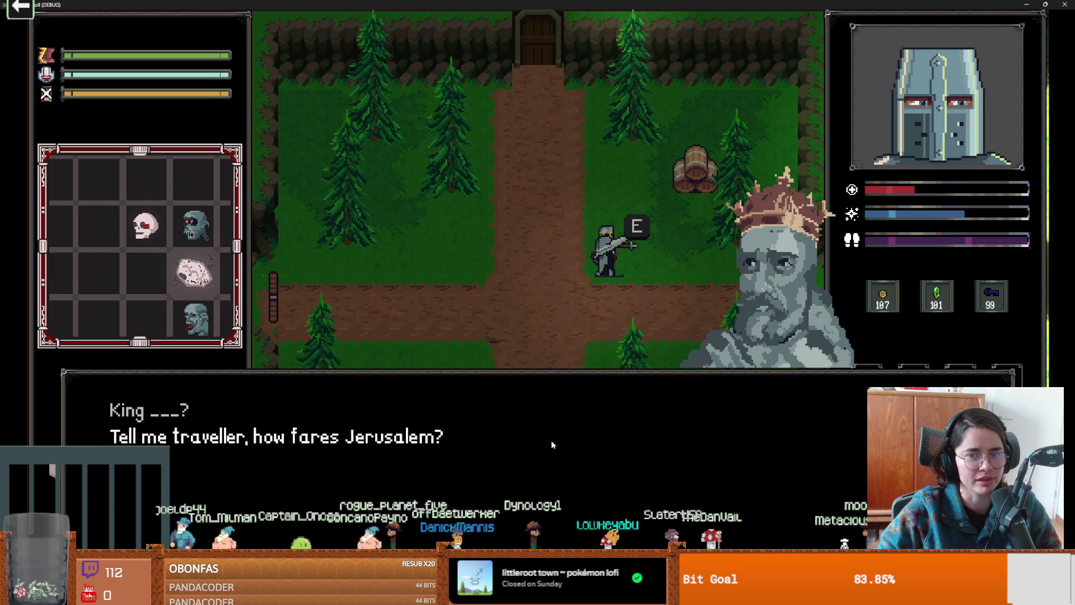
key("e")
key("super+Down")
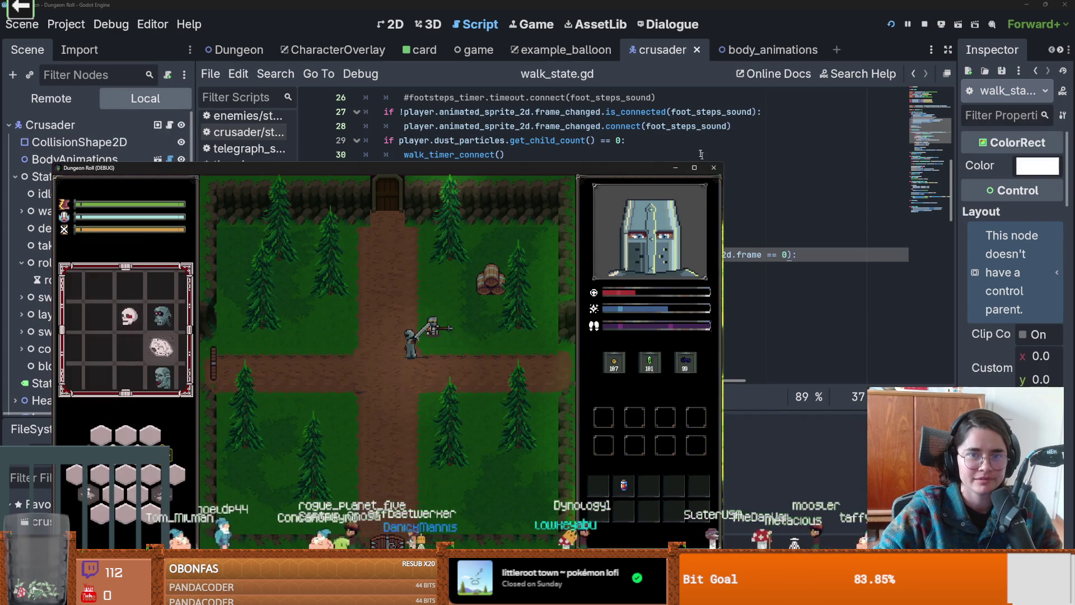
- Stop the game, switch to the Dialogue editor, enlarge the Scene dock, and open sliping_on_the_amour
left_click(714, 167)
left_click(648, 25)
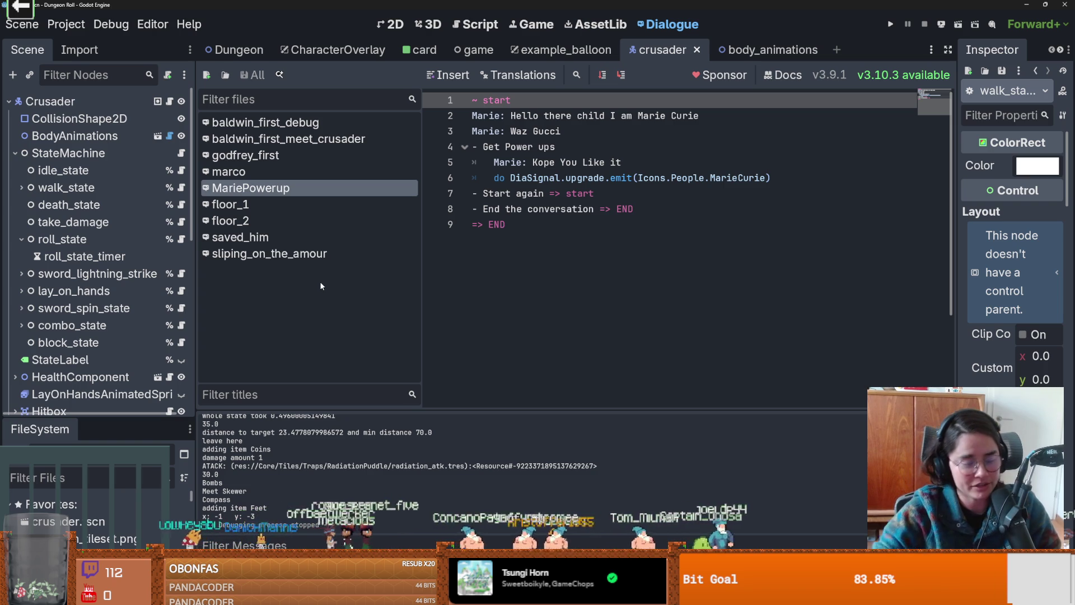
left_click_drag(194, 311, 278, 336)
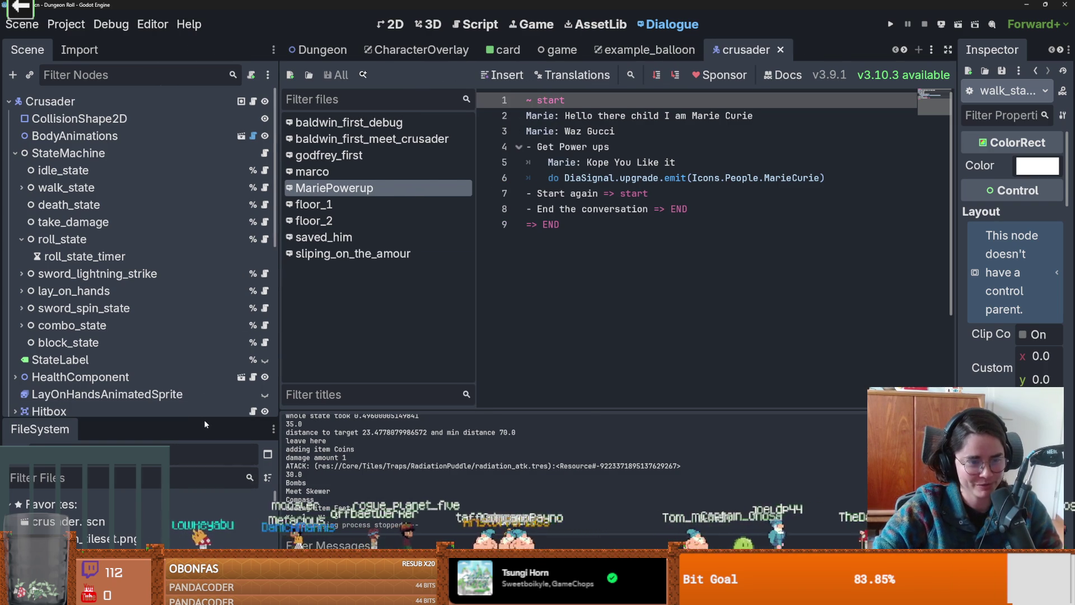
left_click_drag(209, 421, 235, 514)
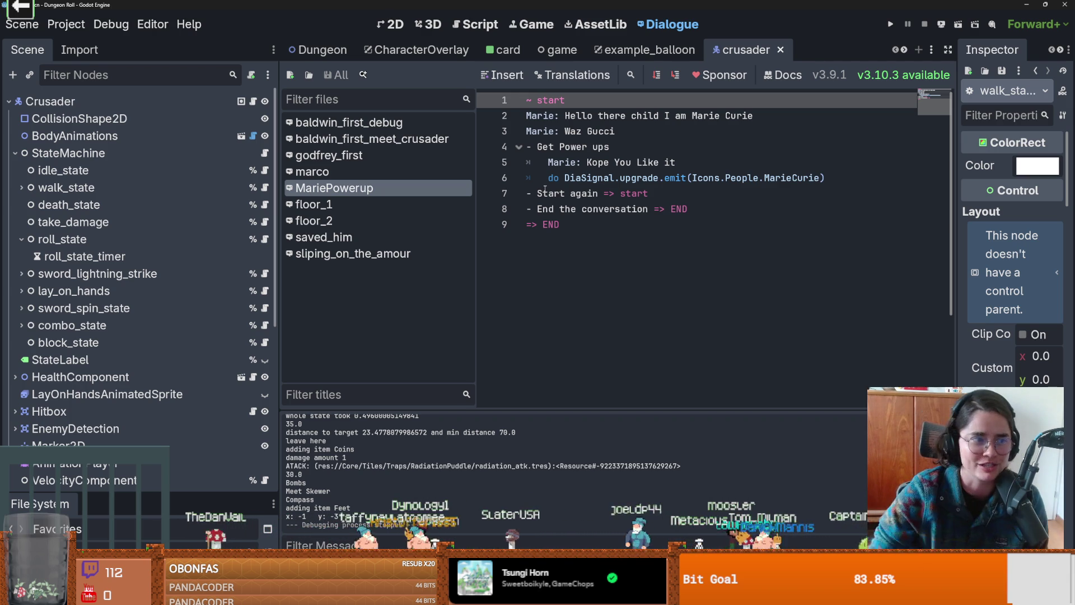
left_click(353, 254)
- Browse the marco, baldwin_first_debug and sliping_on_the_amour dialogues, settling on godfrey_first
left_click(376, 175)
left_click(379, 128)
left_click(390, 154)
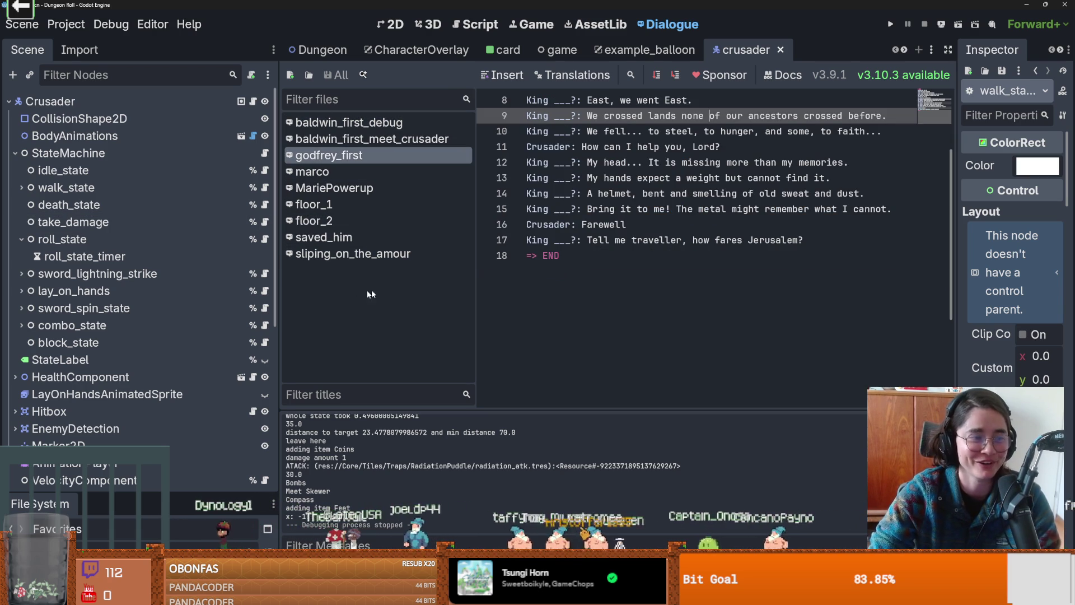
left_click(381, 254)
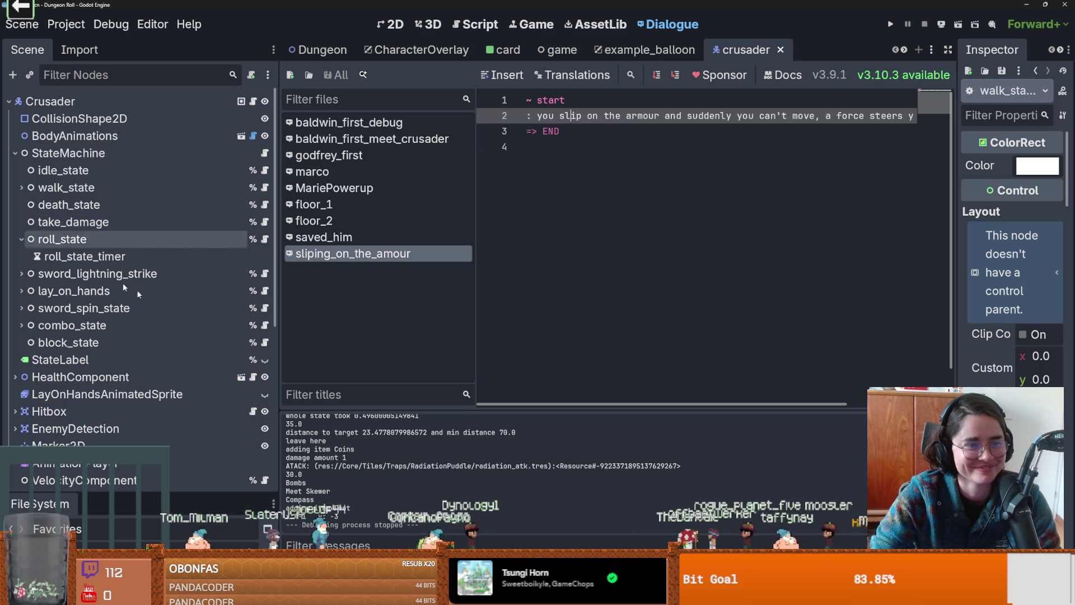
left_click(370, 152)
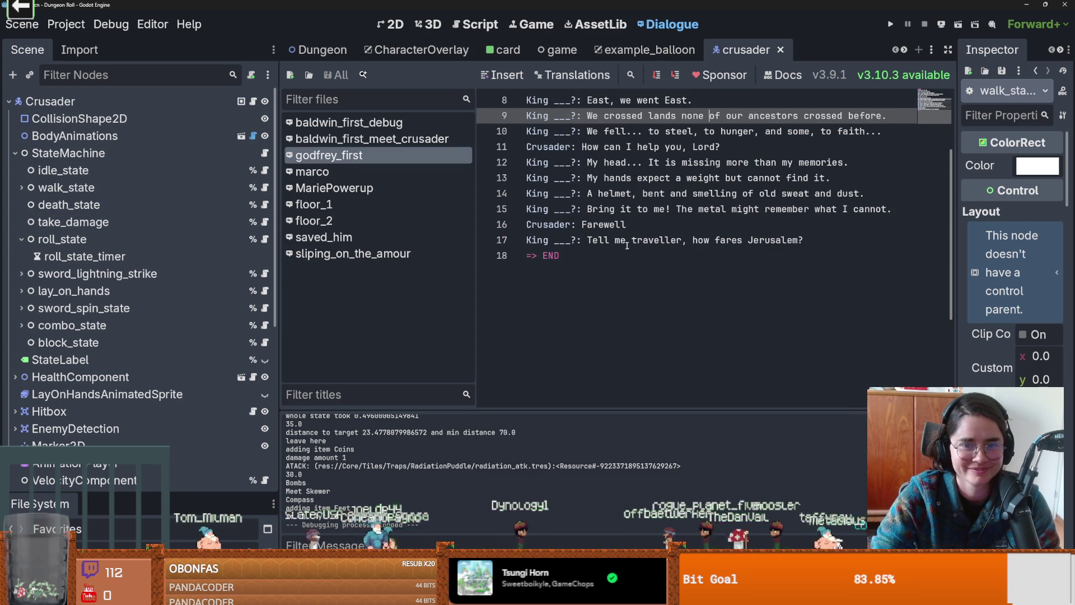
- Scroll to the top of godfrey_first and select the 'Who are you?' questions on lines 2 and 7
scroll(626, 249, "up", 3)
left_click_drag(587, 116, 646, 116)
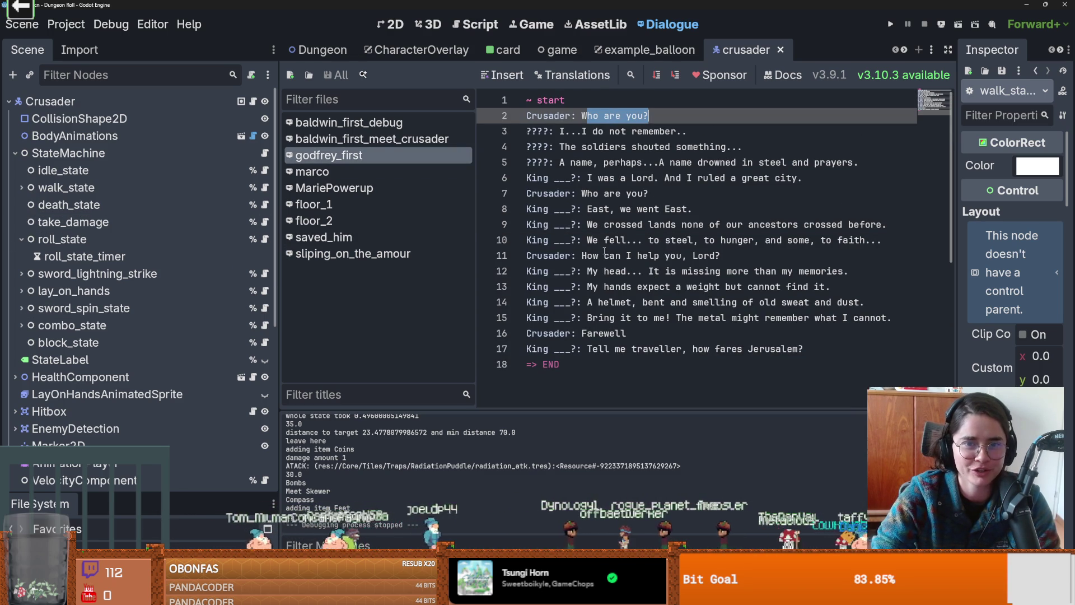
left_click_drag(586, 193, 649, 193)
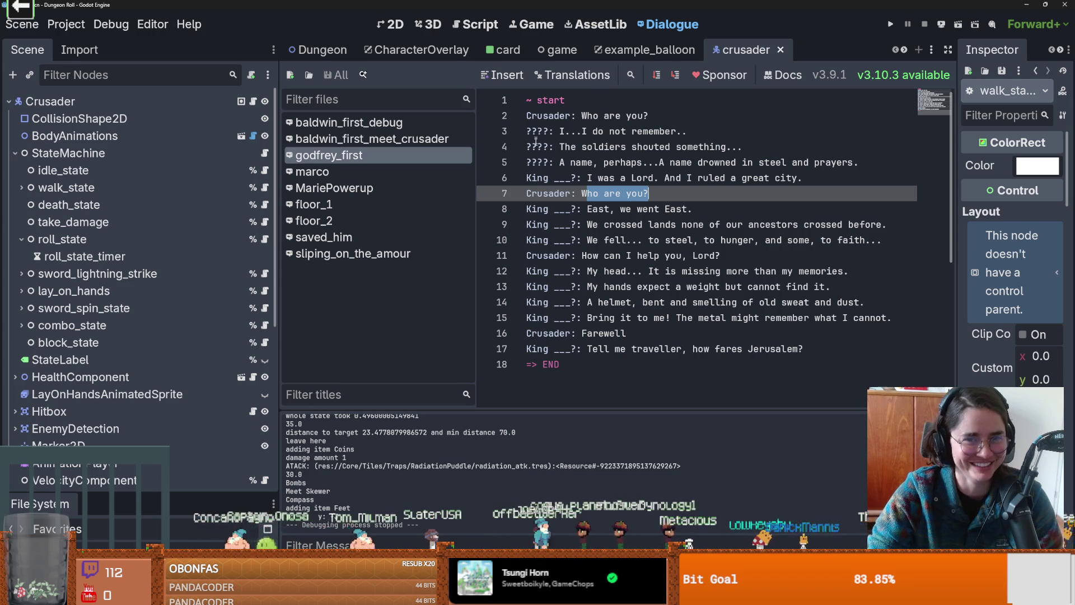
left_click(648, 193)
left_click_drag(648, 194, 584, 193)
left_click(585, 193)
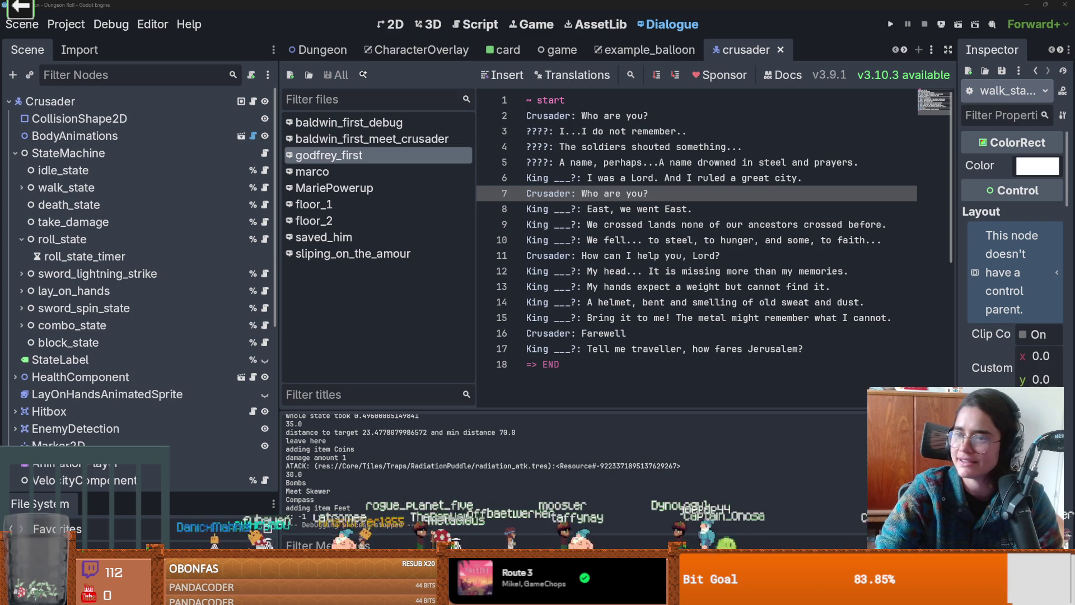
key("alt+Tab")
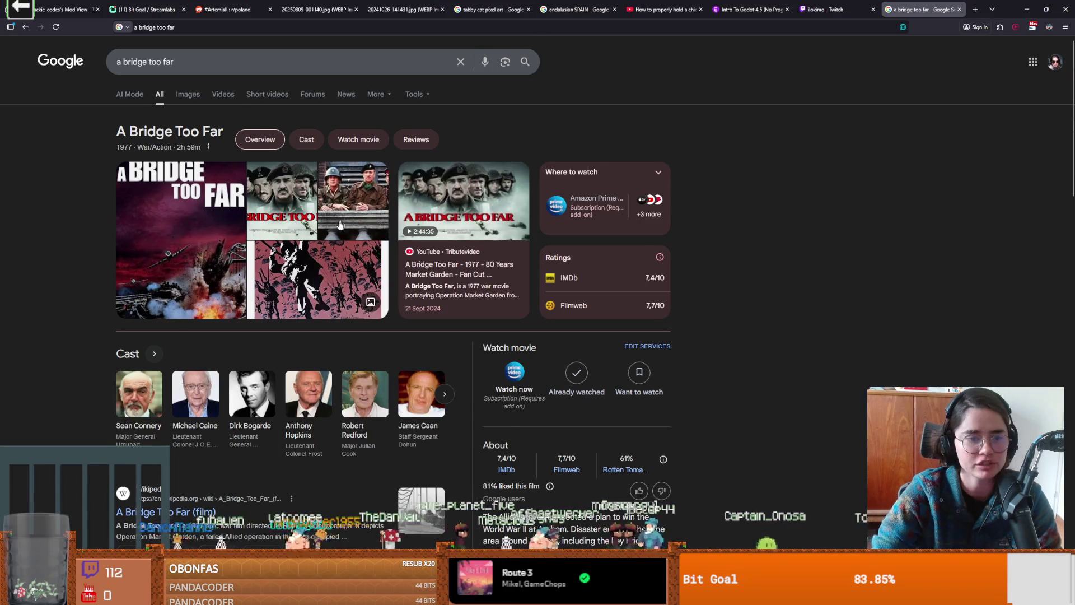
scroll(291, 312, "down", 2)
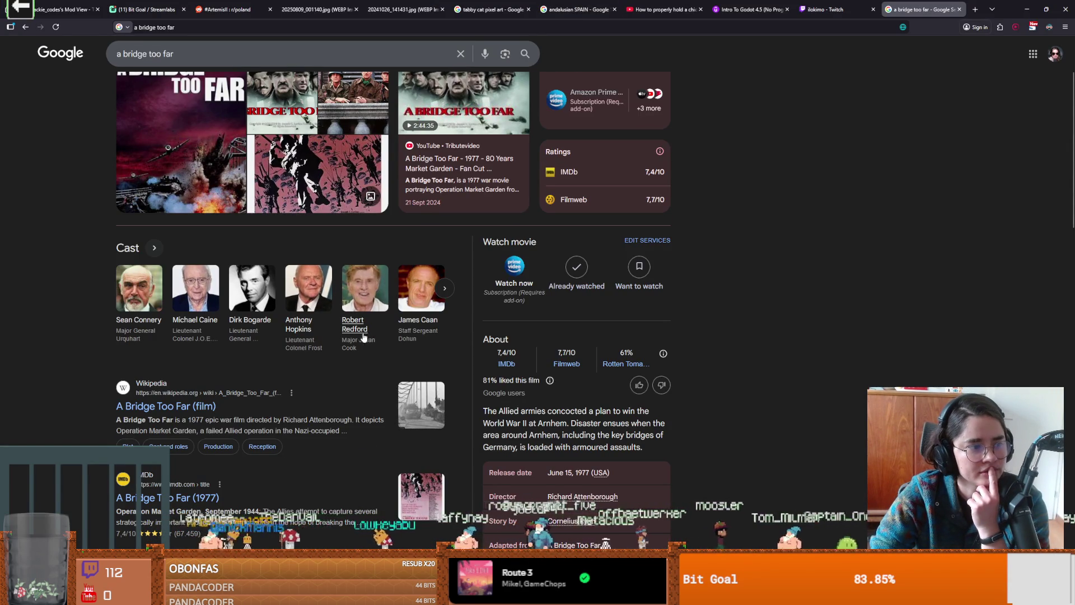
scroll(368, 330, "up", 2)
left_click(188, 94)
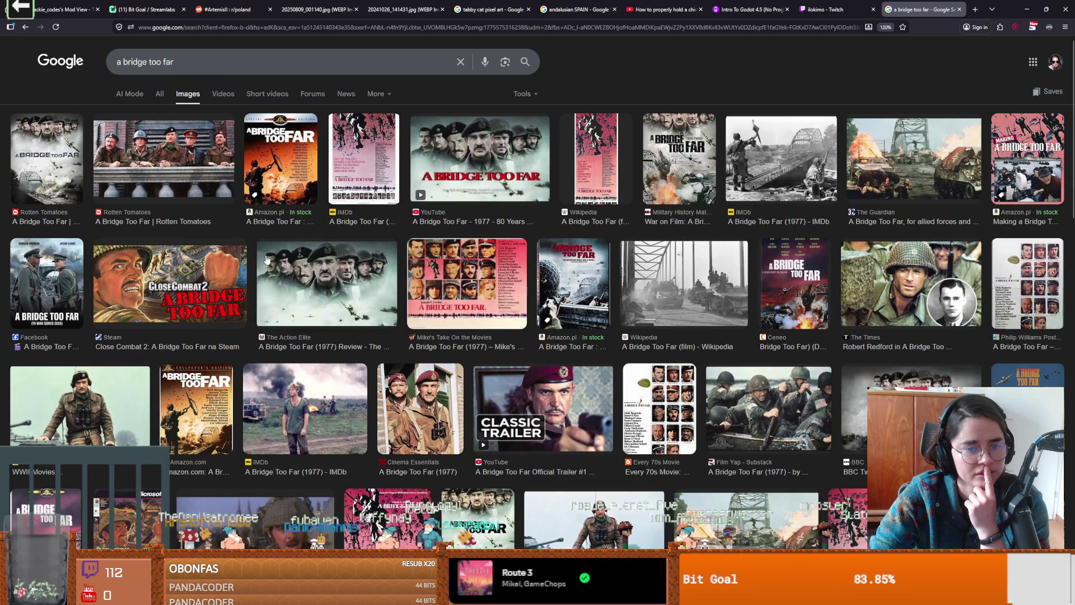
left_click(493, 442)
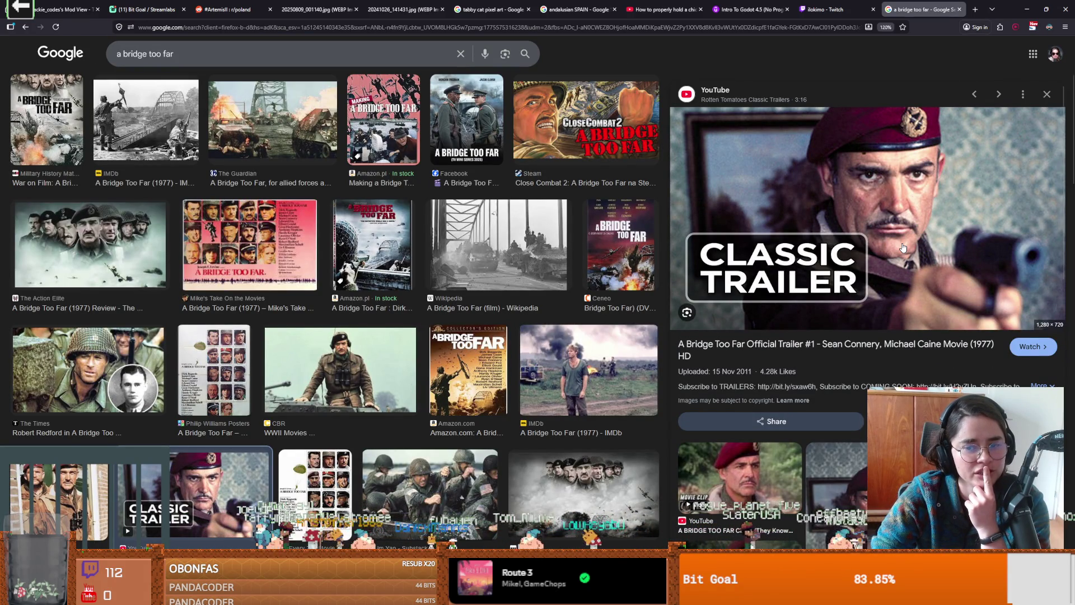
scroll(611, 270, "up", 3)
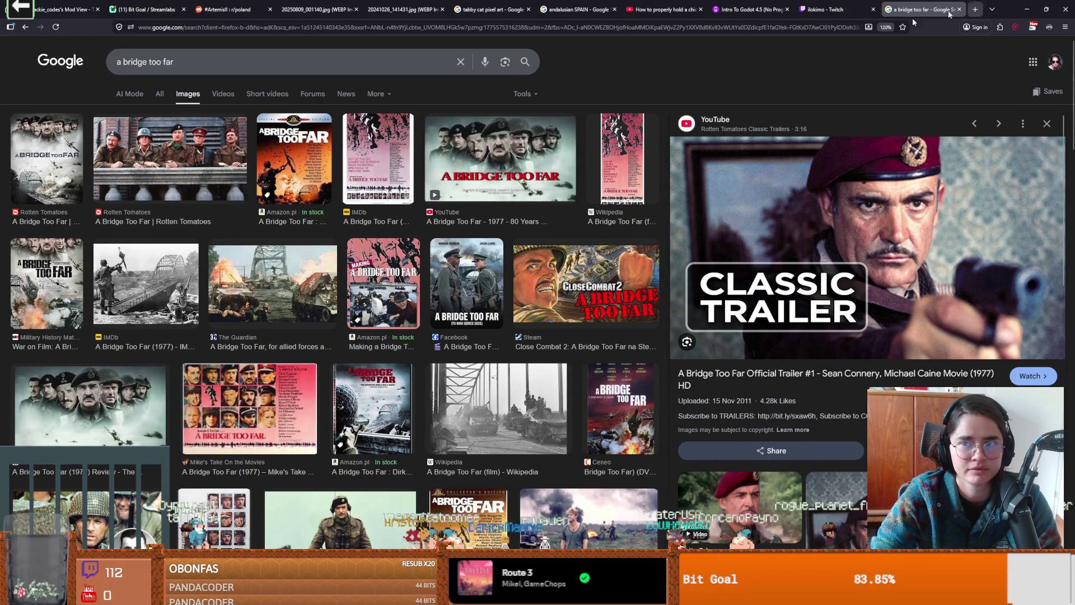
left_click(193, 134)
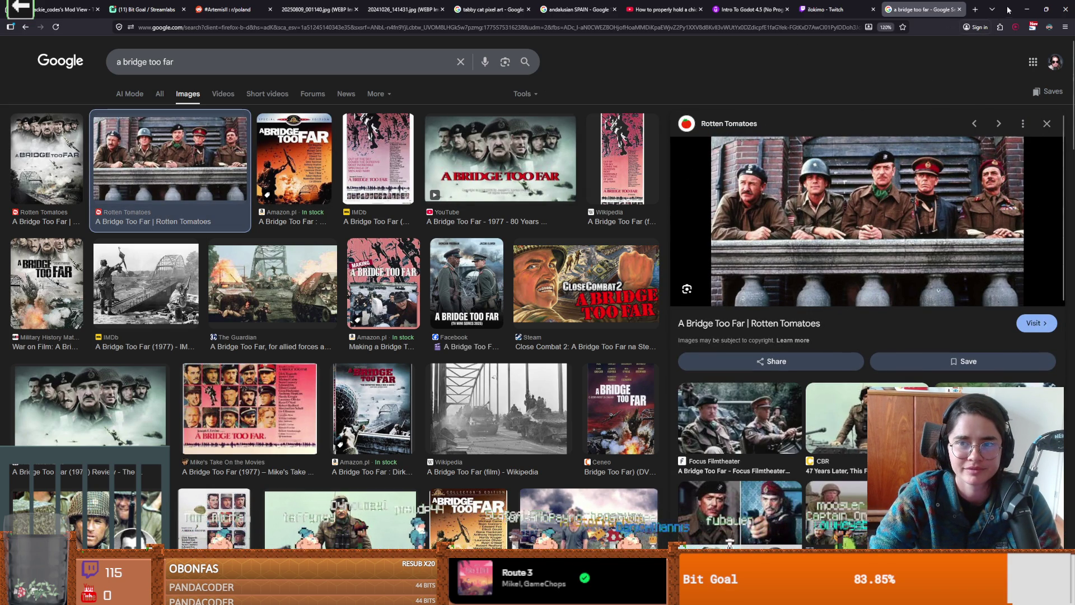
key("alt+Tab")
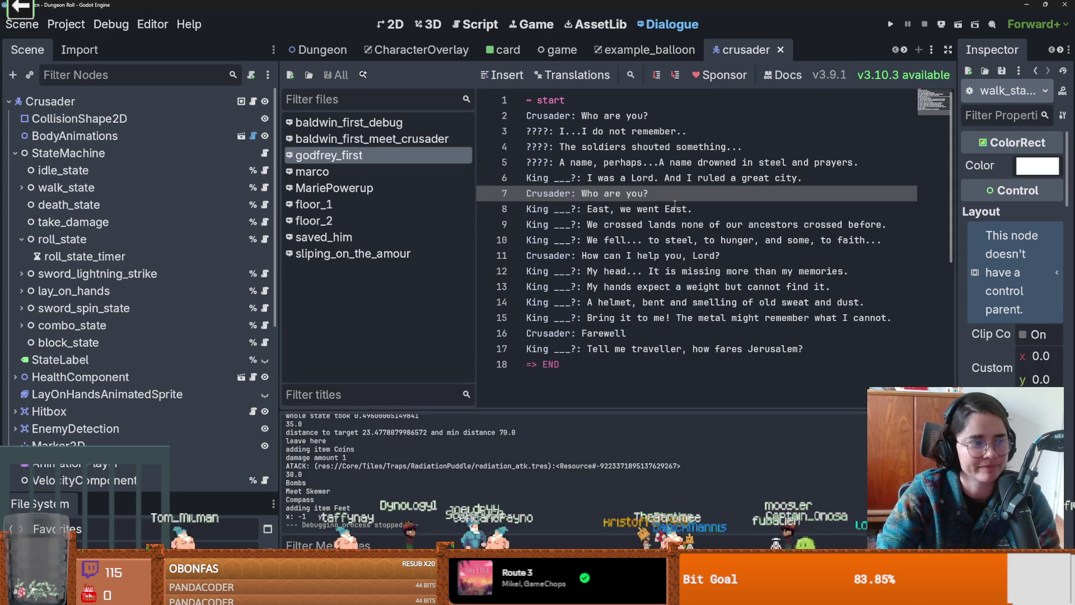
- Narrow the Scene dock and rebalance the dialogue file list to give the text more room
left_click(677, 209)
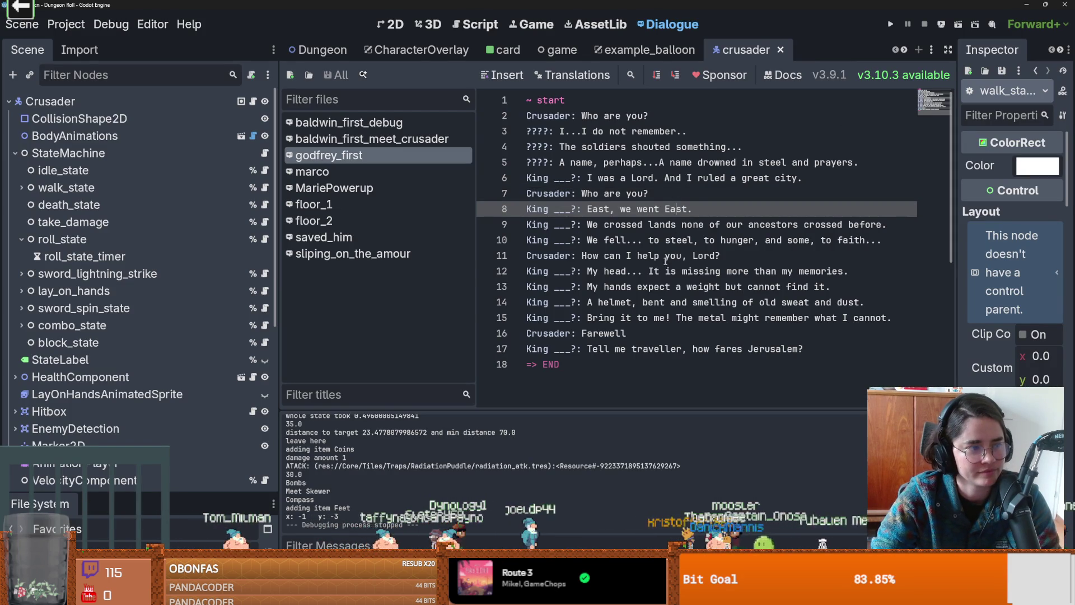
left_click_drag(477, 301, 282, 291)
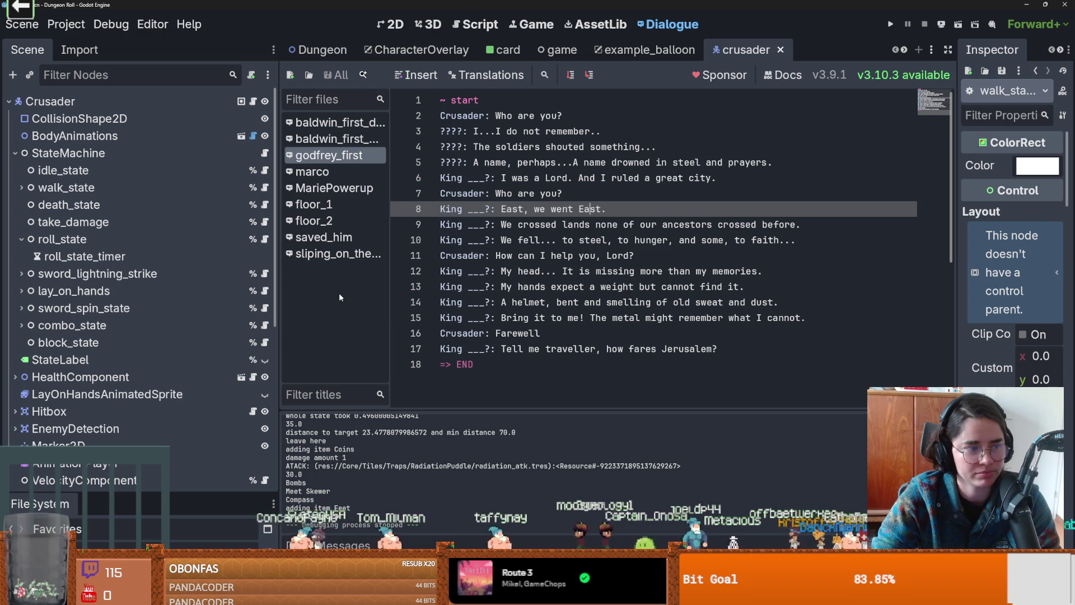
mouse_move(278, 282)
left_mouse_down()
mouse_move(192, 284)
mouse_move(226, 286)
left_mouse_up()
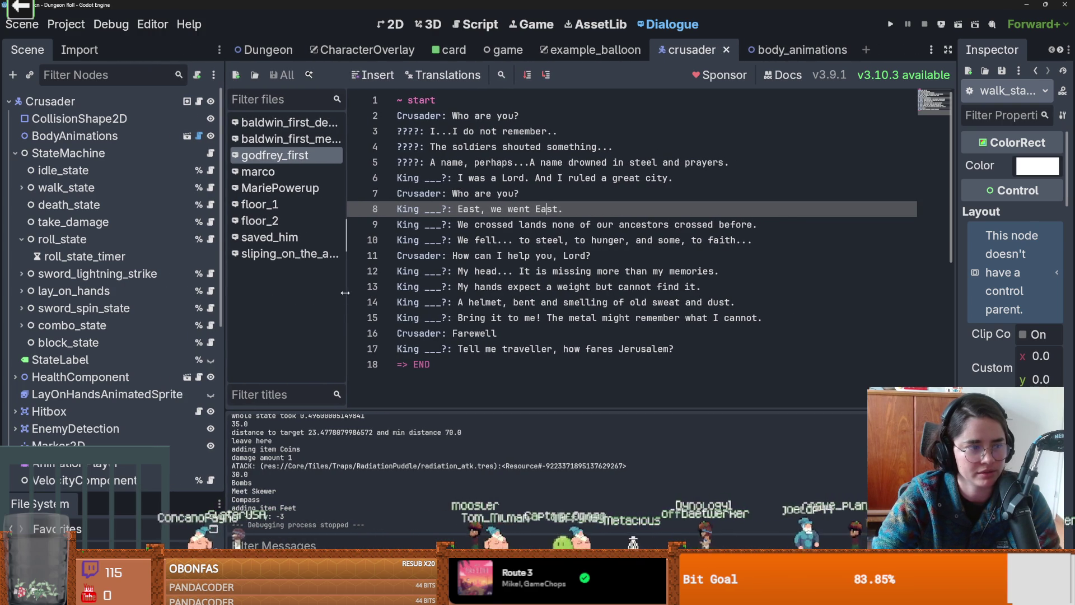
left_click_drag(344, 291, 386, 291)
- Review the helmet line 14 and line 8, then switch to the crusader helmet photo
left_click(556, 302)
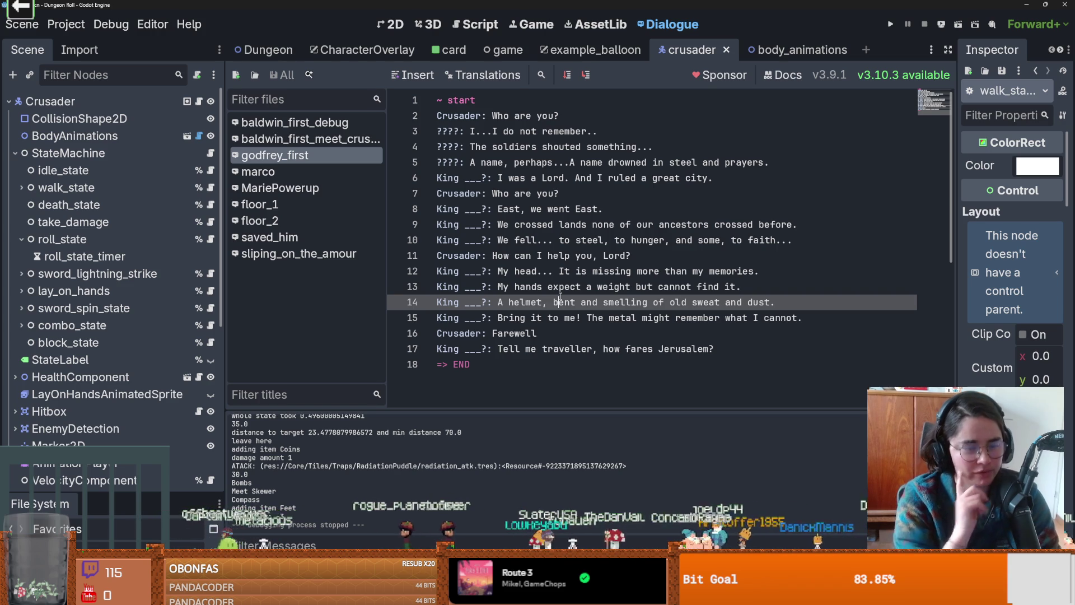
left_click(536, 208)
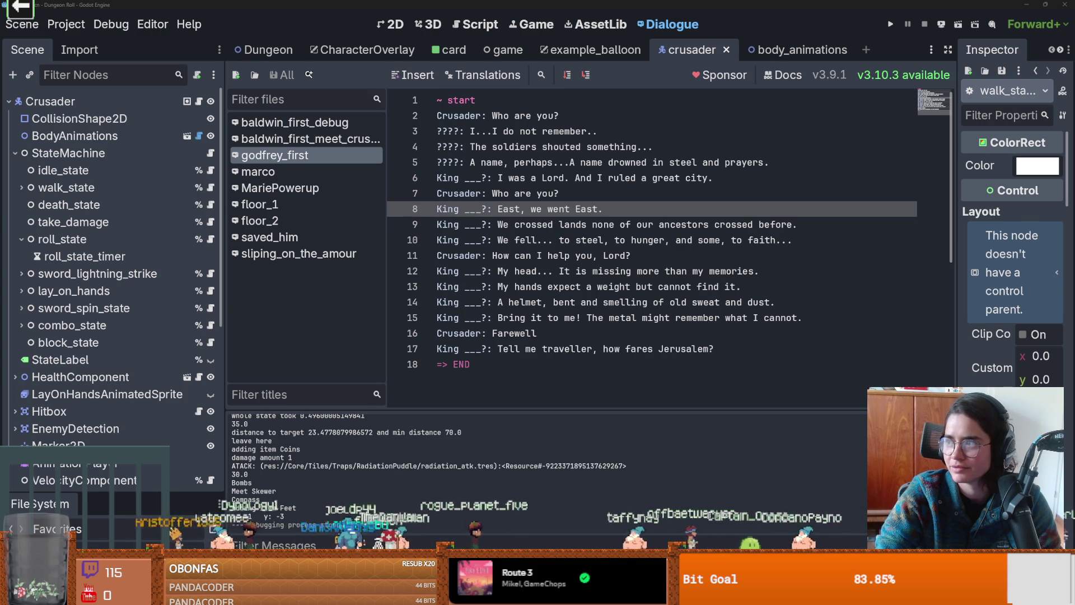
key("alt+Tab")
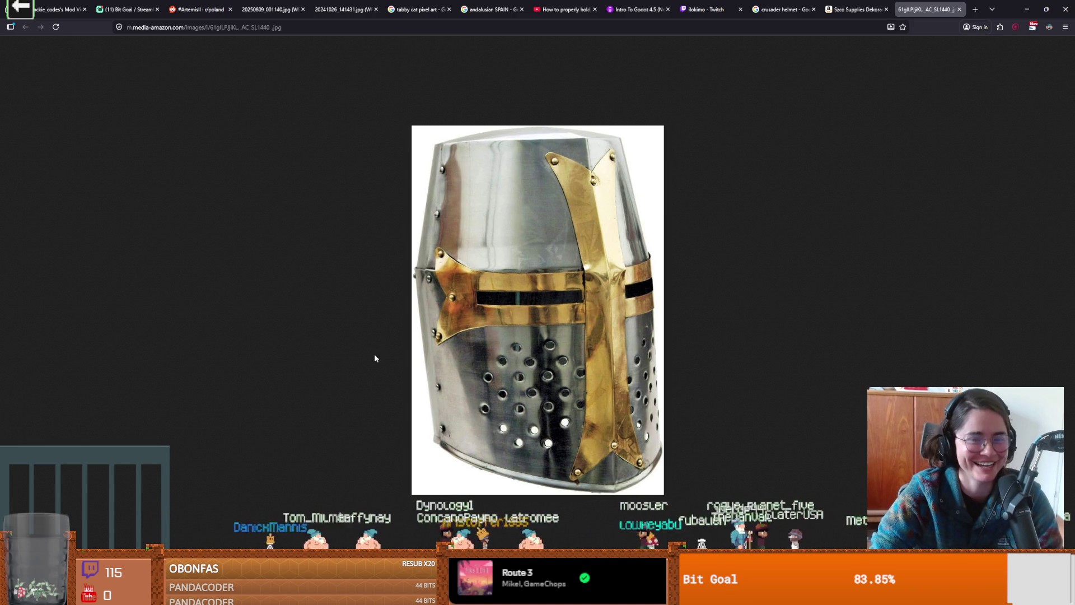
left_click_drag(852, 206, 1074, 548)
key("alt+Tab")
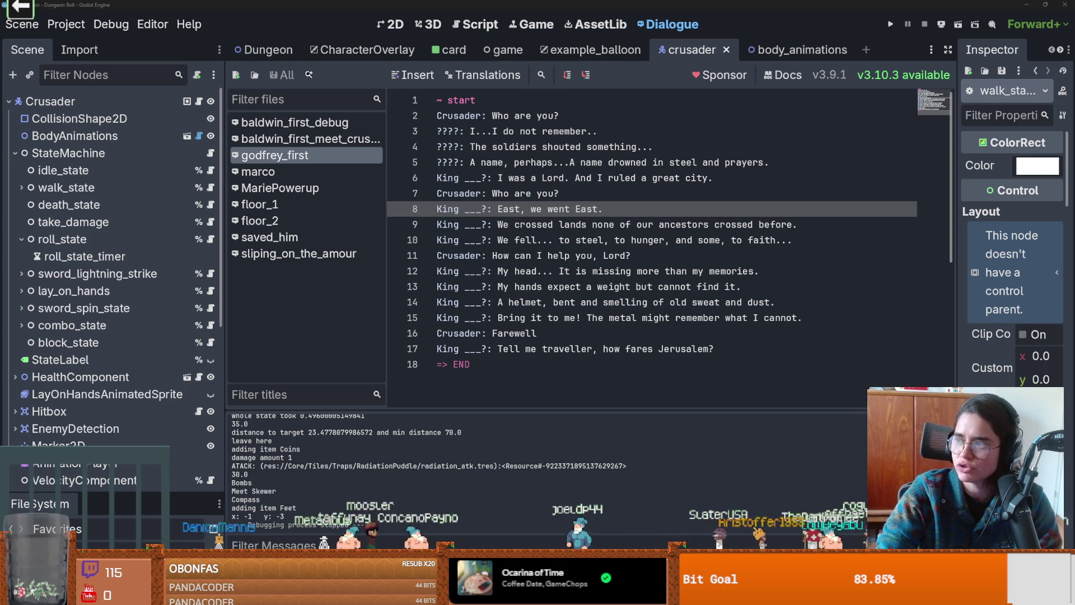
left_click(571, 235)
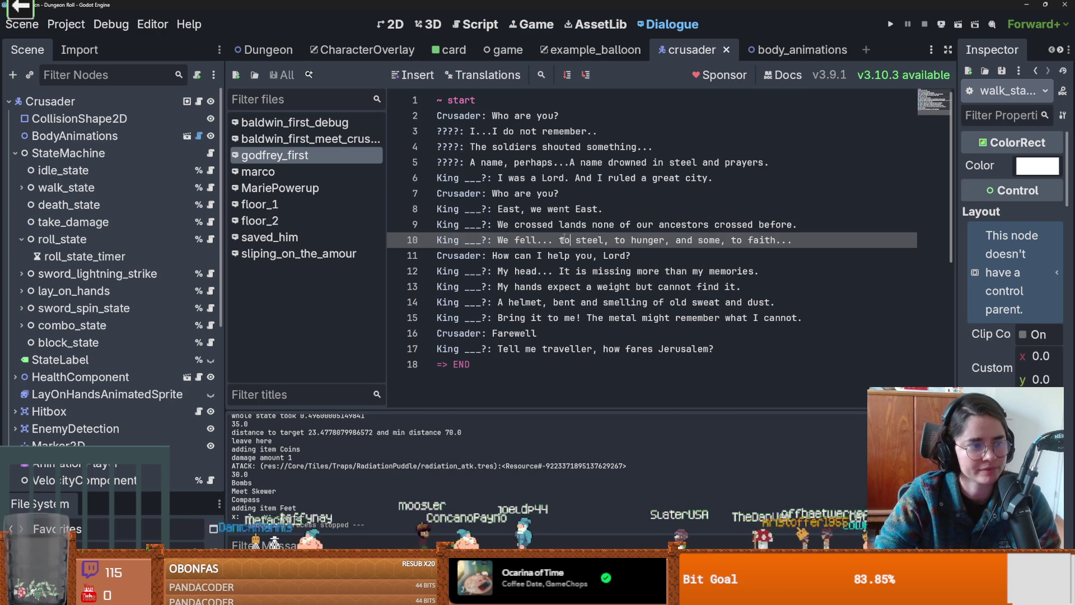
left_click(535, 269)
key("ctrl+s")
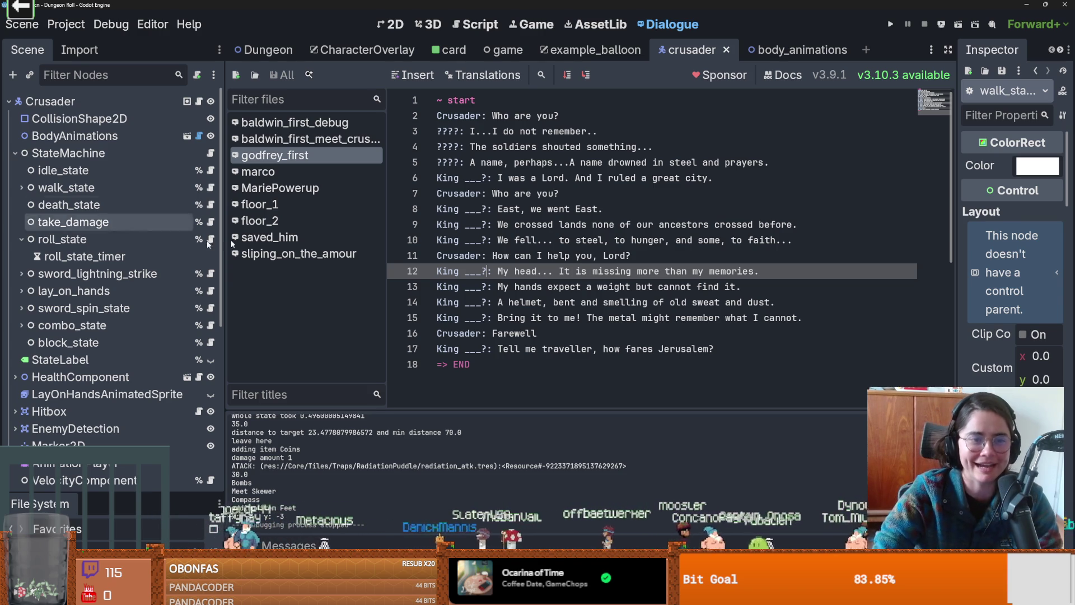
left_click(525, 178)
key("ctrl+s")
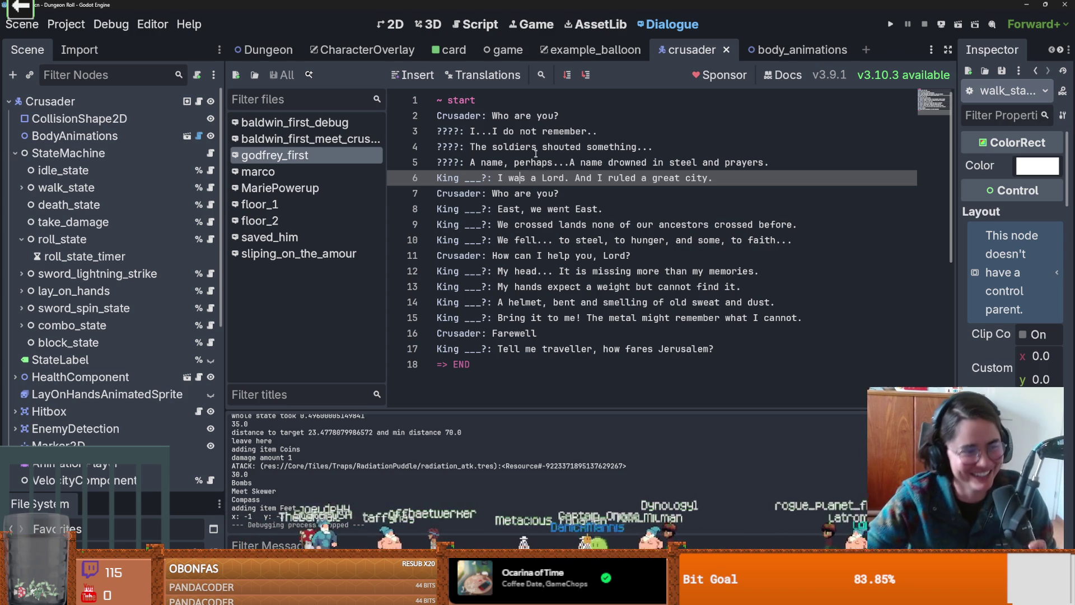
key("Up")
key("Up")
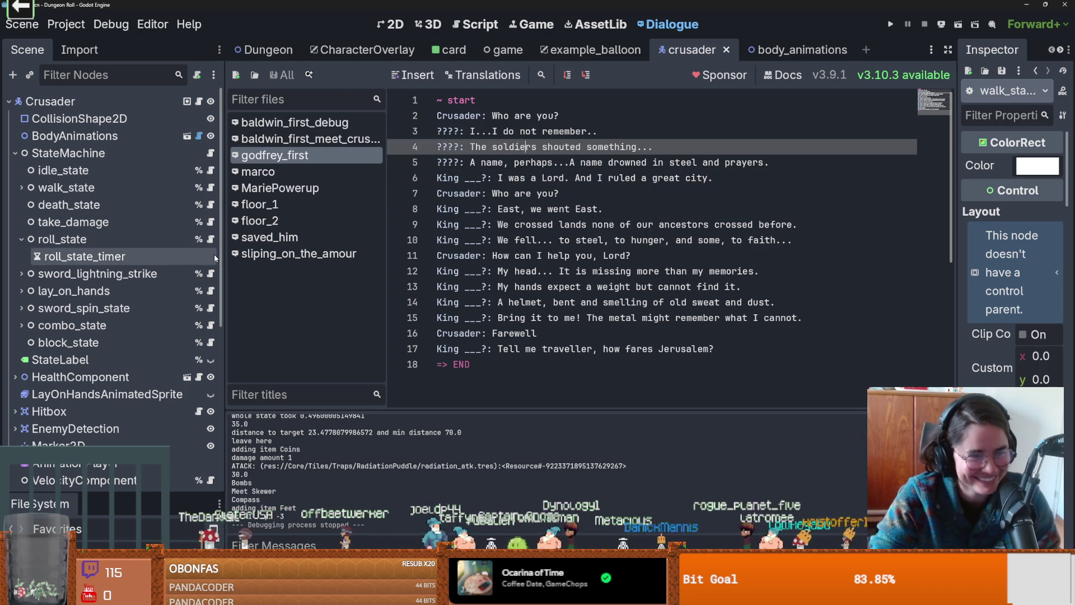
left_click_drag(222, 259, 211, 259)
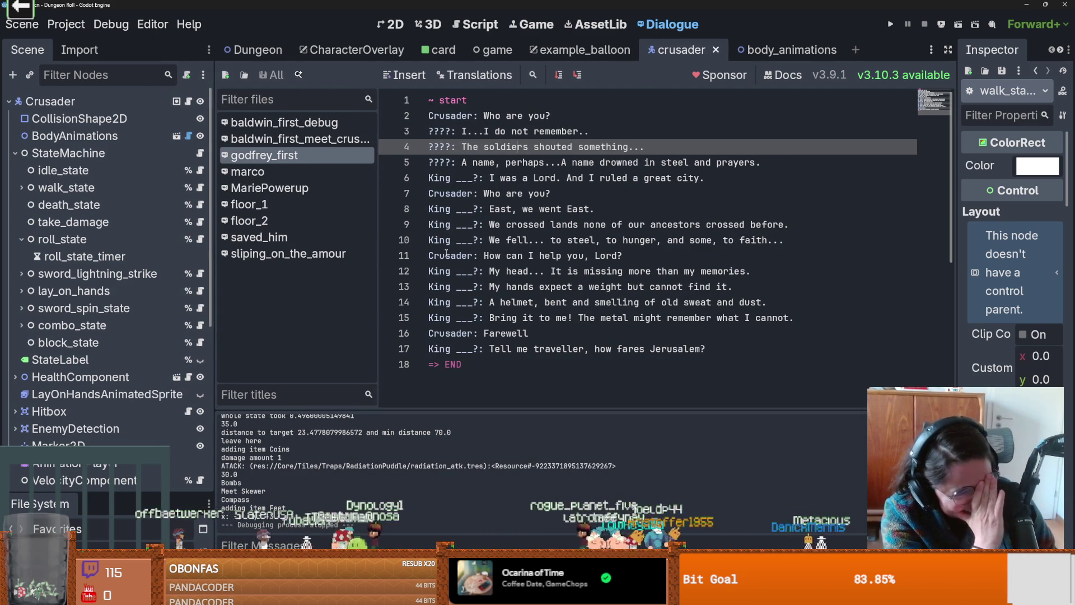
left_click(519, 240)
key("ctrl+s")
left_click(504, 257)
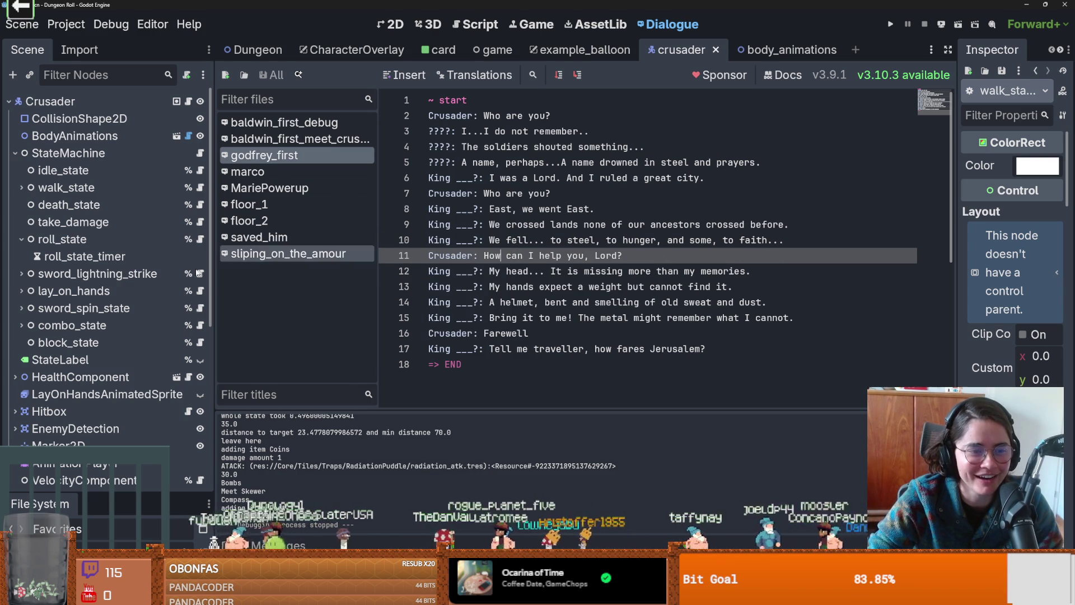
mouse_move(197, 280)
left_mouse_down()
mouse_move(160, 283)
mouse_move(224, 291)
left_mouse_up()
left_click(22, 187)
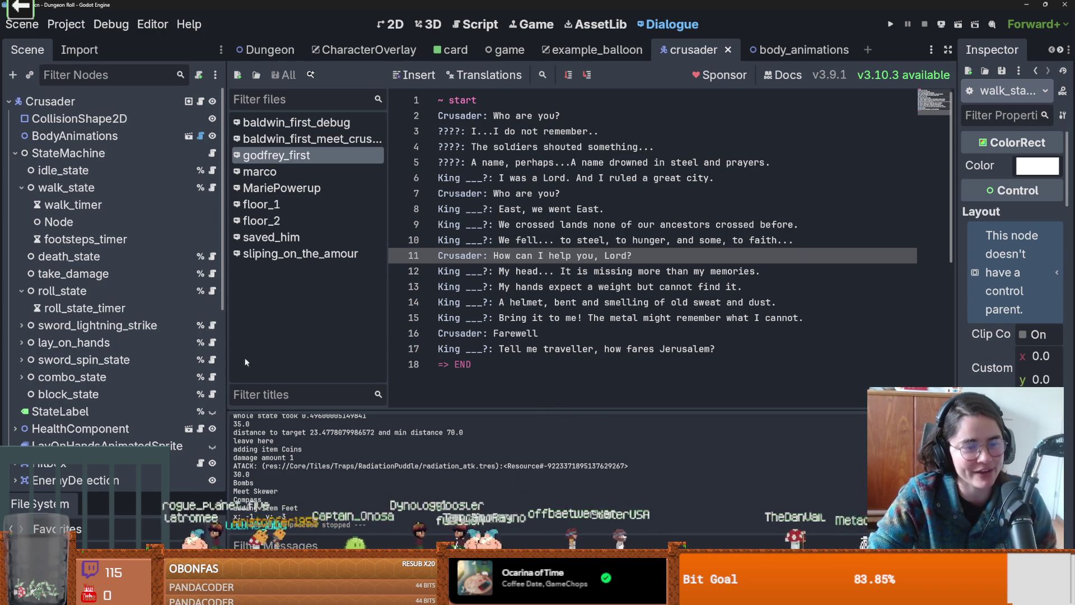
left_click_drag(225, 360, 171, 360)
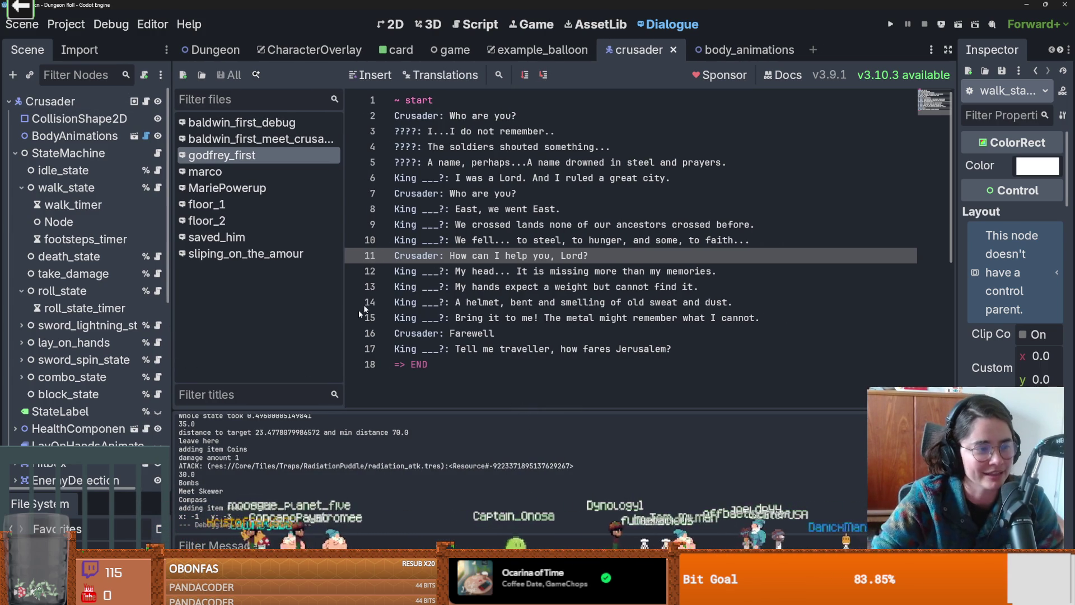
left_click_drag(345, 310, 314, 309)
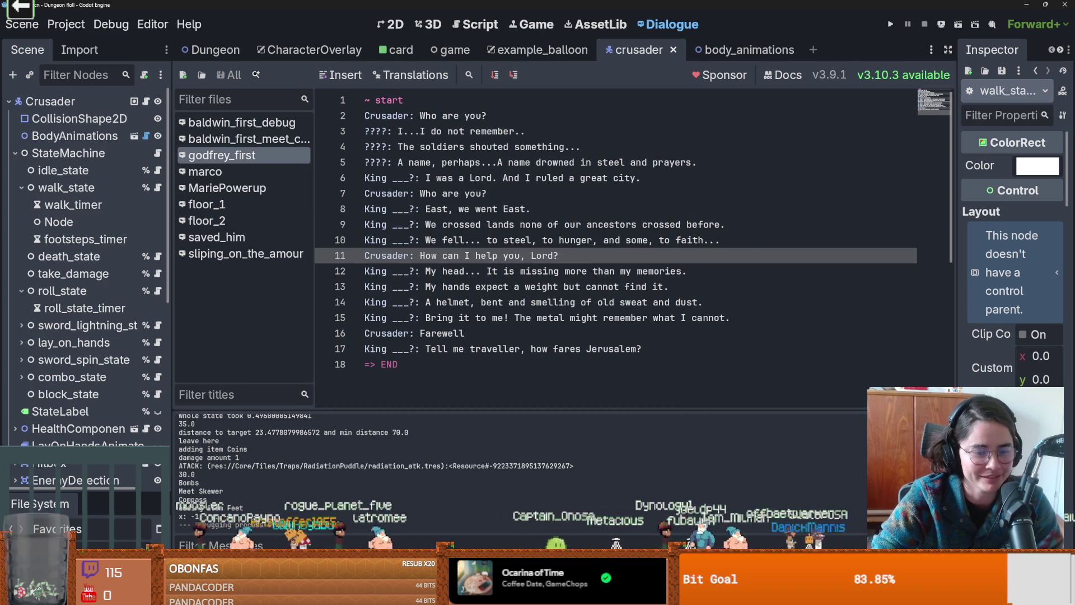
left_click_drag(170, 311, 235, 311)
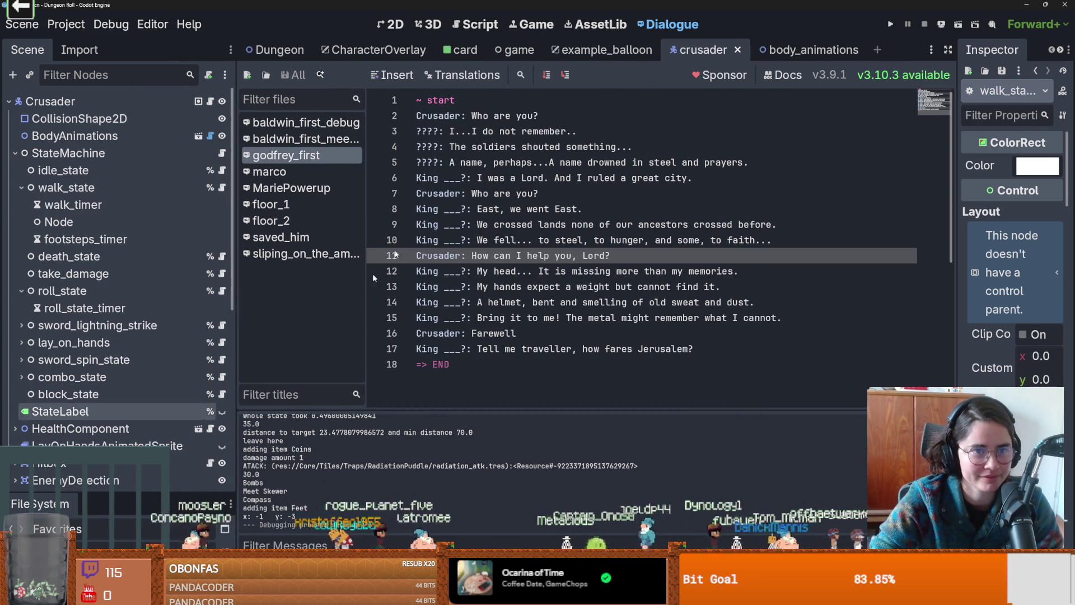
left_click(357, 51)
- Collapse the InventoryInterface branch, switch CharacterOverlay to the 2D view, and save
scroll(95, 255, "up", 2)
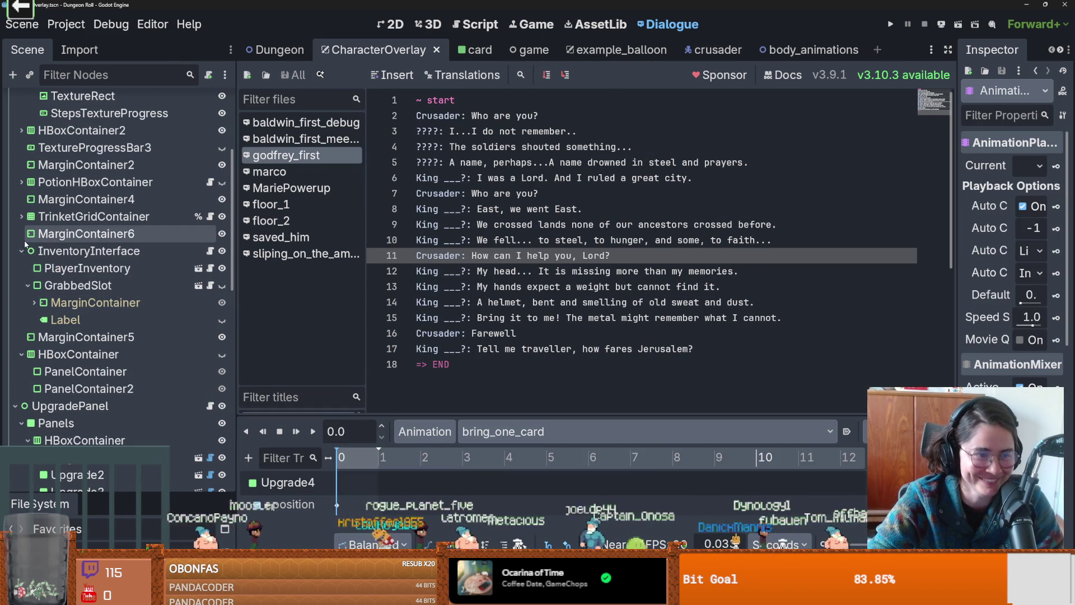
left_click(19, 251)
left_click(394, 25)
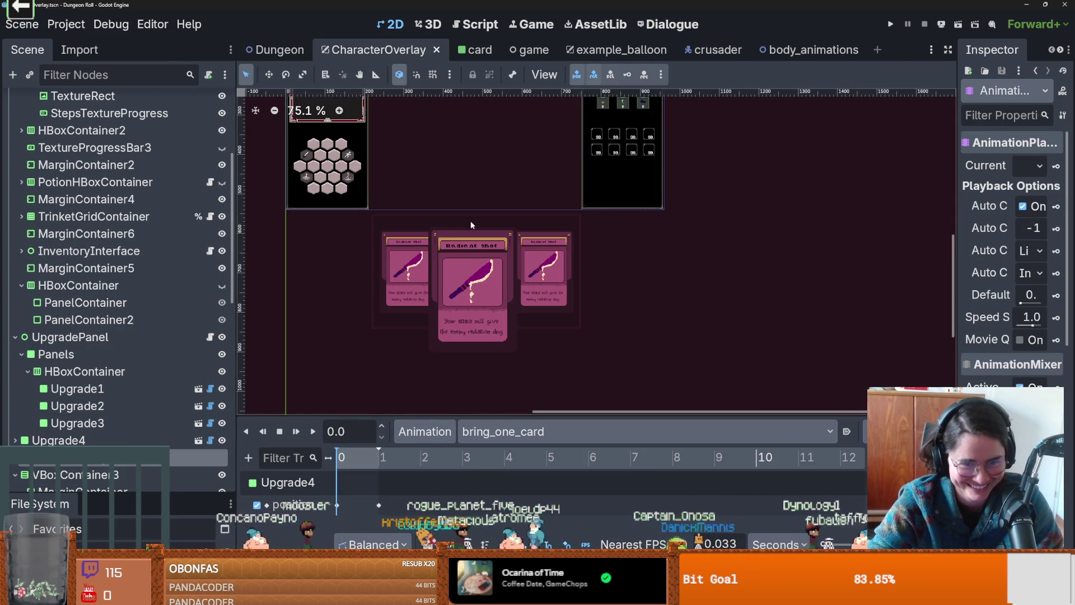
scroll(600, 297, "up", 1)
scroll(600, 297, "up", 1)
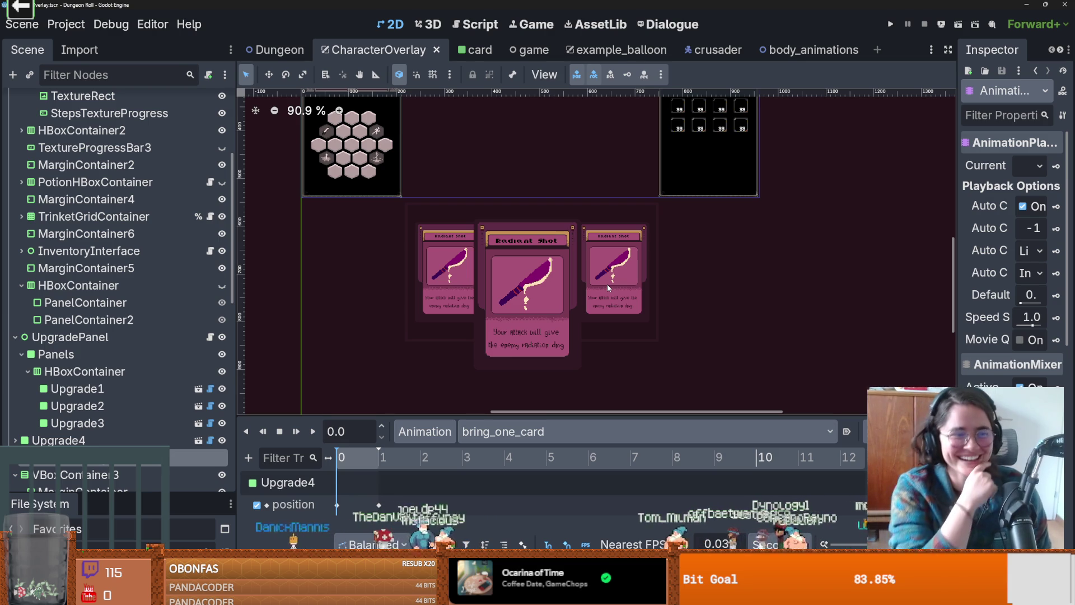
key("ctrl+s")
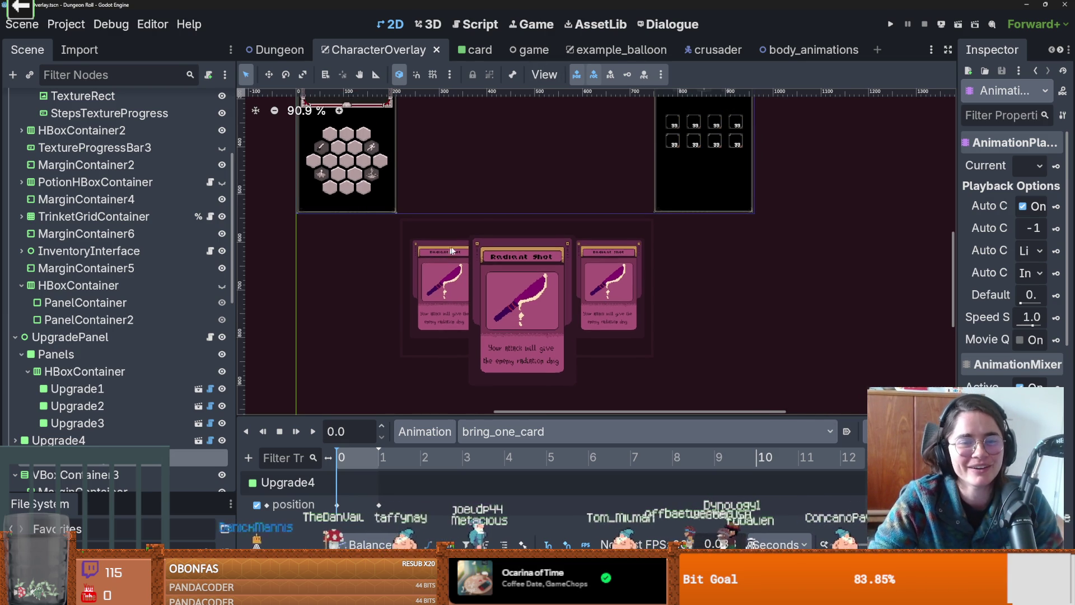
scroll(407, 265, "down", 1)
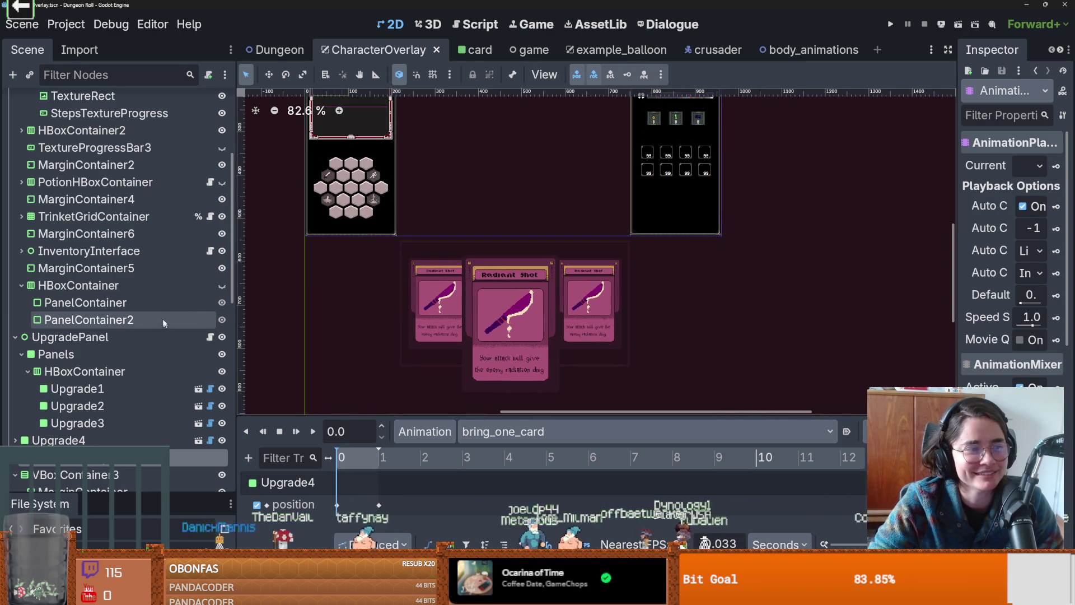
scroll(123, 313, "up", 2)
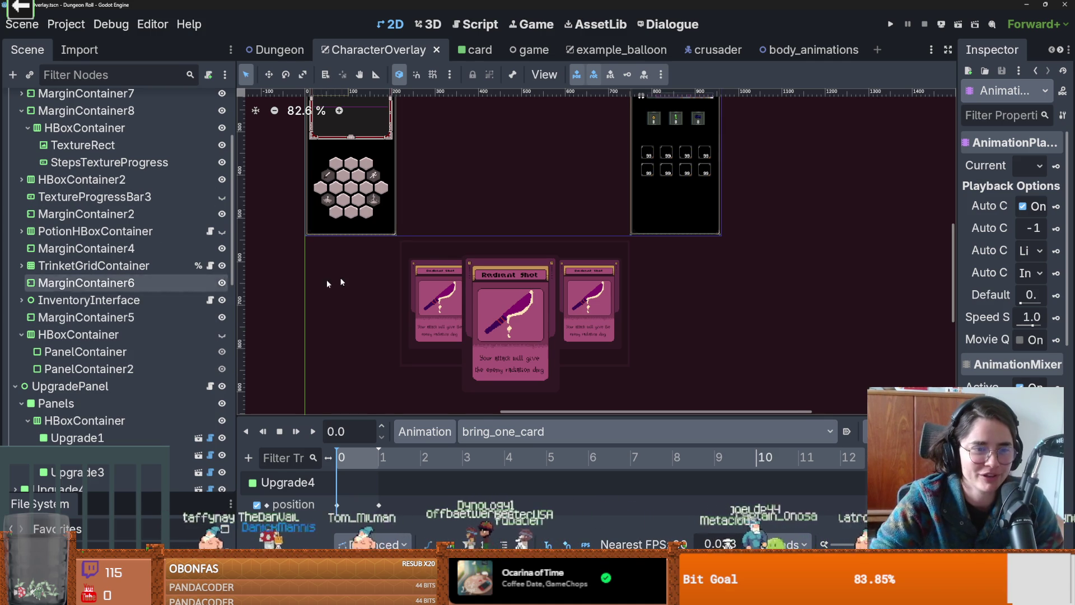
key("ctrl+s")
- Collapse the HBoxContainer, RightPanelVbox, UpgradePanel and VBoxContainer3 branches and save the scene
left_click(22, 336)
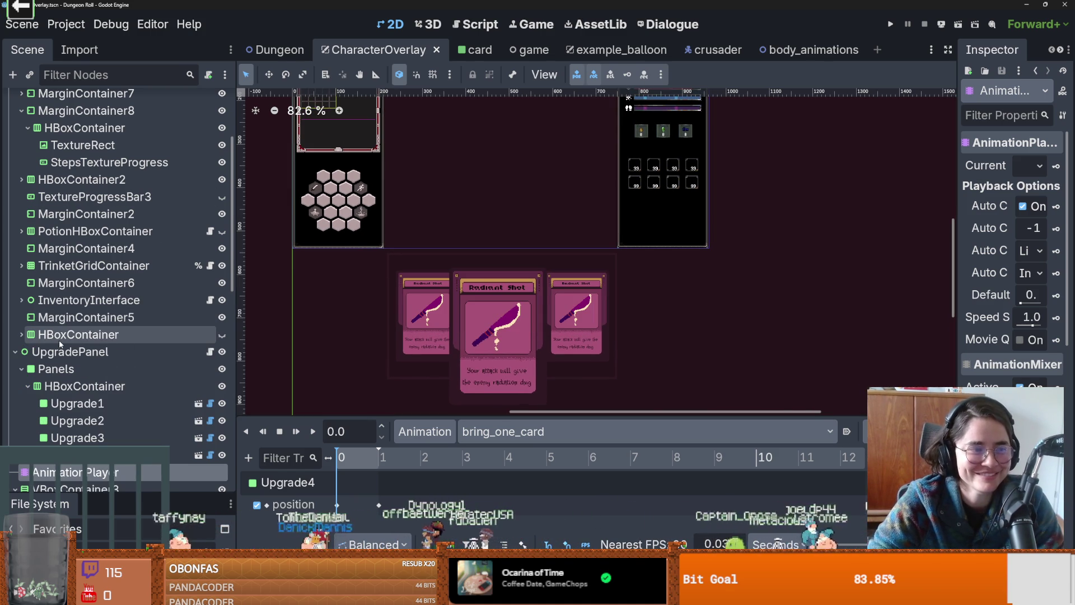
scroll(41, 338, "up", 4)
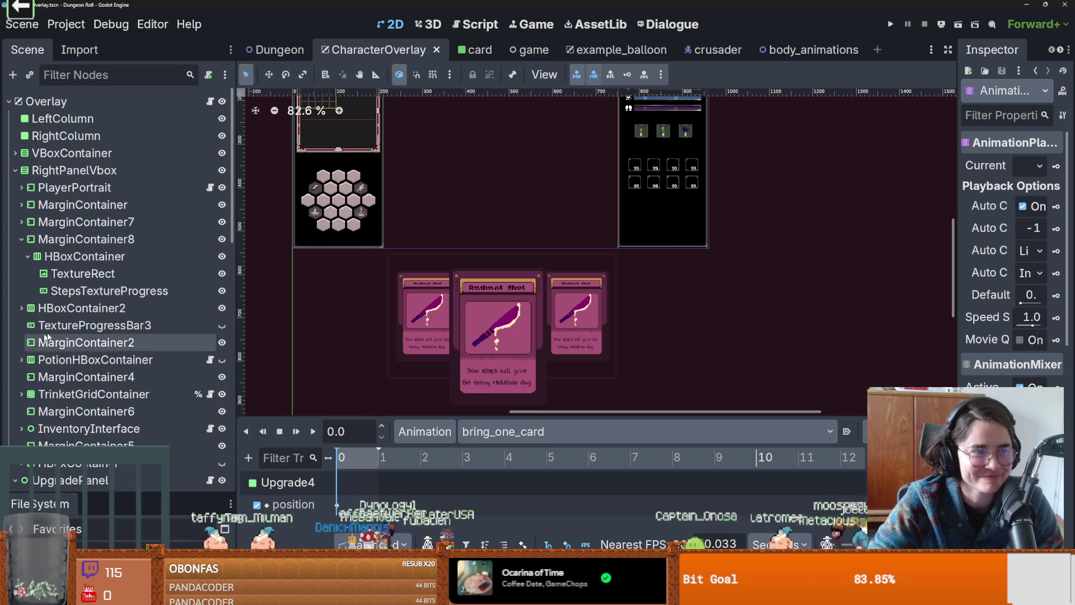
left_click(15, 170)
left_click(14, 188)
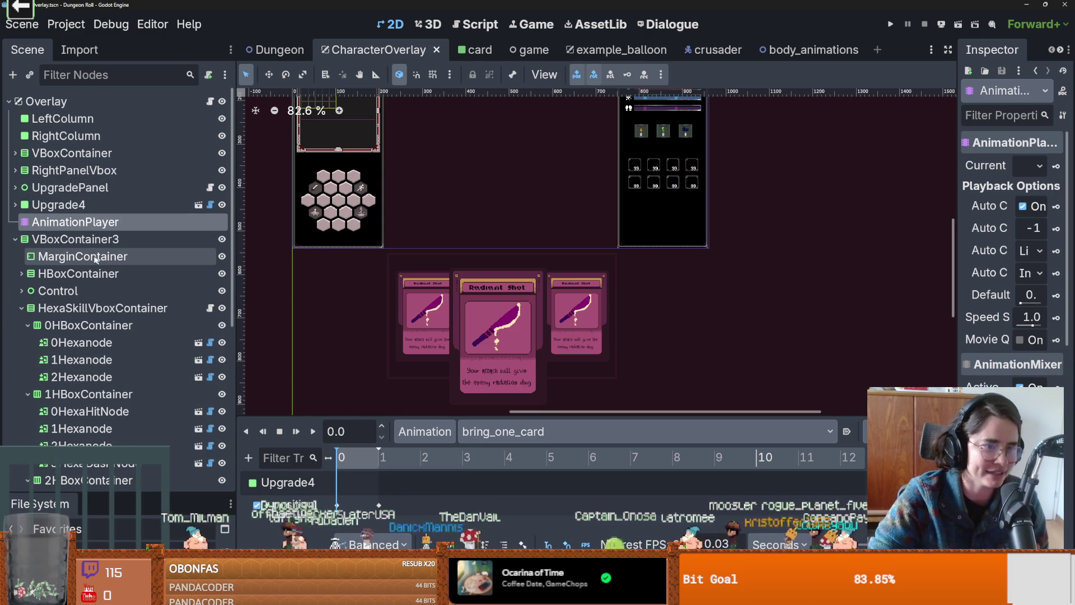
left_click(15, 239)
key("ctrl+s")
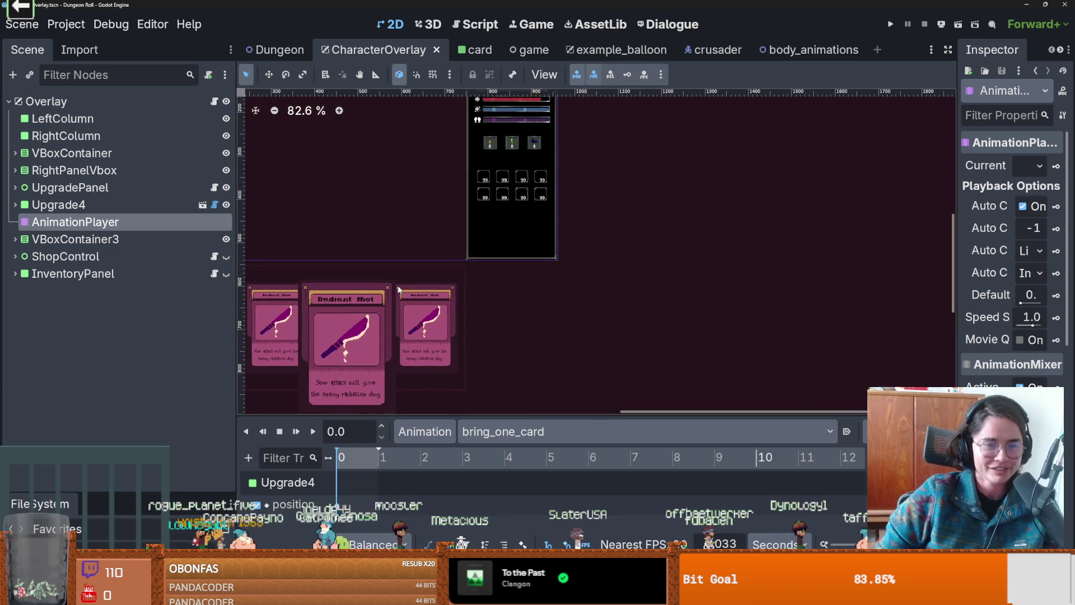
- Zoom in and out around the CharacterOverlay upgrade cards, saving the scene repeatedly
scroll(541, 235, "up", 1)
key("ctrl+s")
scroll(478, 276, "down", 1)
scroll(447, 253, "up", 1)
scroll(476, 256, "down", 1)
scroll(482, 250, "up", 1)
scroll(457, 257, "down", 1)
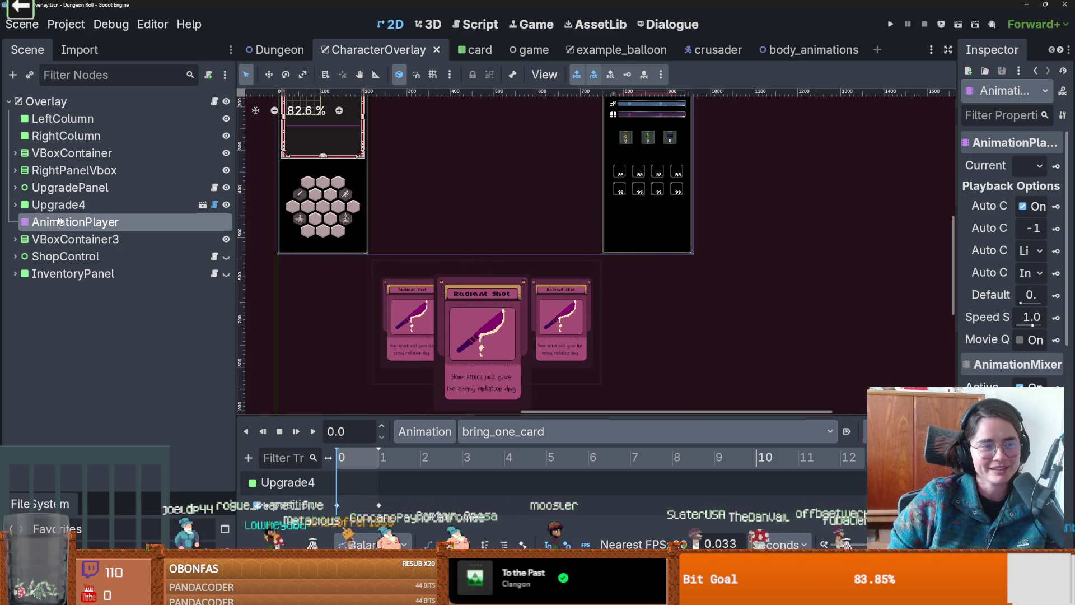
scroll(579, 288, "down", 1)
scroll(578, 288, "up", 1)
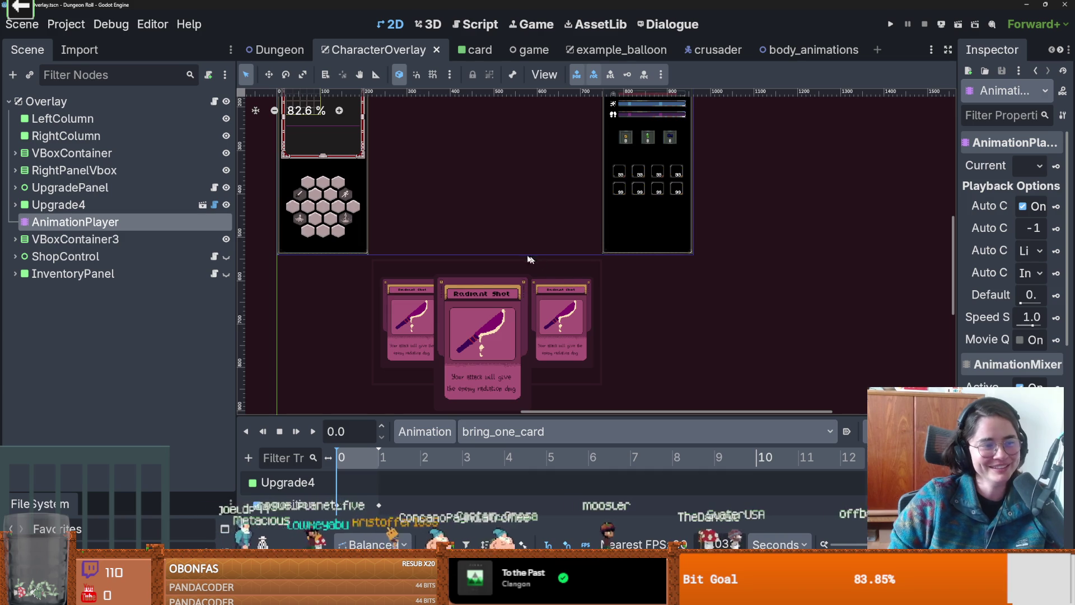
scroll(538, 301, "down", 1)
scroll(537, 296, "up", 1)
scroll(559, 311, "down", 1)
scroll(364, 252, "up", 1)
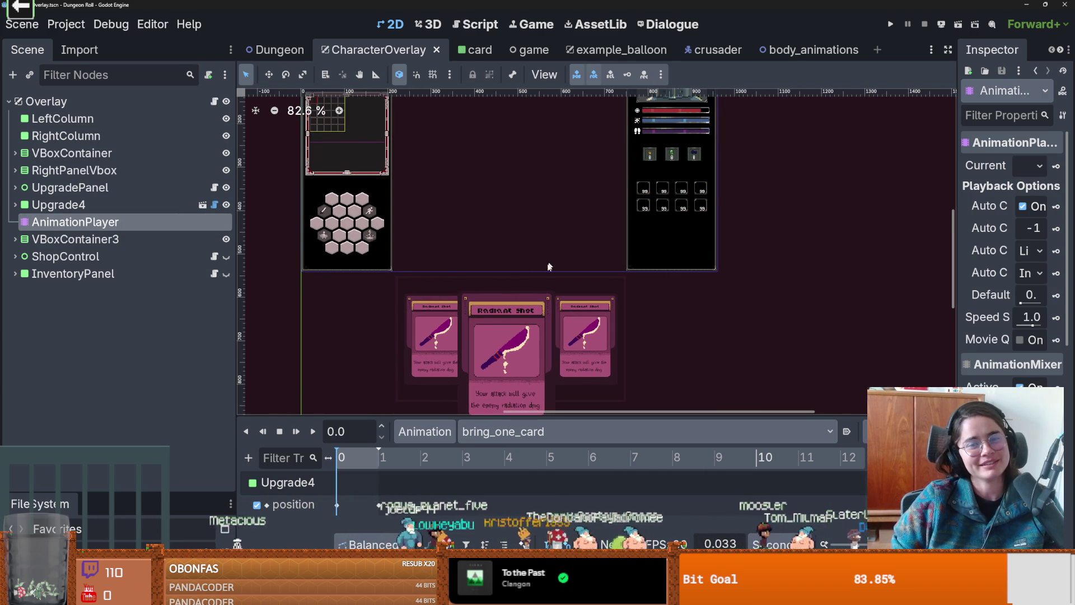
key("ctrl+s")
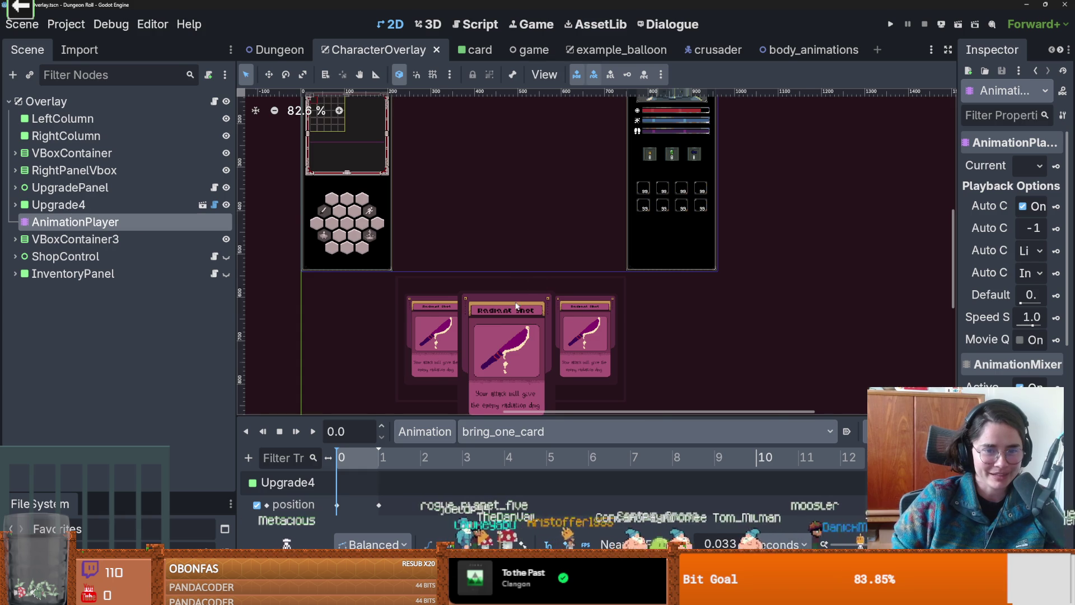
scroll(388, 281, "up", 3)
scroll(426, 246, "down", 2)
key("ctrl+s")
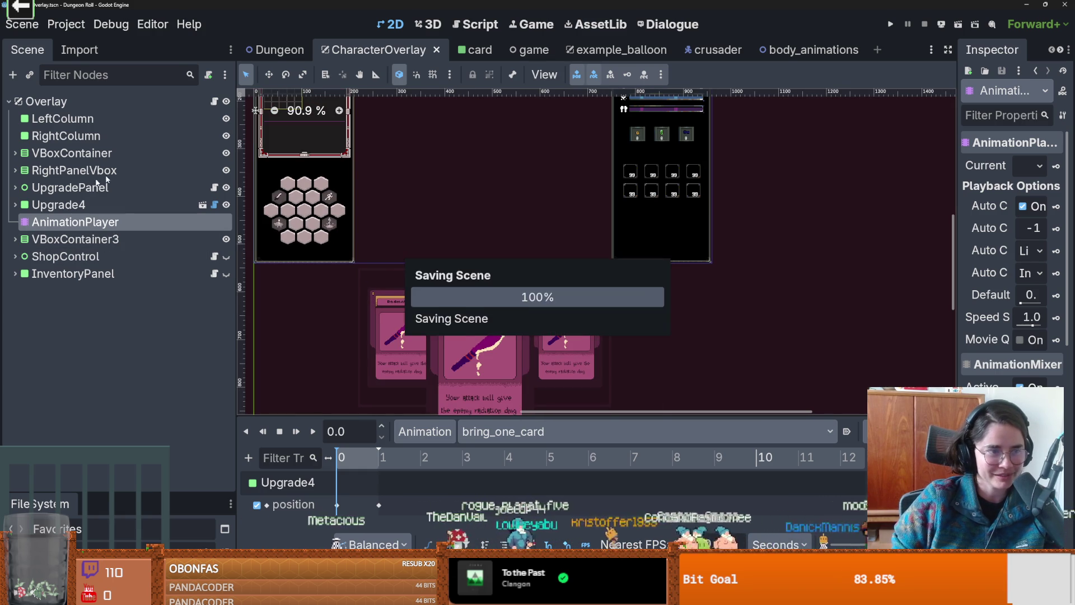
- Expand Upgrade4 and its CardButton, then open Upgrade4's Upgradecard.gd script
left_click(15, 205)
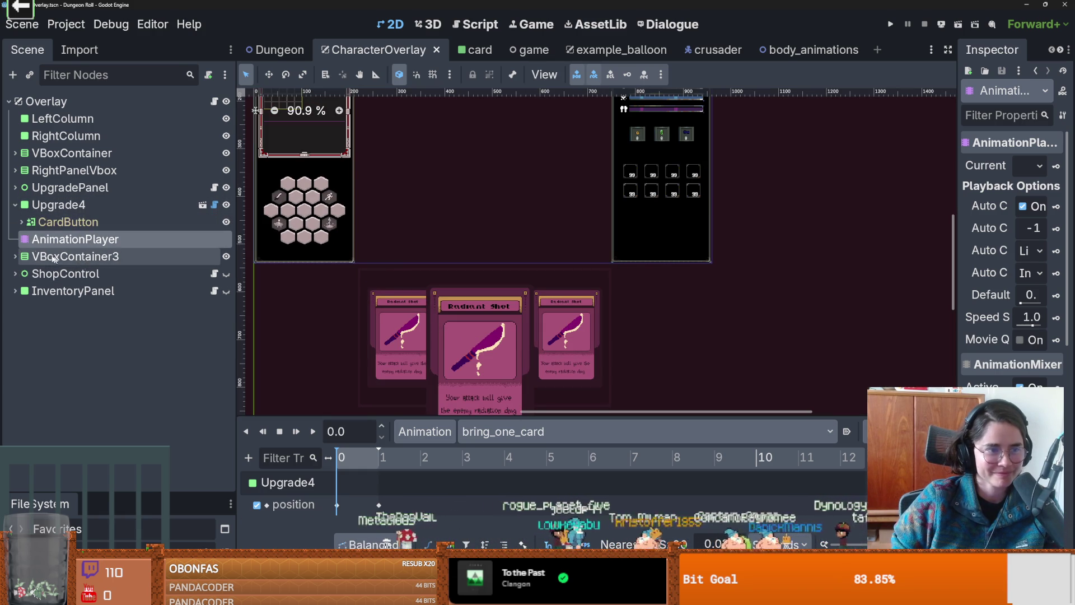
left_click(20, 221)
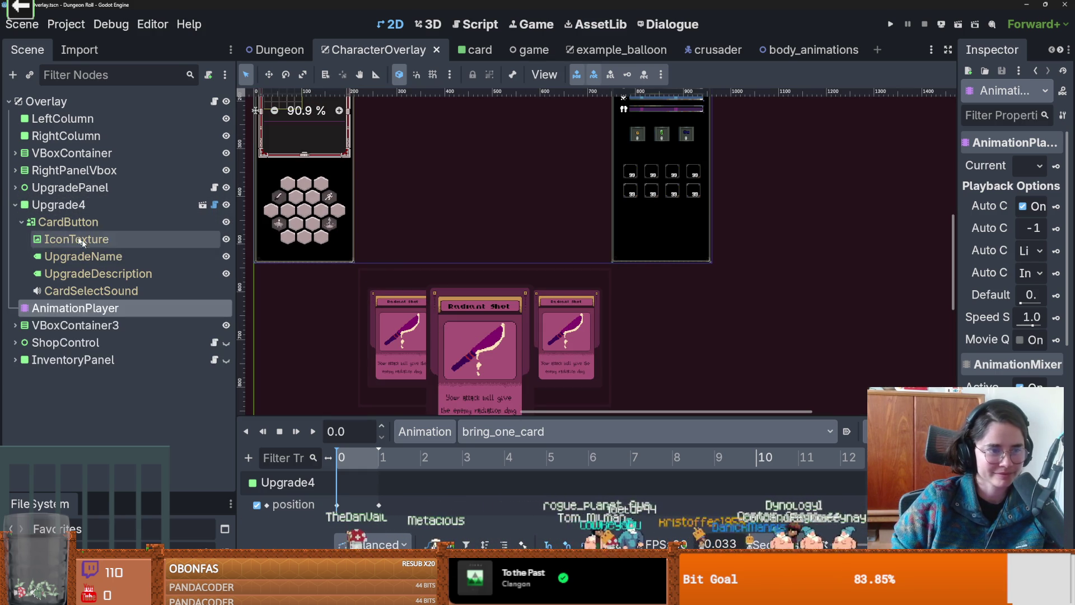
left_click(211, 208)
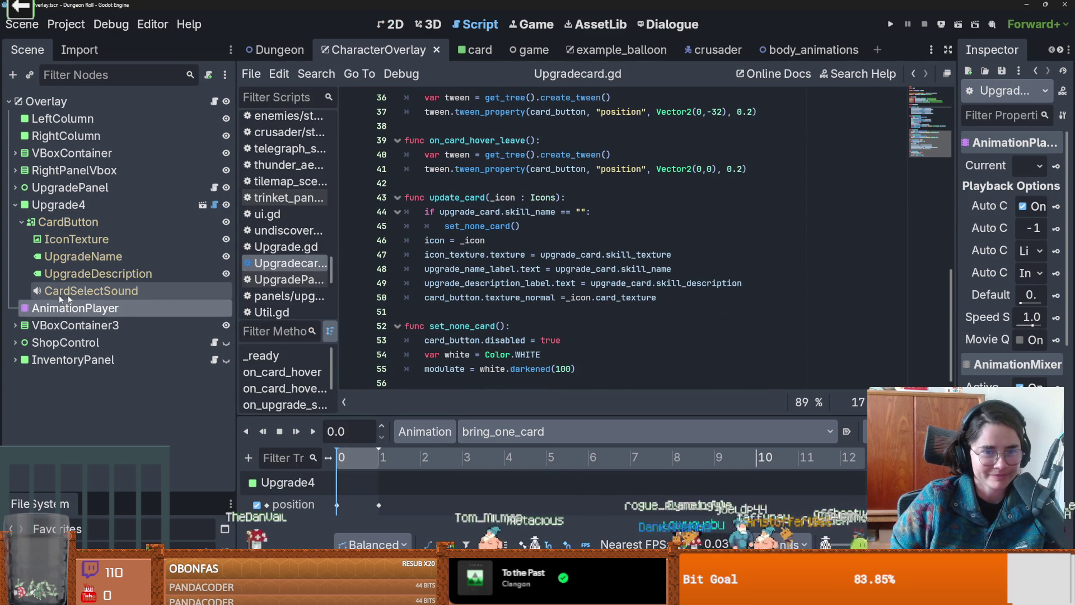
- Highlight the uses of update_card, _icon, set_none_card and upgrade_card in Upgradecard.gd
double_click(470, 197)
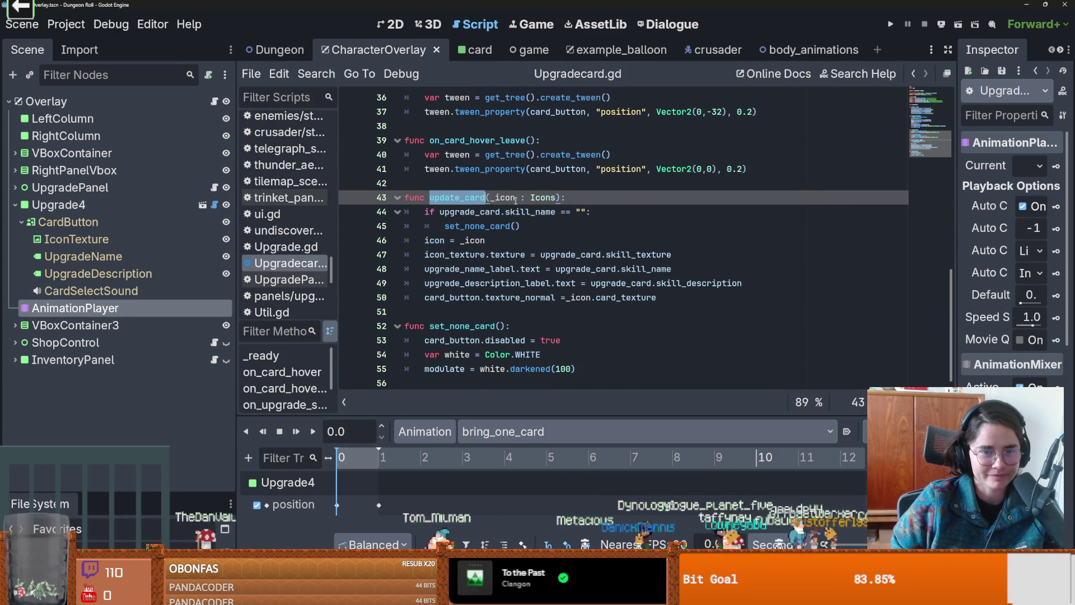
double_click(512, 198)
double_click(505, 227)
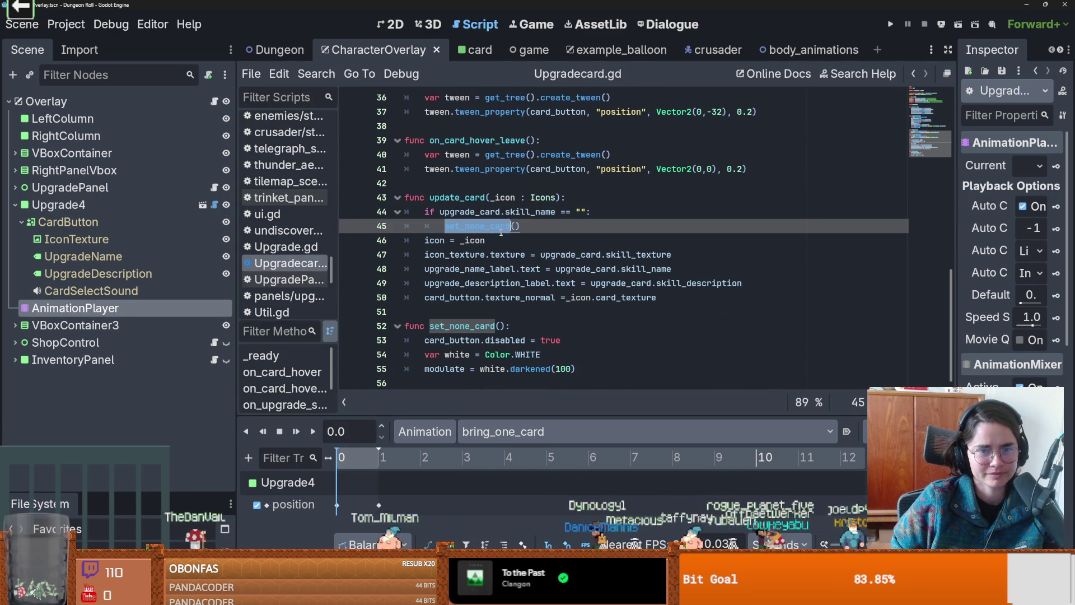
left_click(440, 212)
double_click(452, 212)
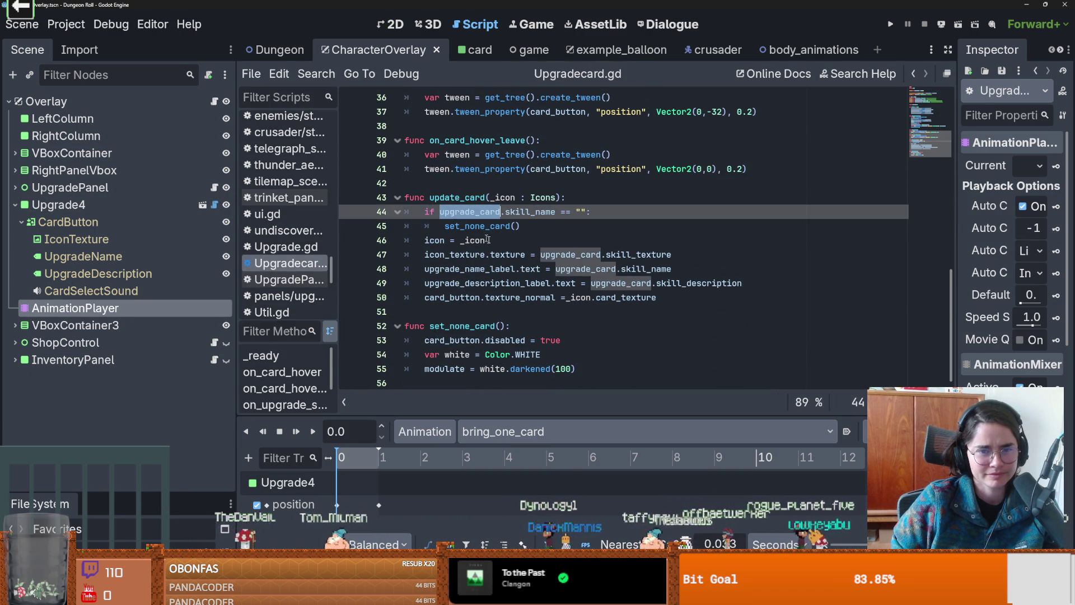
- Expand VBoxContainer3 and open a hexanode's hexanode.gd script
scroll(452, 217, "up", 2)
left_click(11, 328)
scroll(112, 280, "down", 3)
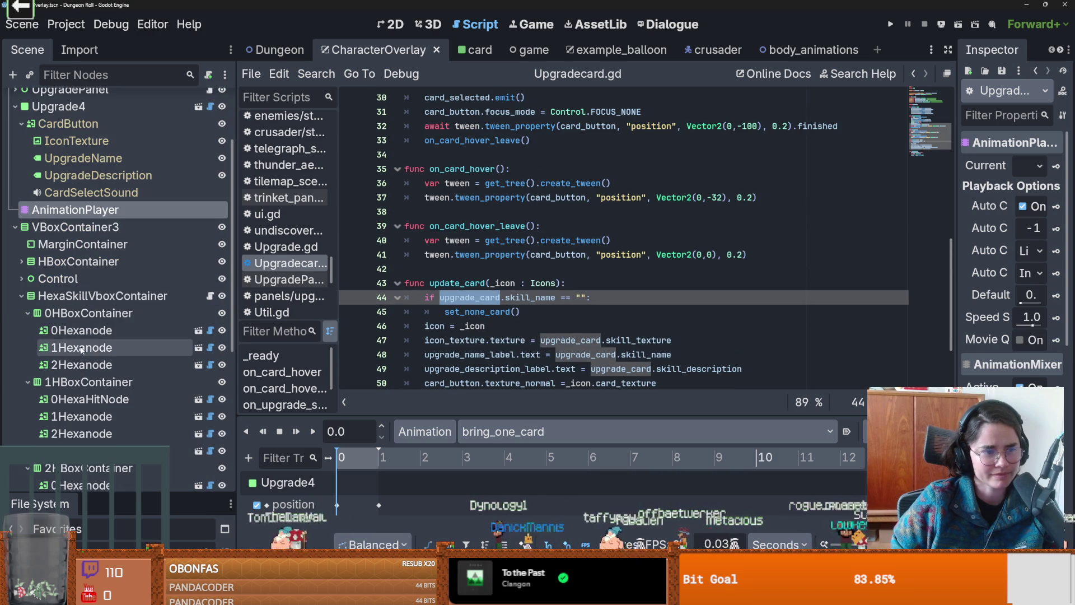
left_click(210, 330)
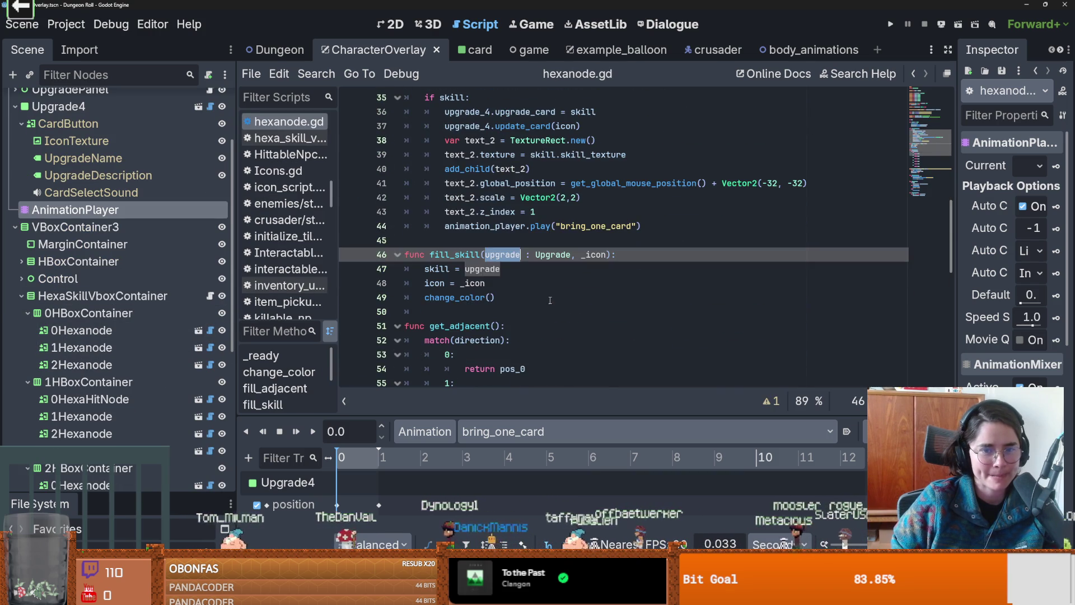
- Trace the skill and _icon uses in hexanode.gd's fill_skill, then run Dungeon Roll
left_click(489, 271)
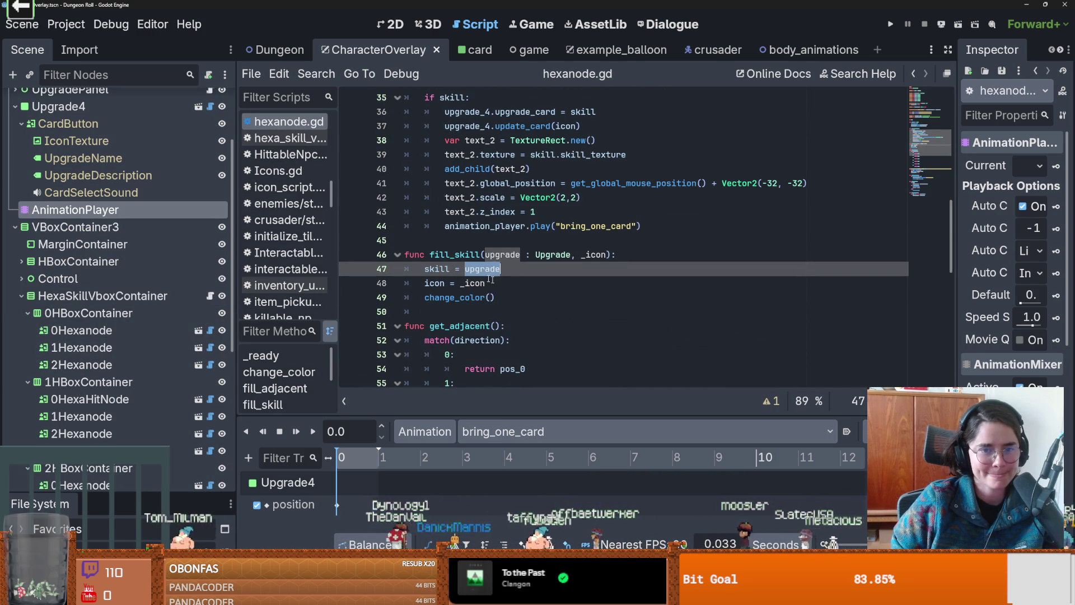
double_click(435, 269)
scroll(504, 252, "up", 3)
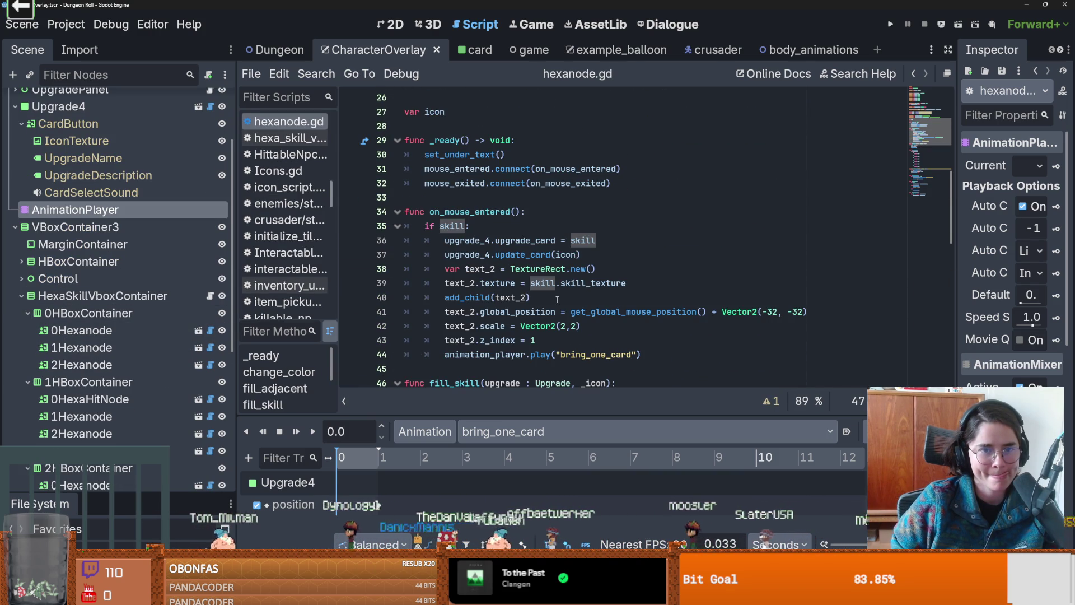
scroll(557, 299, "down", 2)
double_click(591, 298)
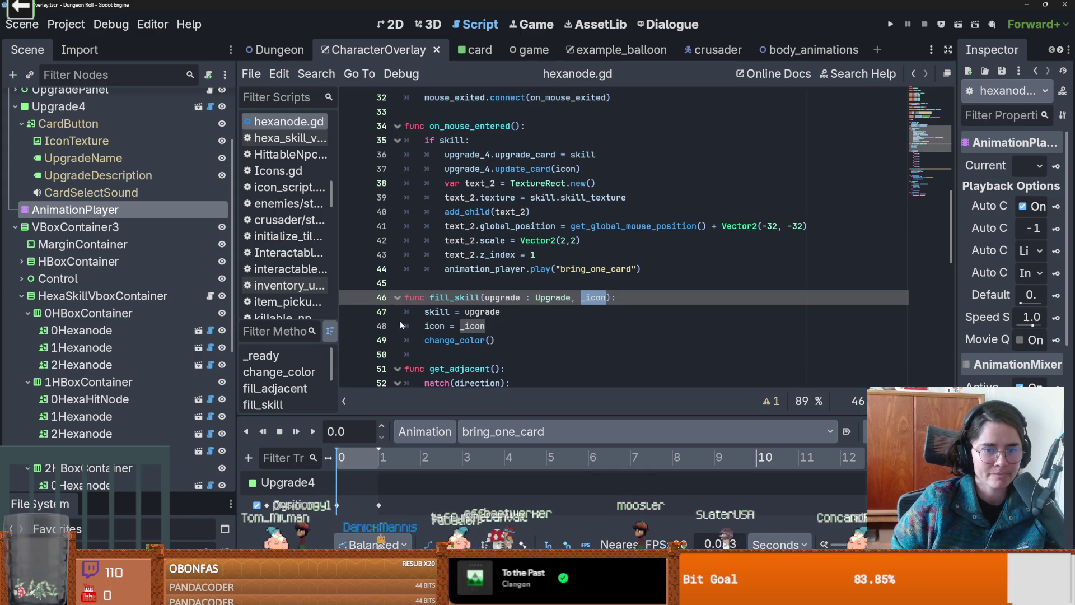
left_click(890, 24)
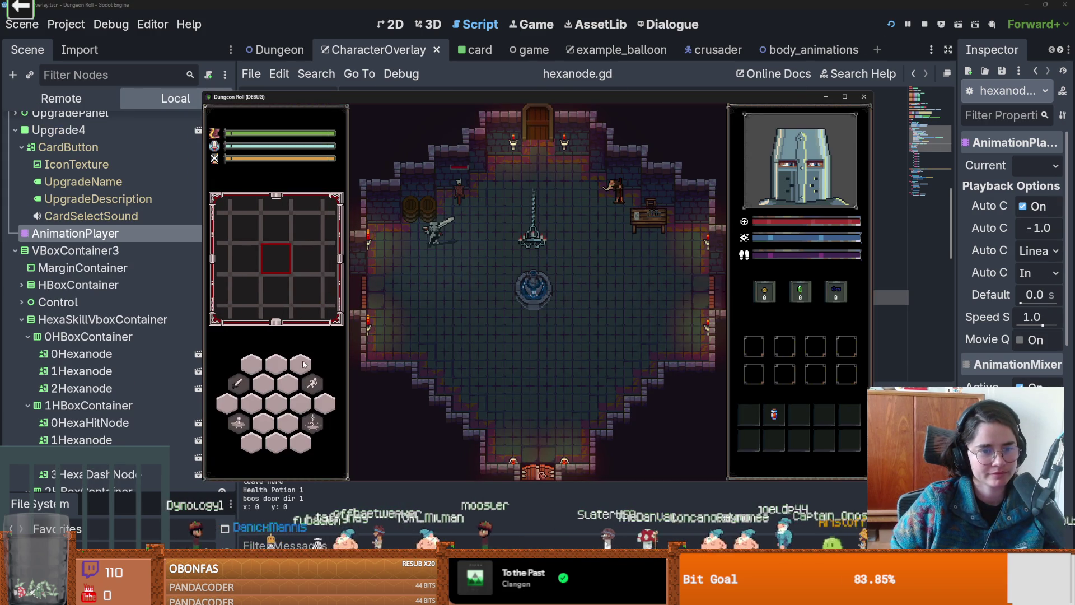
- Walk the knight left and back into the room, toggle the console, then switch to the browser
key("s")
key("a")
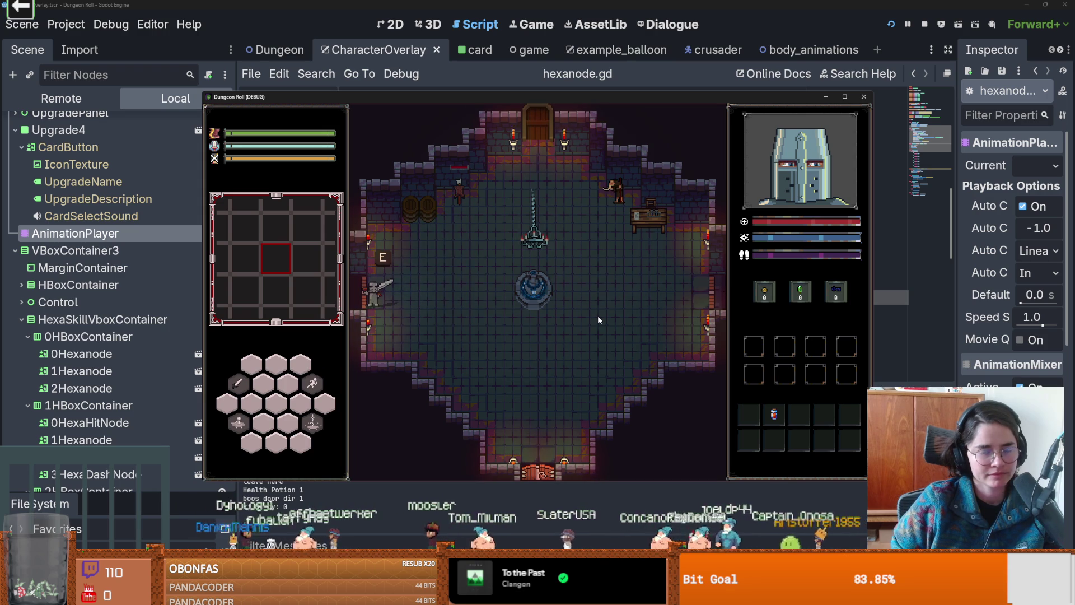
key("d")
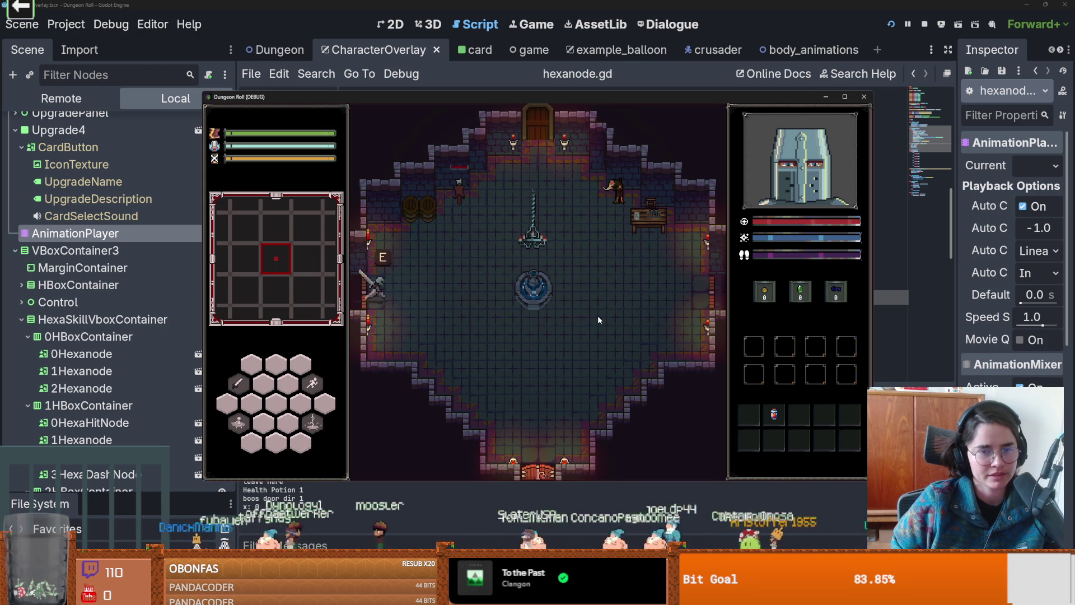
key("grave")
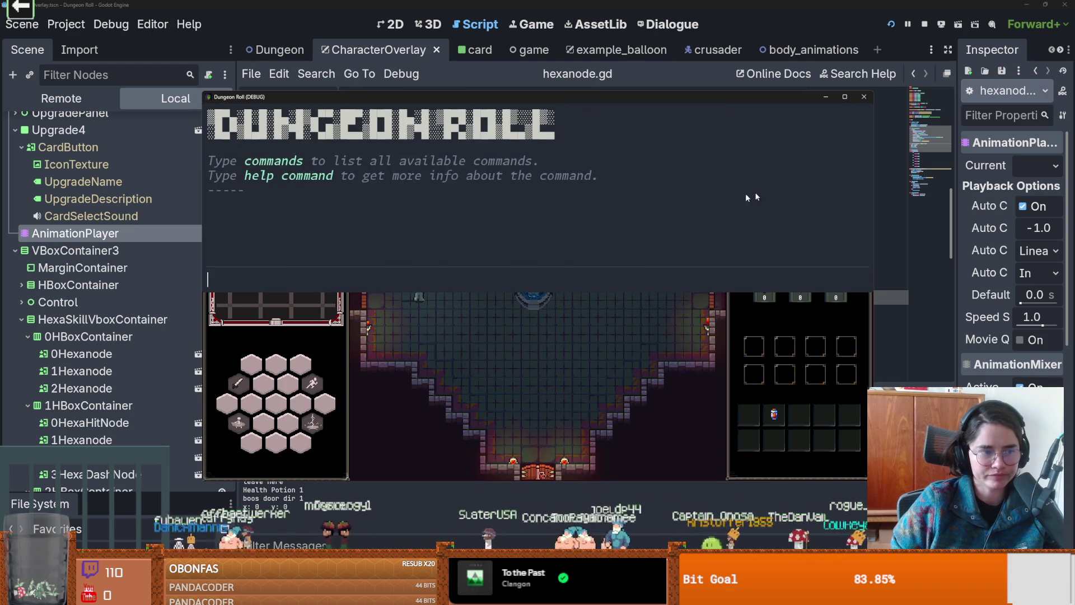
key("grave")
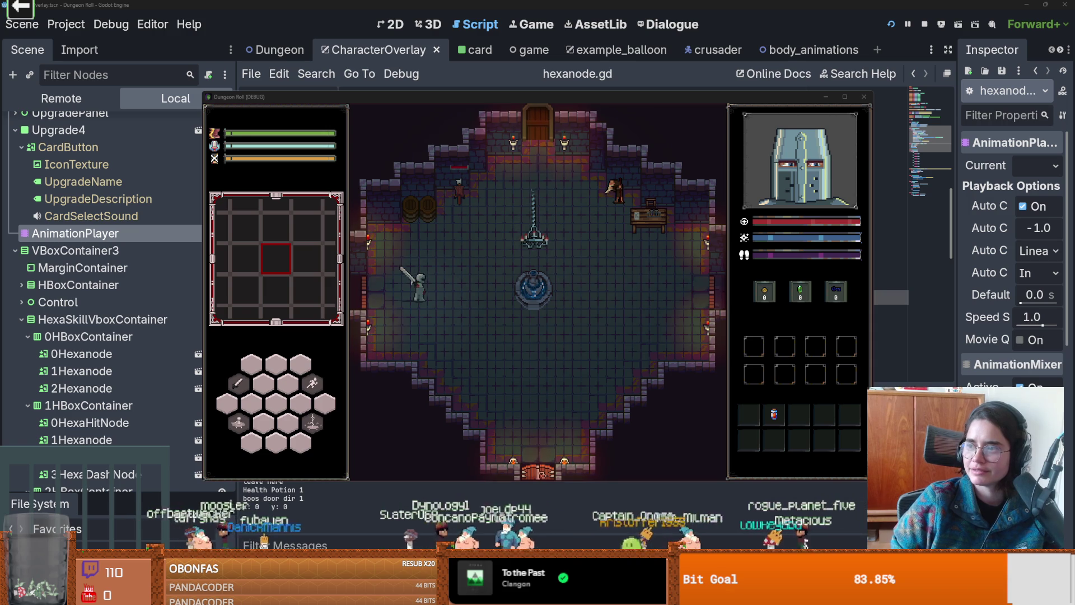
key("alt+Tab")
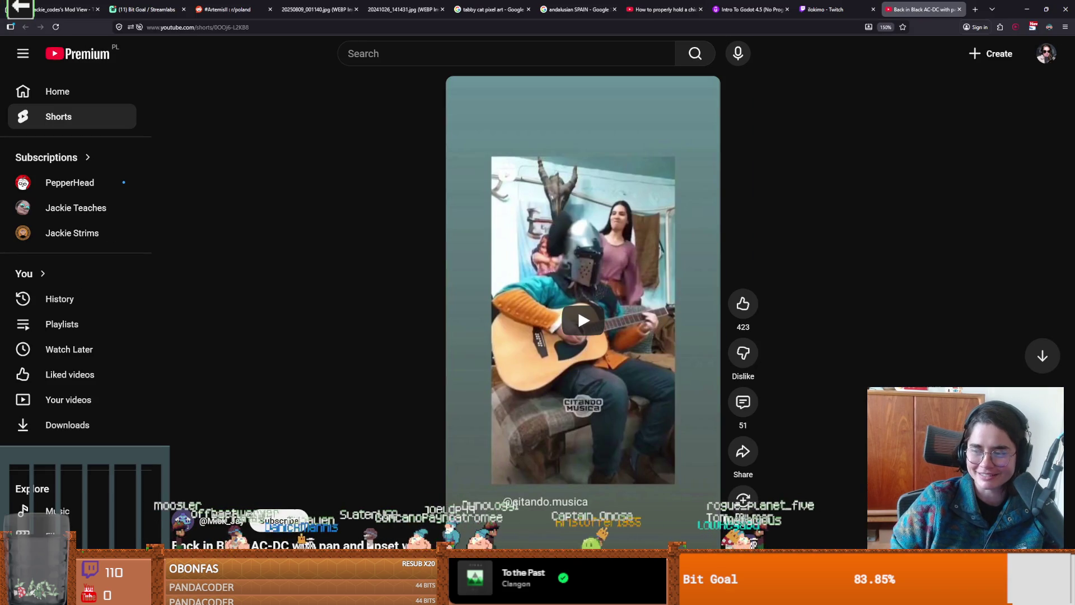
- Play, pause and resume the guitar Short, leaving it paused
left_click(477, 331)
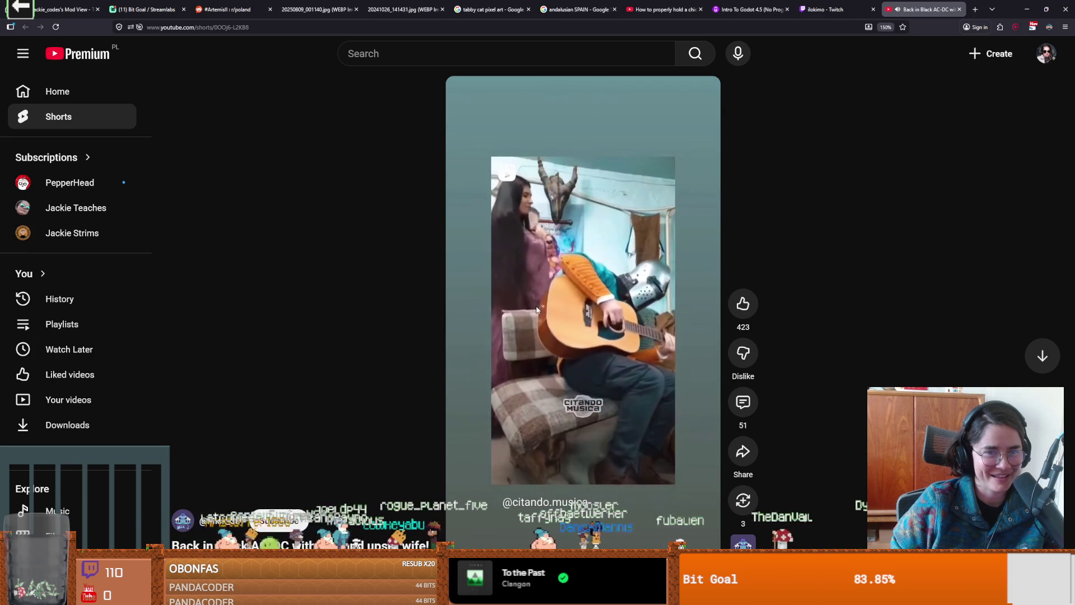
left_click(559, 297)
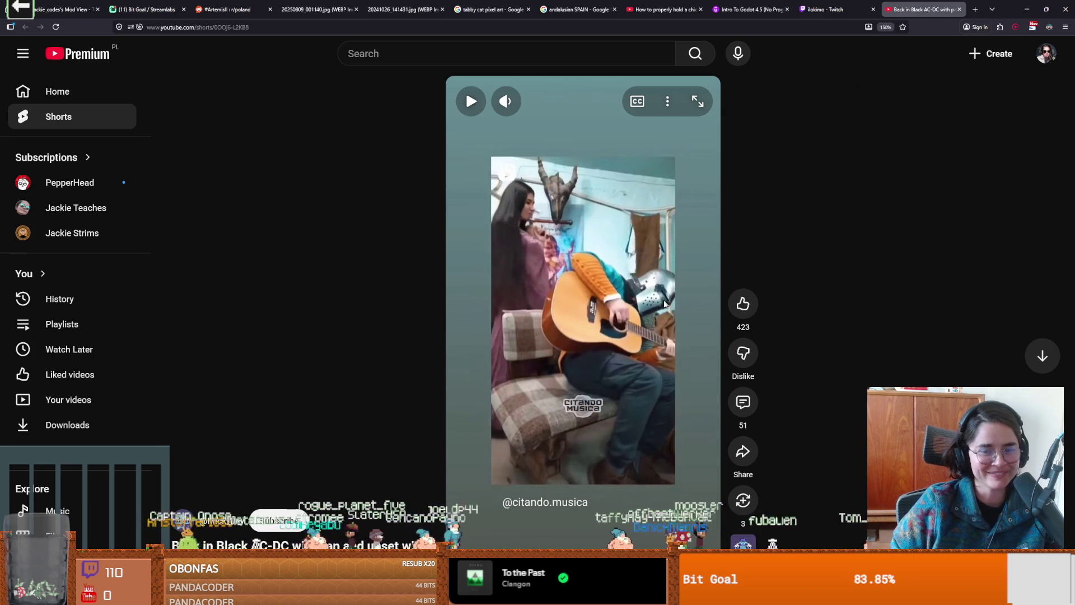
left_click(672, 308)
left_click(671, 308)
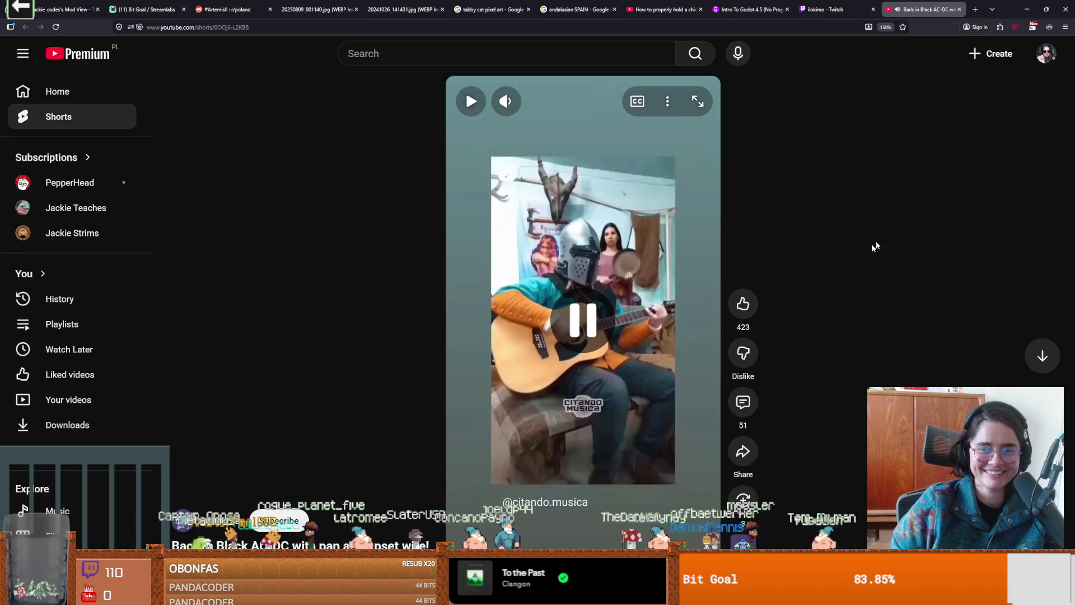
- Open the Short's 51 comments, select the first comment's text, then return to the game
left_click(743, 402)
left_click_drag(754, 144, 891, 148)
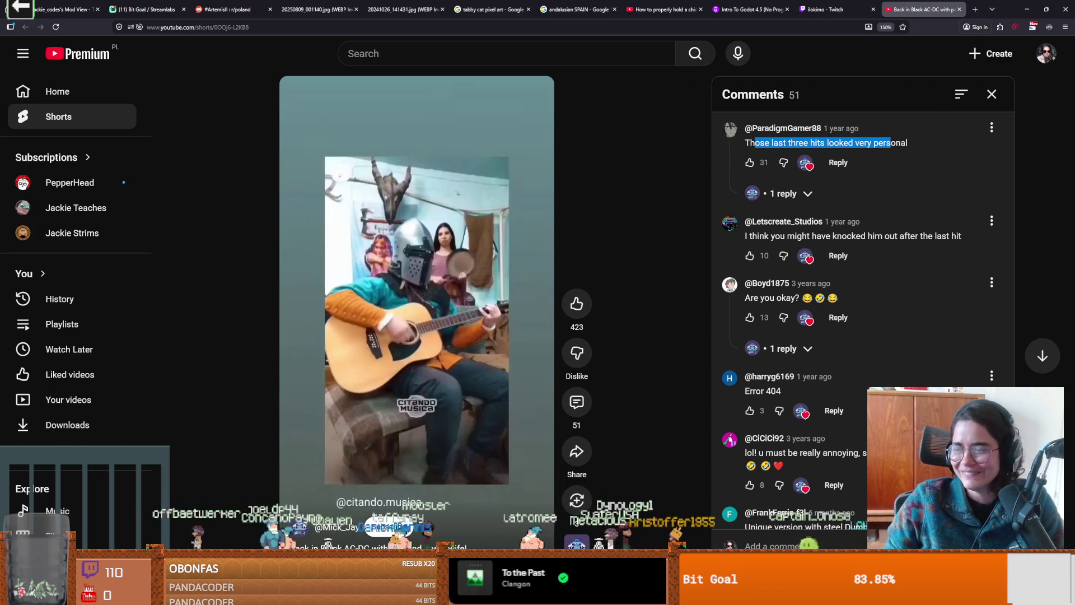
key("alt+Tab")
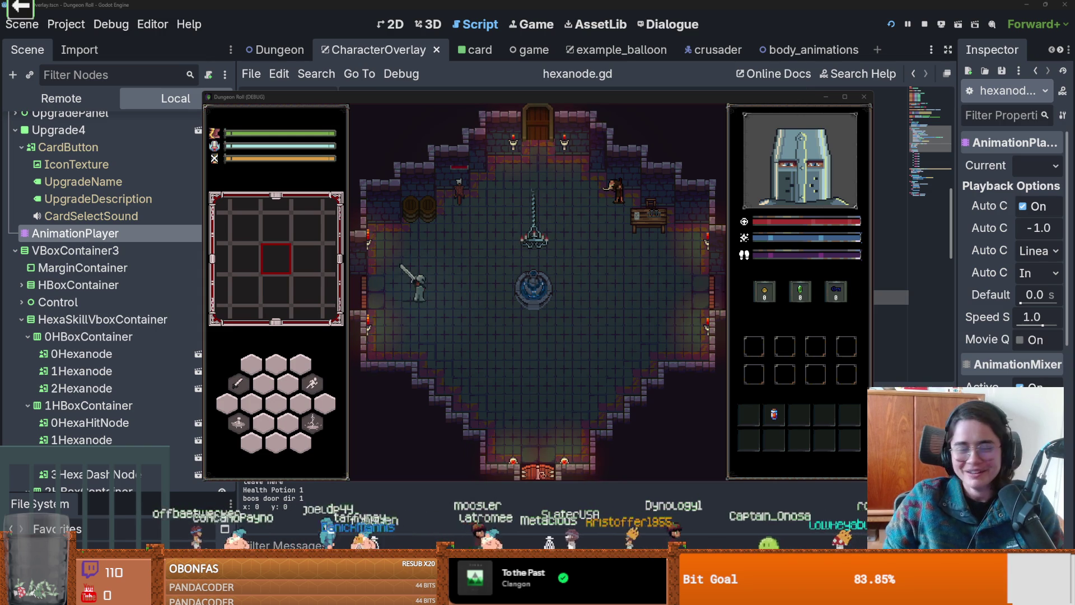
- Make the knight swing his sword, then walk him around the dungeon floor
left_click(475, 286)
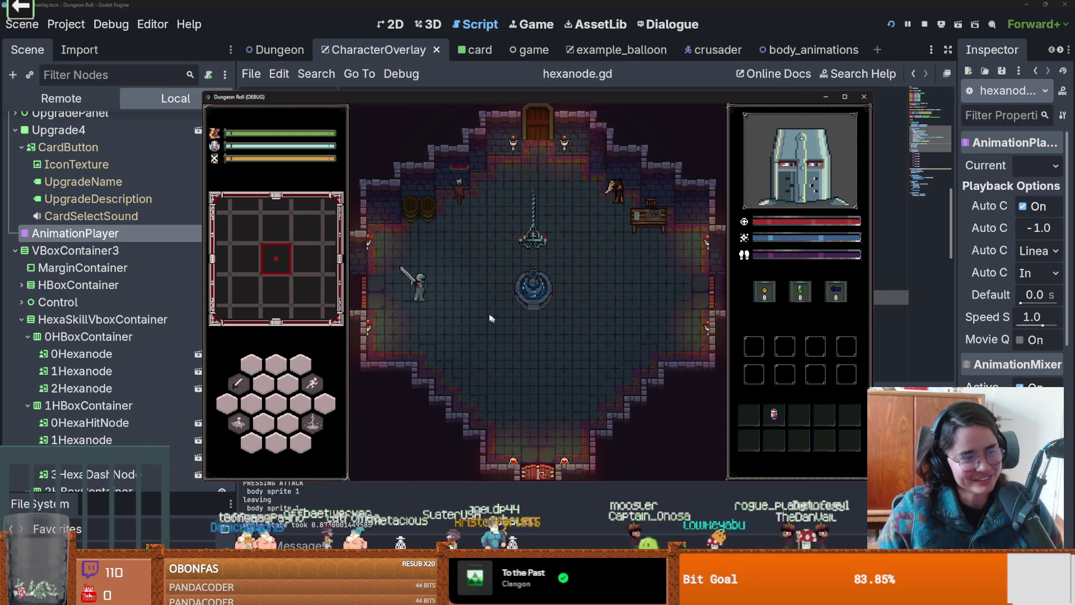
key("d")
key("s")
key("a")
key("w")
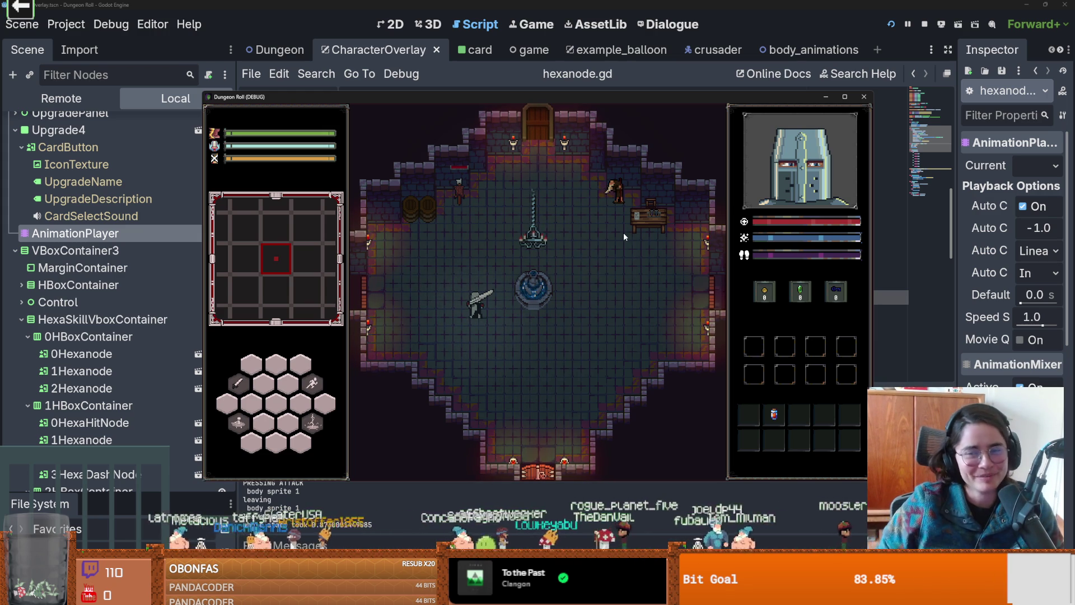
key("w")
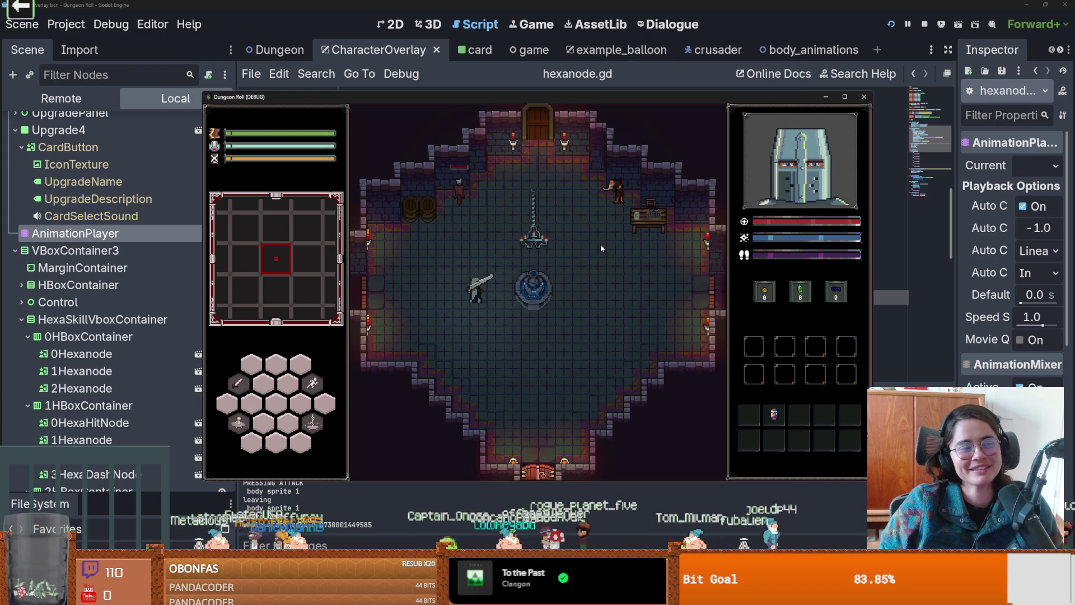
key("a")
- Open and close the developer console, then close the game window to return to hexanode.gd
key("grave")
key("grave")
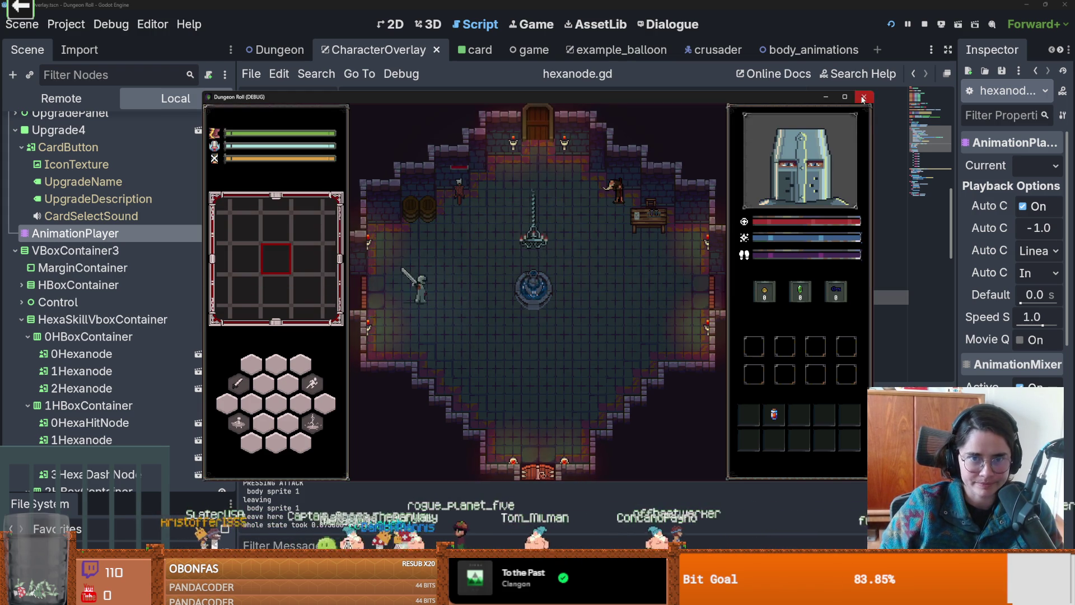
left_click(864, 96)
left_click(529, 201)
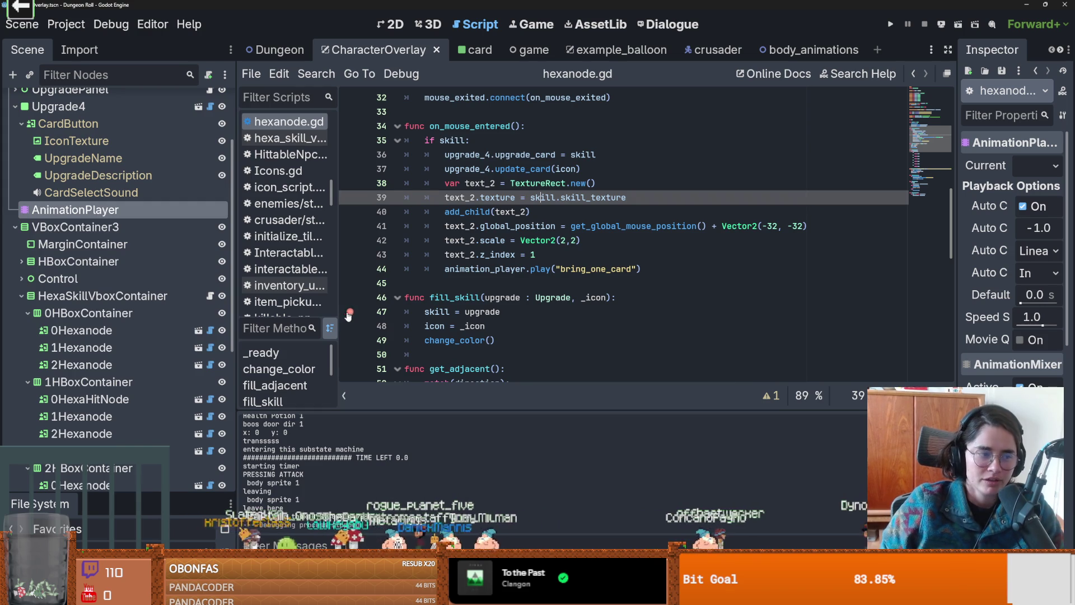
scroll(532, 308, "up", 1)
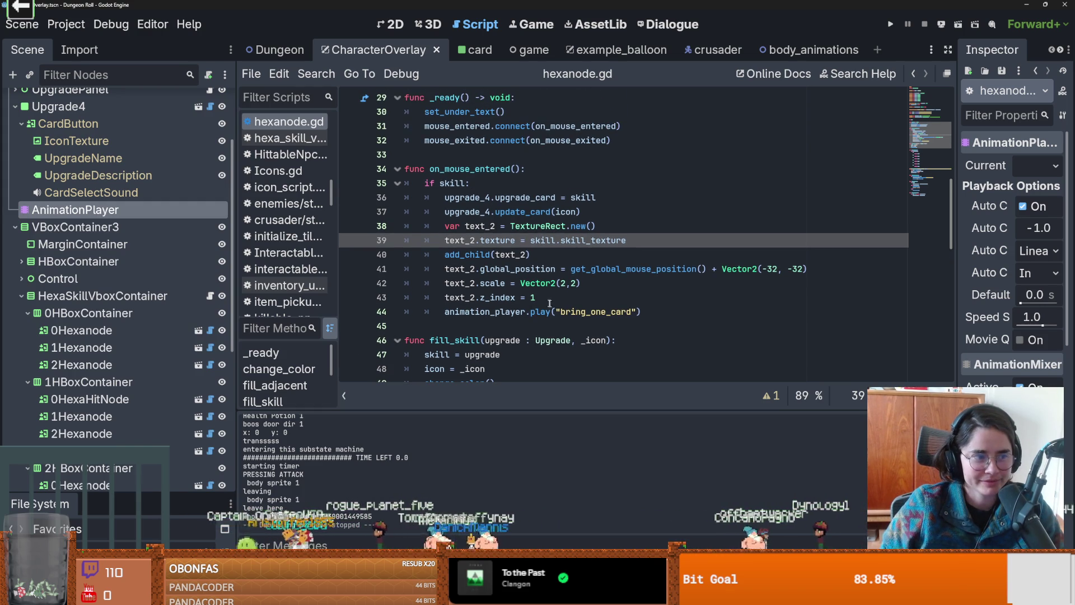
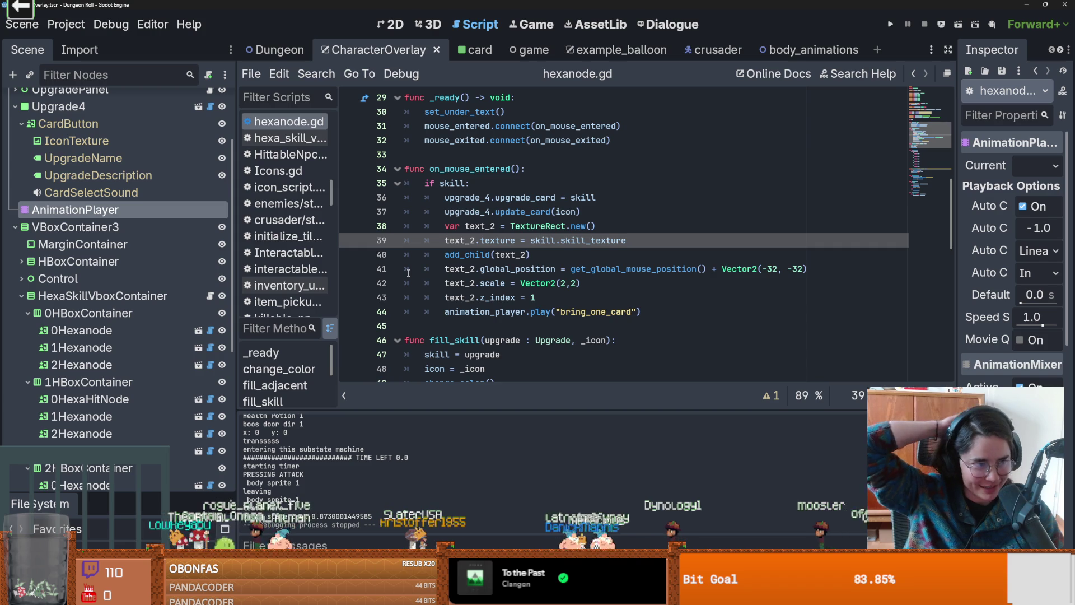
- Save the CharacterOverlay scene and switch to the Dungeon scene's arena.gd code
key("ctrl+s")
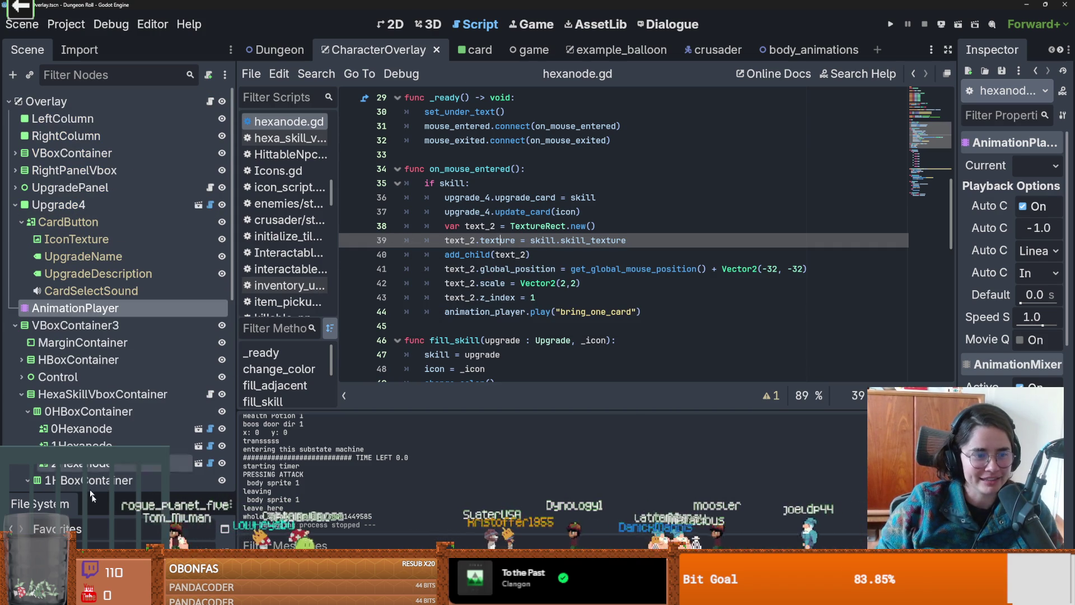
left_click(308, 55)
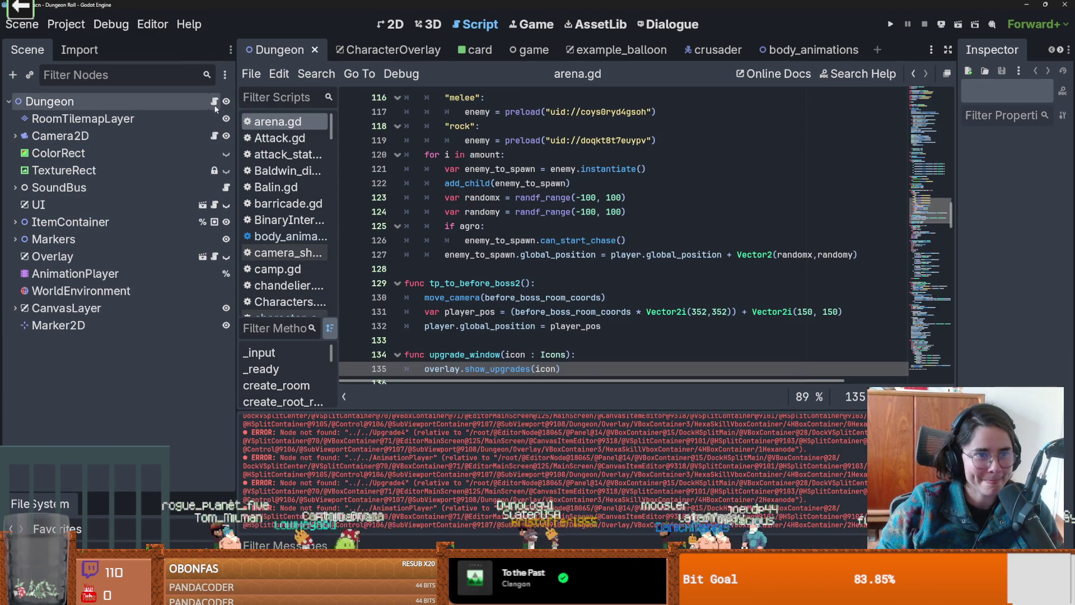
scroll(560, 273, "up", 7)
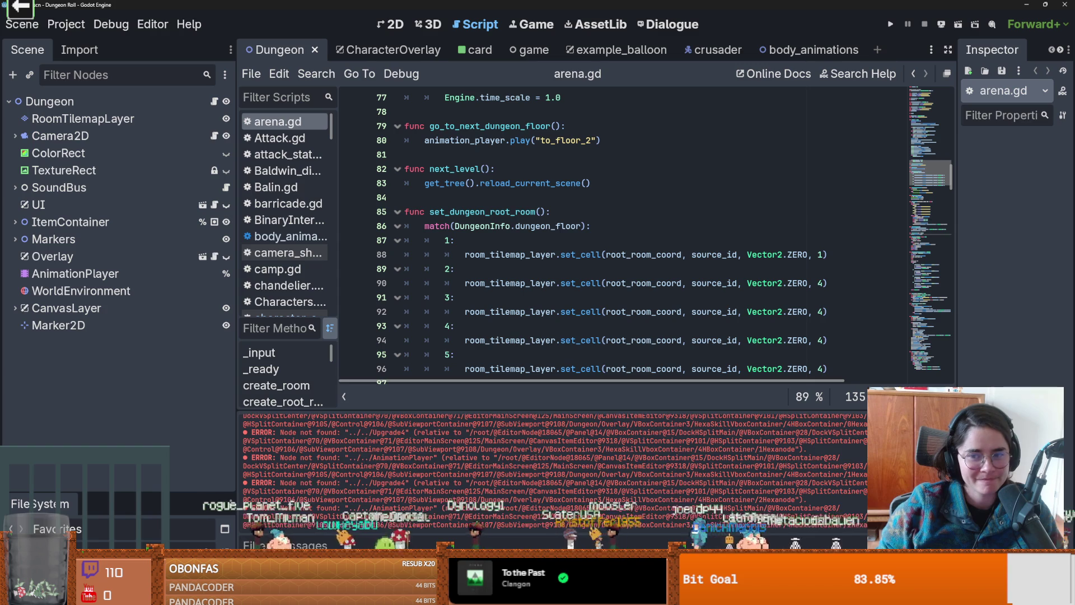
scroll(502, 307, "up", 2)
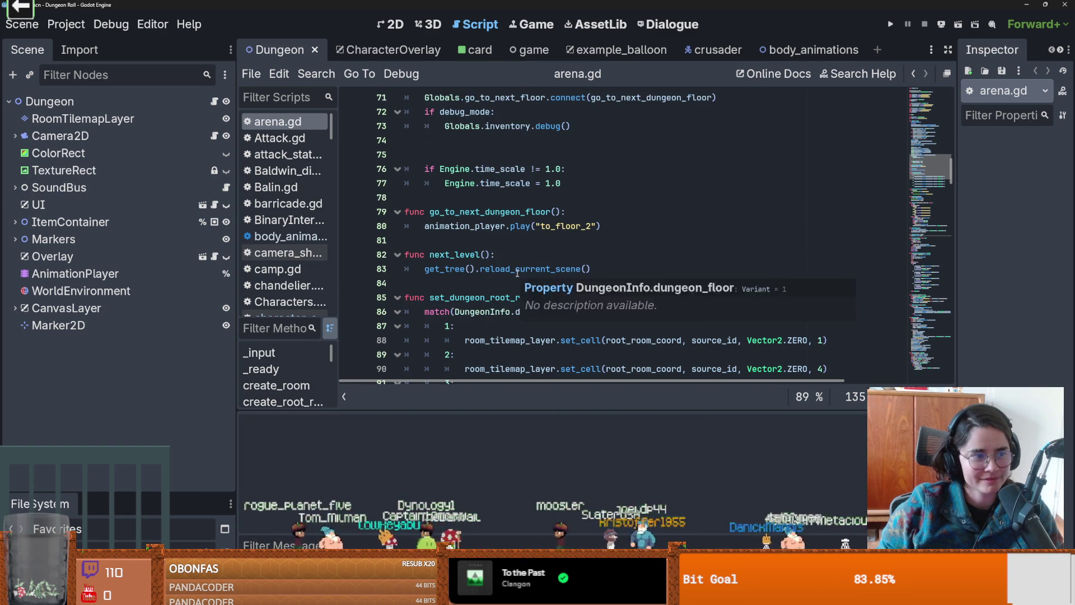
scroll(518, 271, "up", 2)
scroll(518, 271, "up", 2)
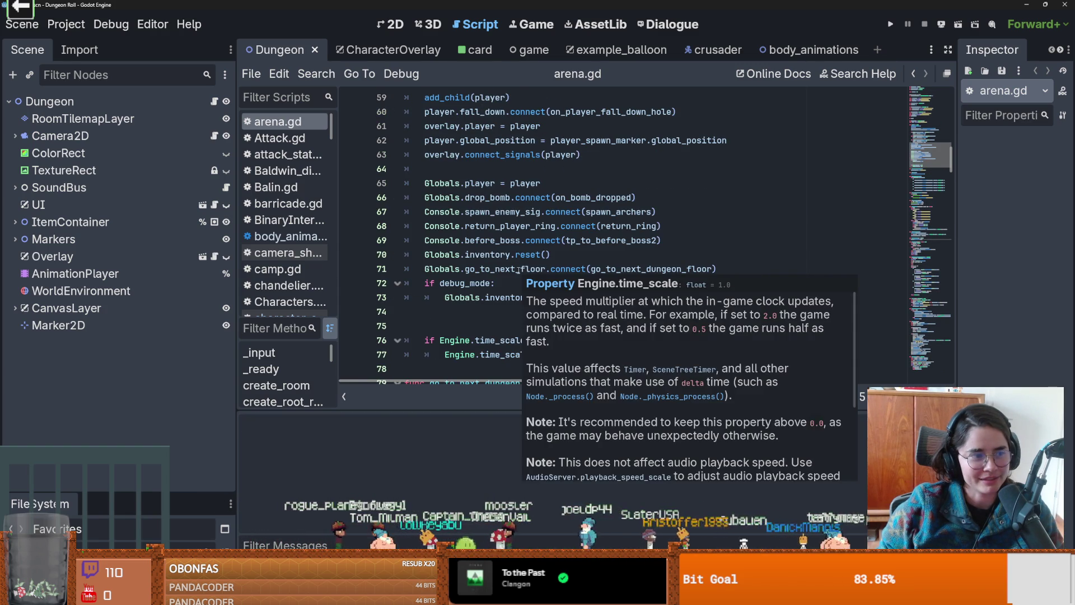
- Save again and jump from the Console reference to Console.gd
left_click(490, 196)
key("ctrl+s")
scroll(450, 275, "up", 4)
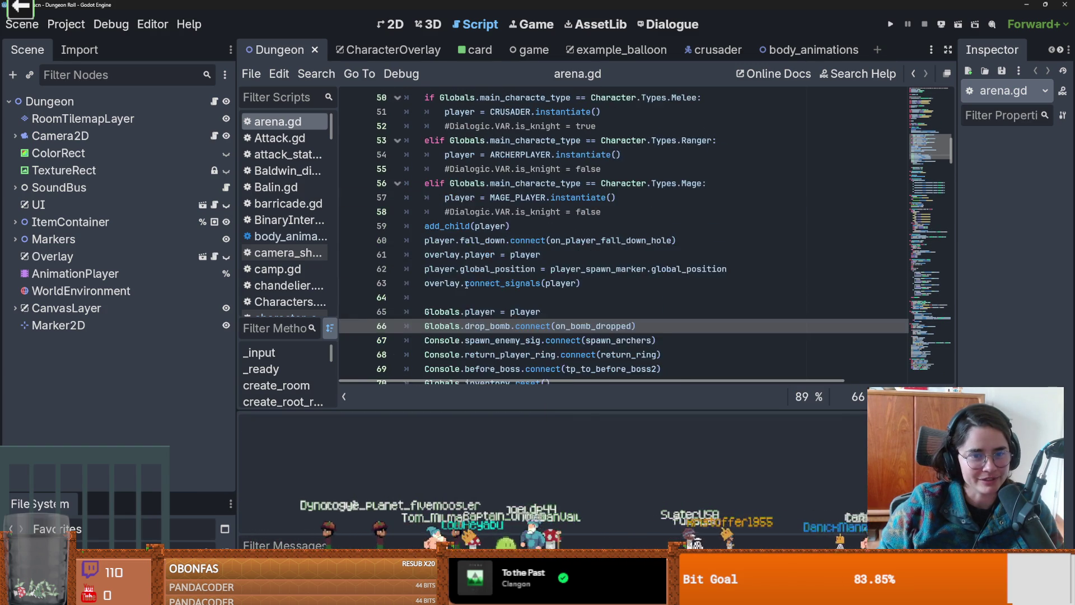
scroll(449, 274, "down", 3)
left_click(443, 254, "ctrl")
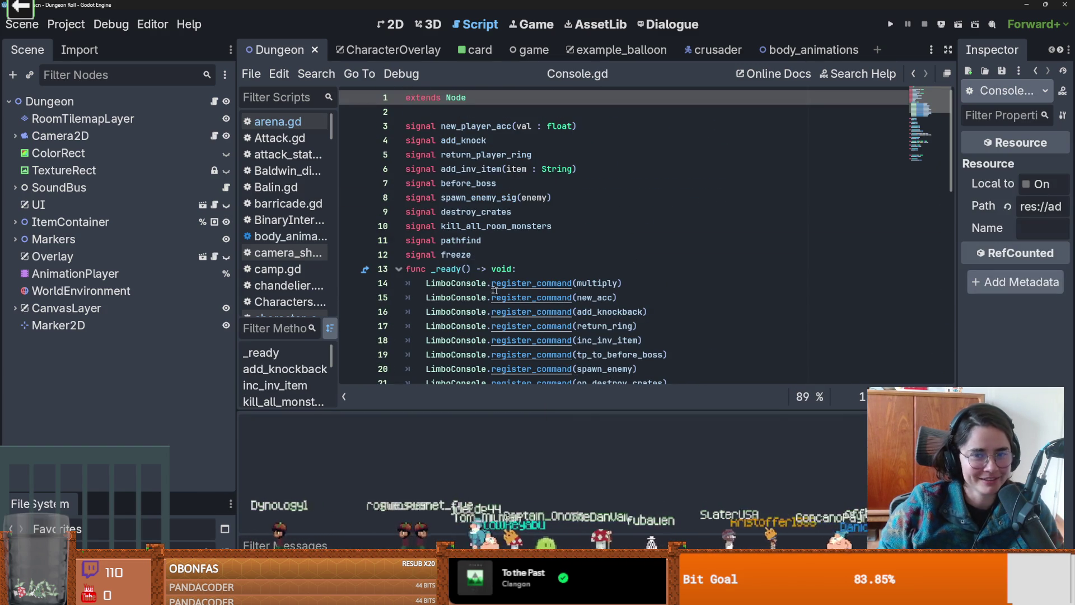
- Add a 'signal random_upgrade' declaration below the freeze signal
left_click(486, 249)
key("Return")
key("Return")
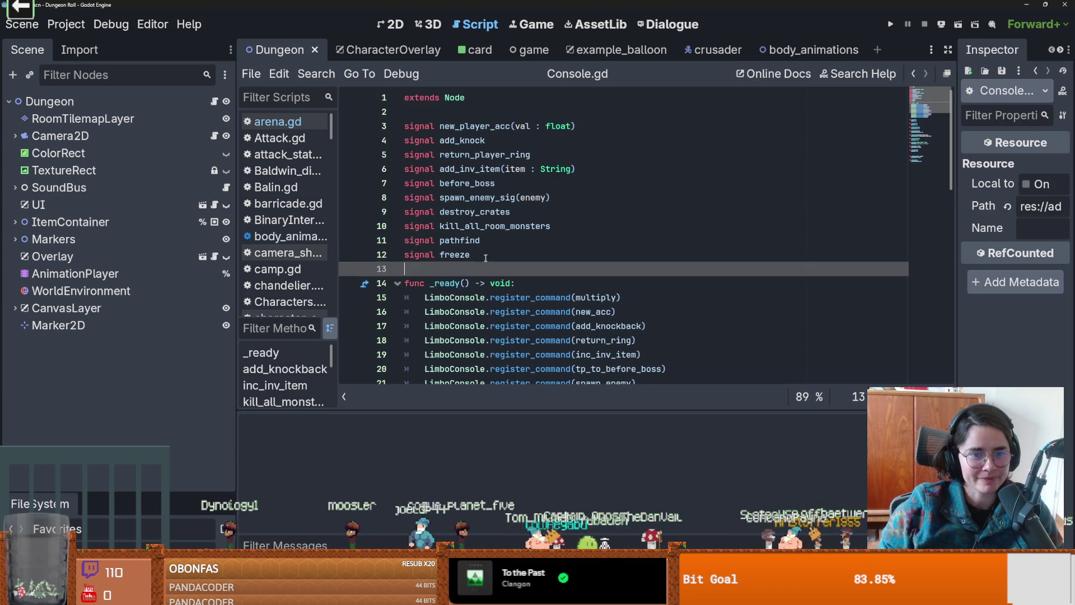
key("Up")
key("Up")
key("Down")
type("signal upg")
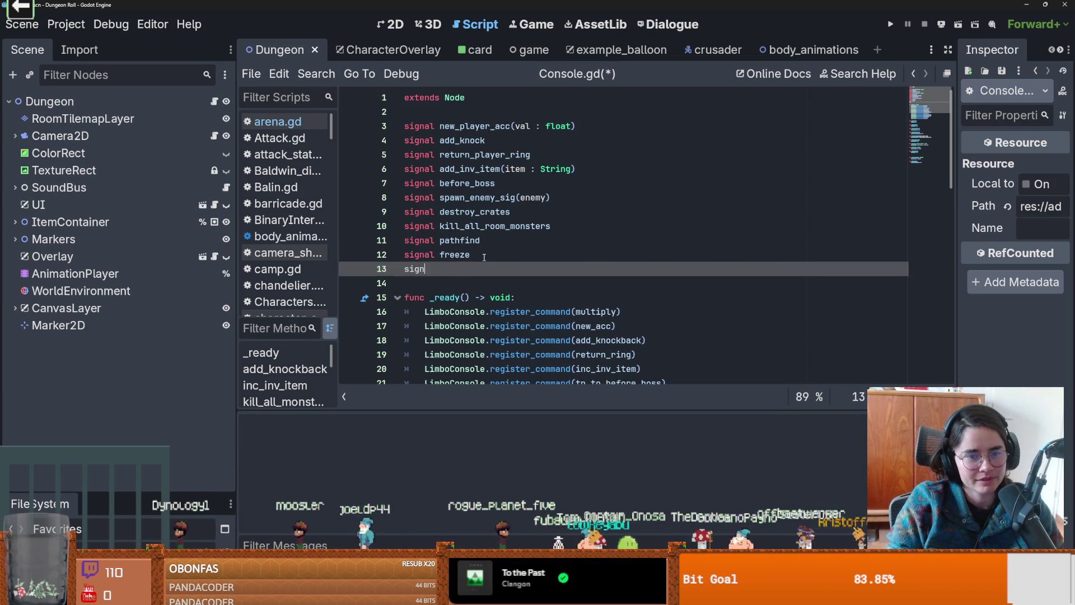
key("BackSpace")
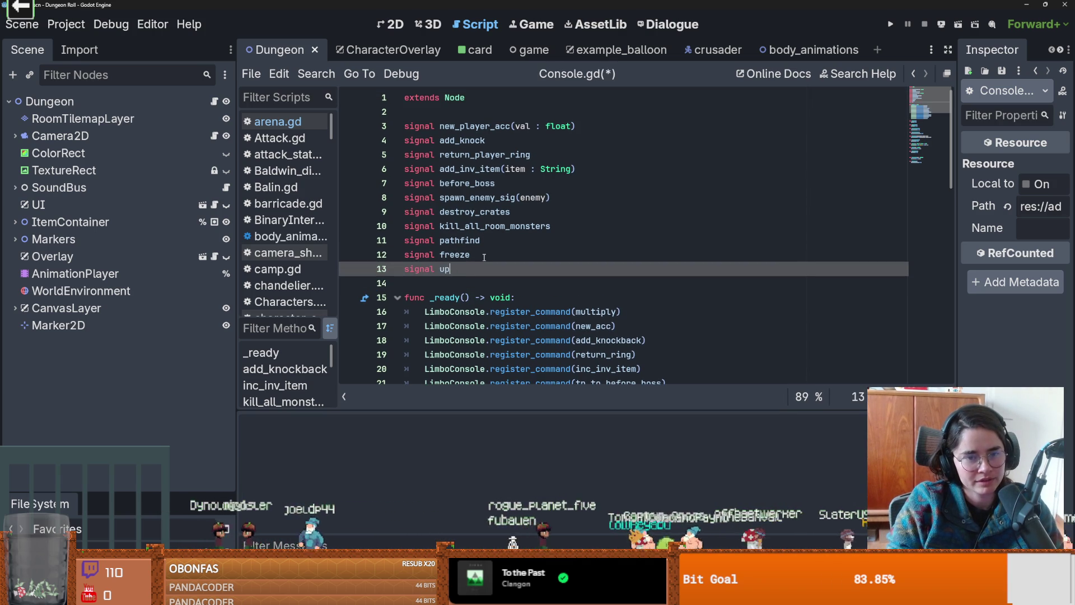
key("BackSpace")
key("BackSpace")
type("rna")
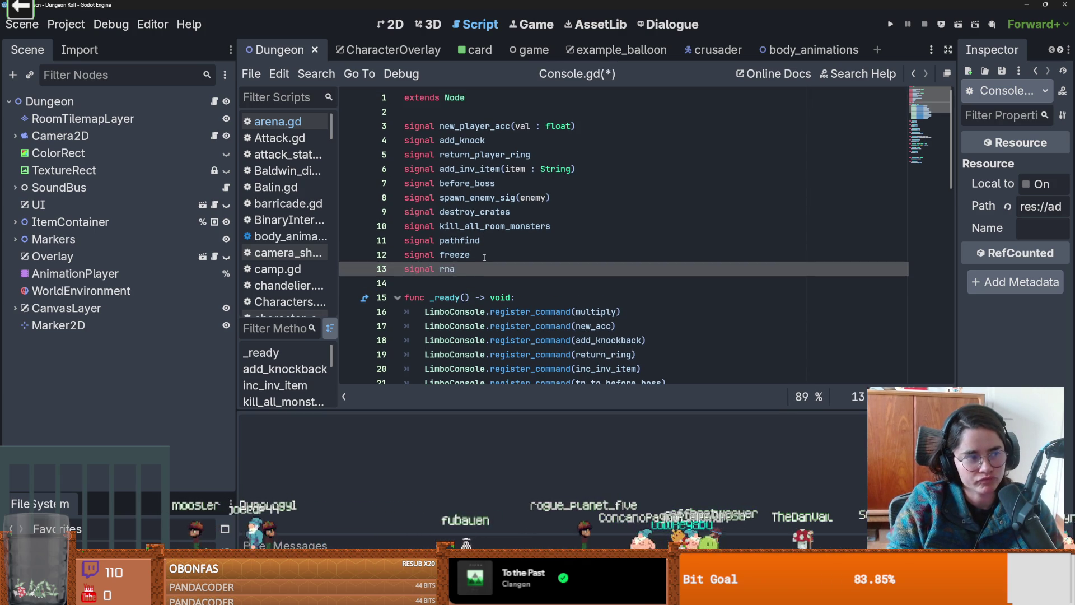
key("BackSpace")
key("BackSpace")
type("andom_upgrade")
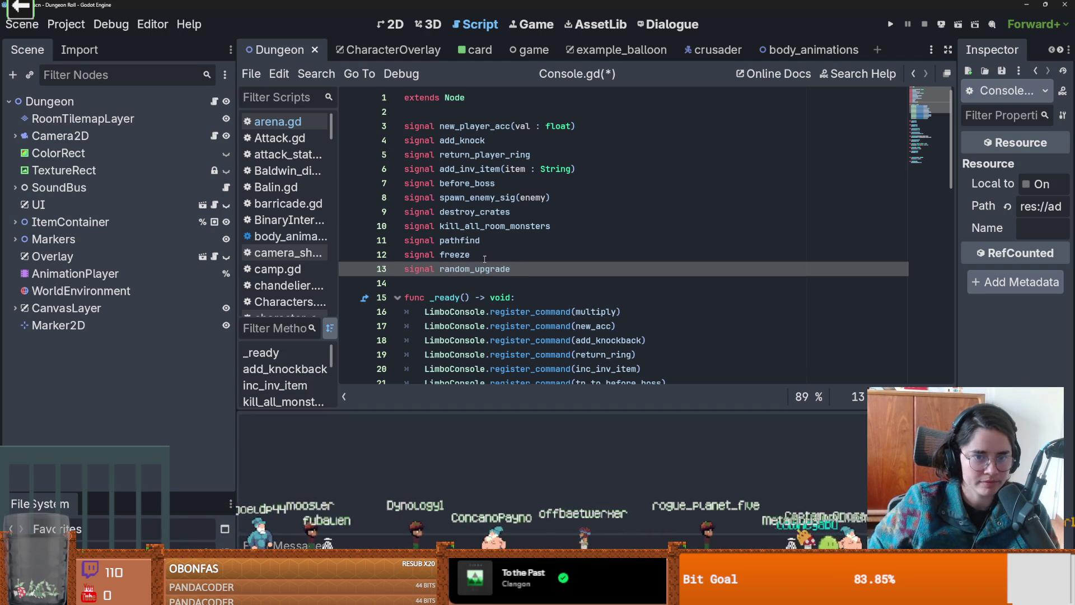
- Write a random_upgrade() function stub with a pass body on line 28
scroll(480, 269, "down", 1)
left_click_drag(510, 226, 342, 226)
key("ctrl+x")
scroll(421, 227, "down", 5)
left_click(421, 227)
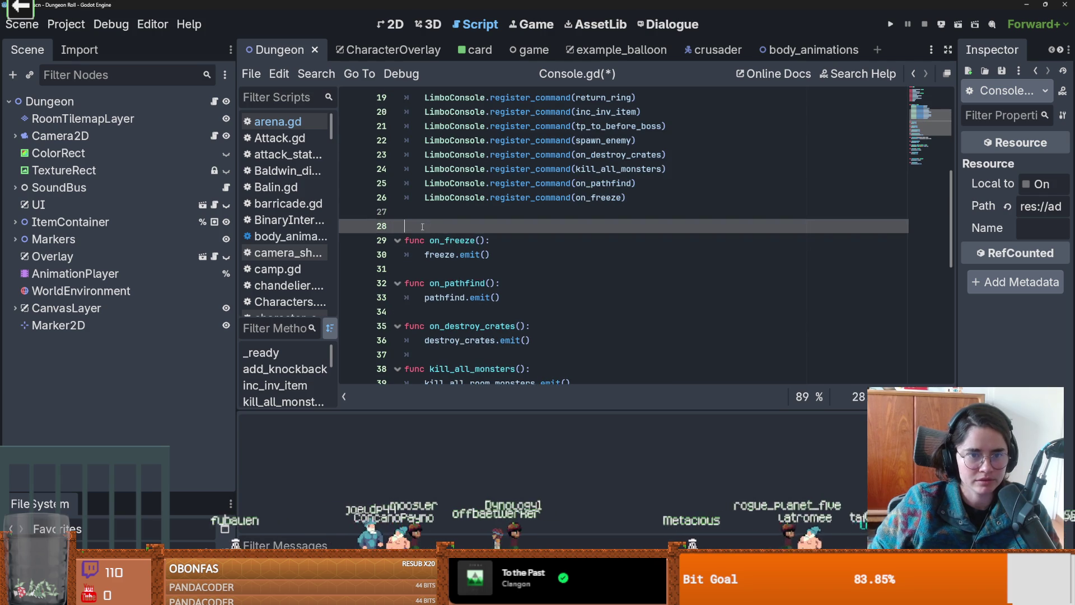
type("func random_upgrade():")
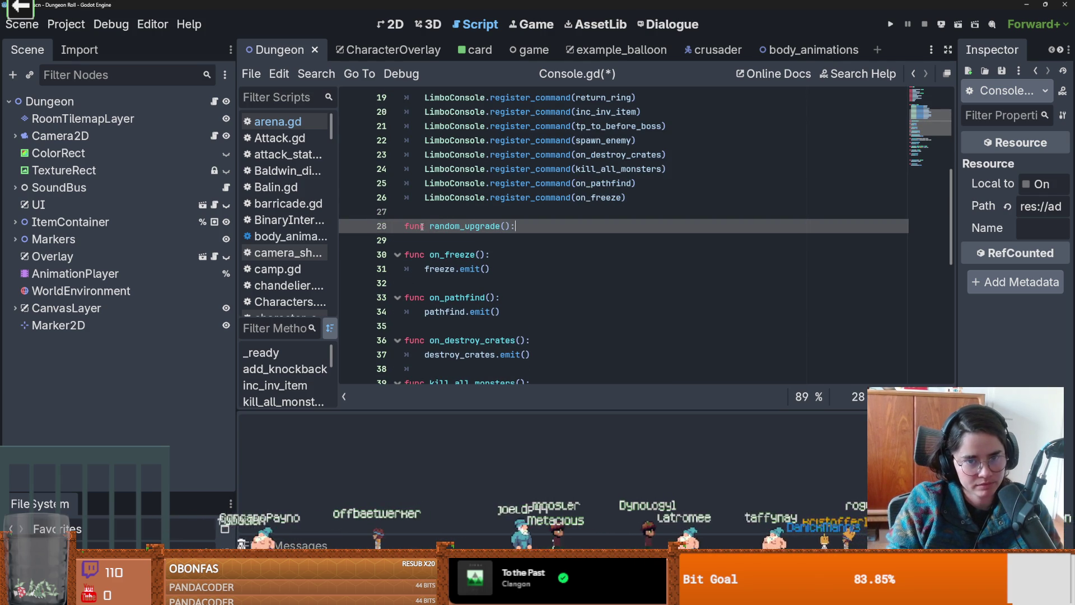
key("Return")
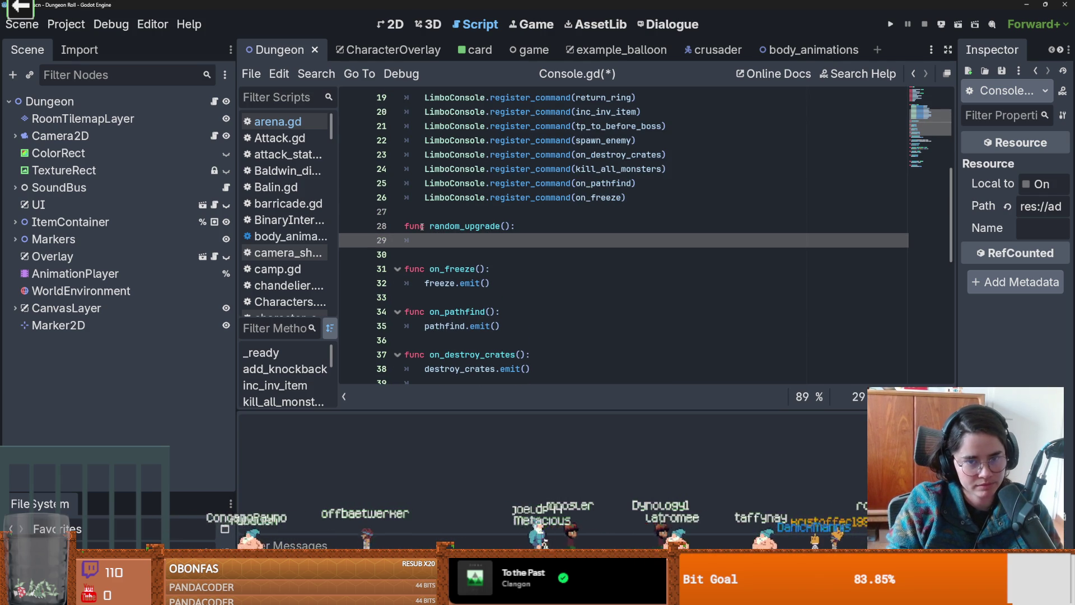
type("pas")
- Duplicate the on_freeze register_command line and rename it to random_upgrade
left_click_drag(424, 197, 634, 195)
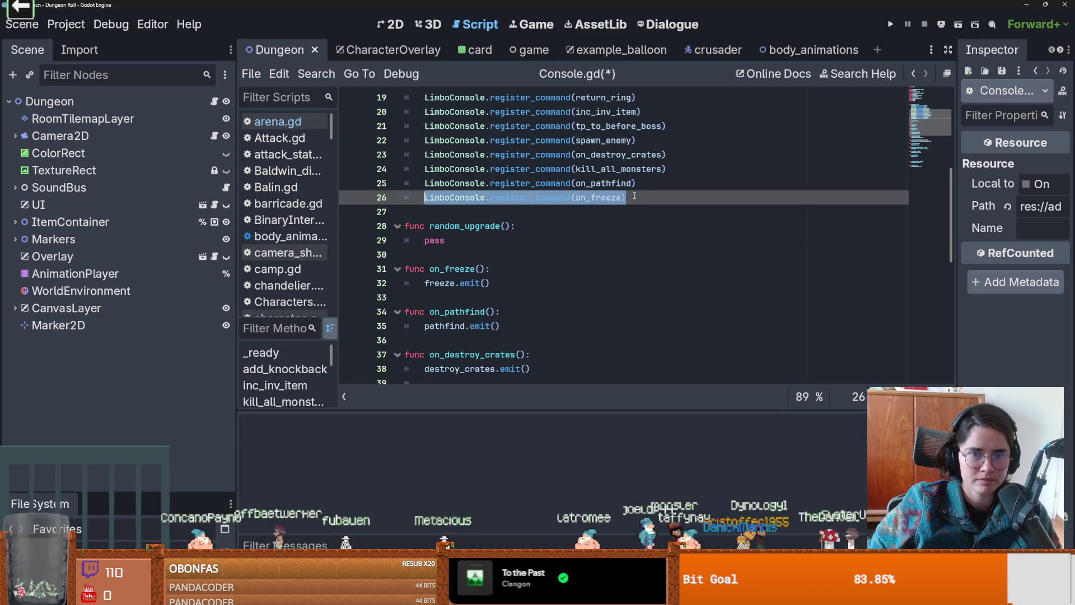
key("ctrl+shift+d")
left_click(596, 212)
double_click(596, 211)
key("ctrl+v")
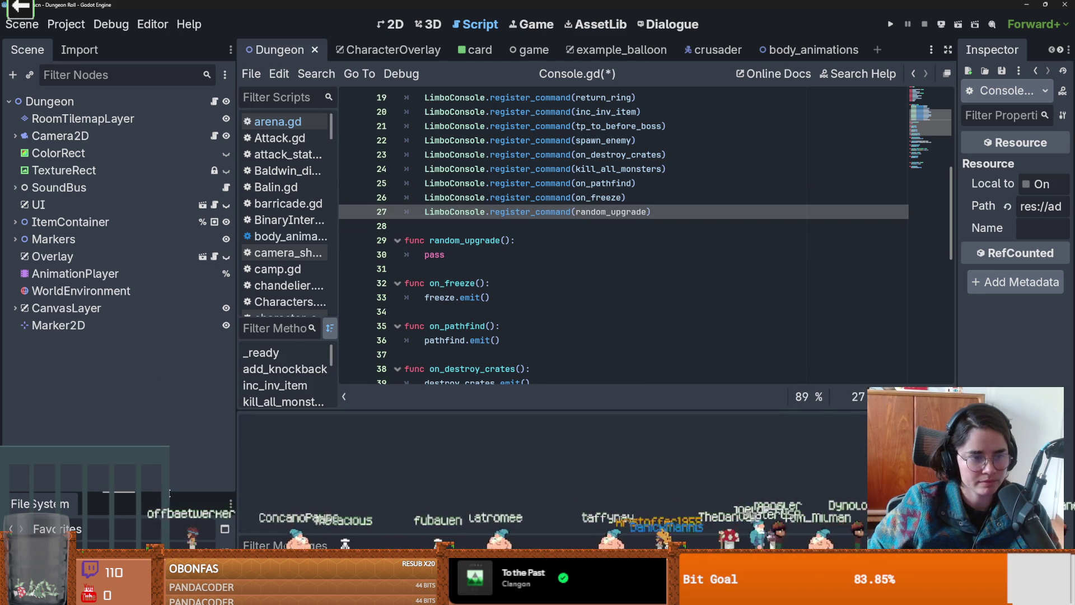
left_click_drag(112, 493, 112, 244)
left_click_drag(351, 412, 350, 322)
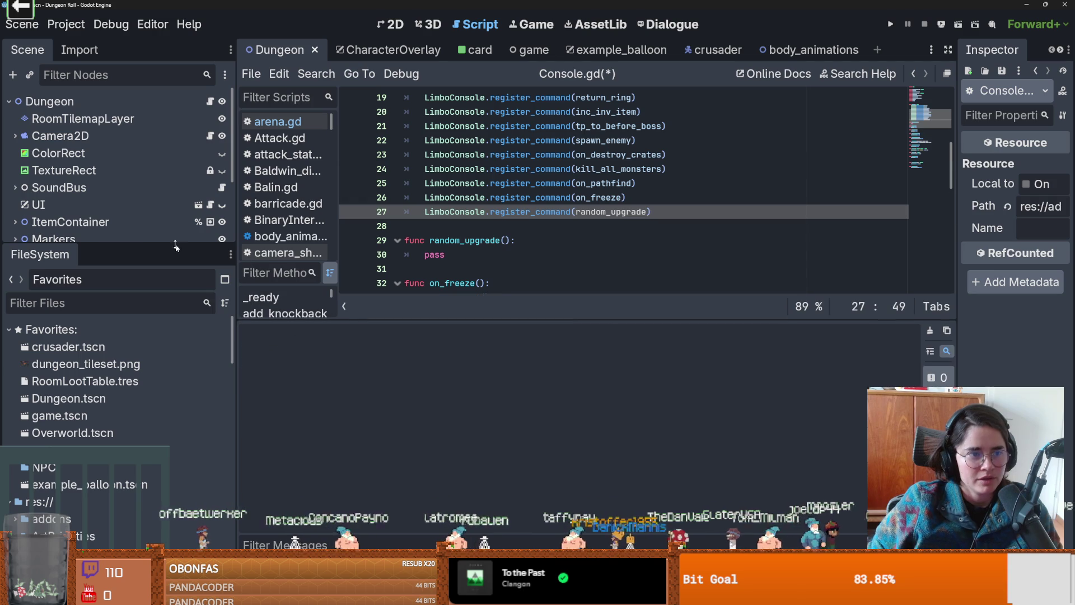
- Open Upgradecard.gd in CharacterOverlay and select its Globals.upgradeSelected.emit call
left_click_drag(160, 243, 160, 353)
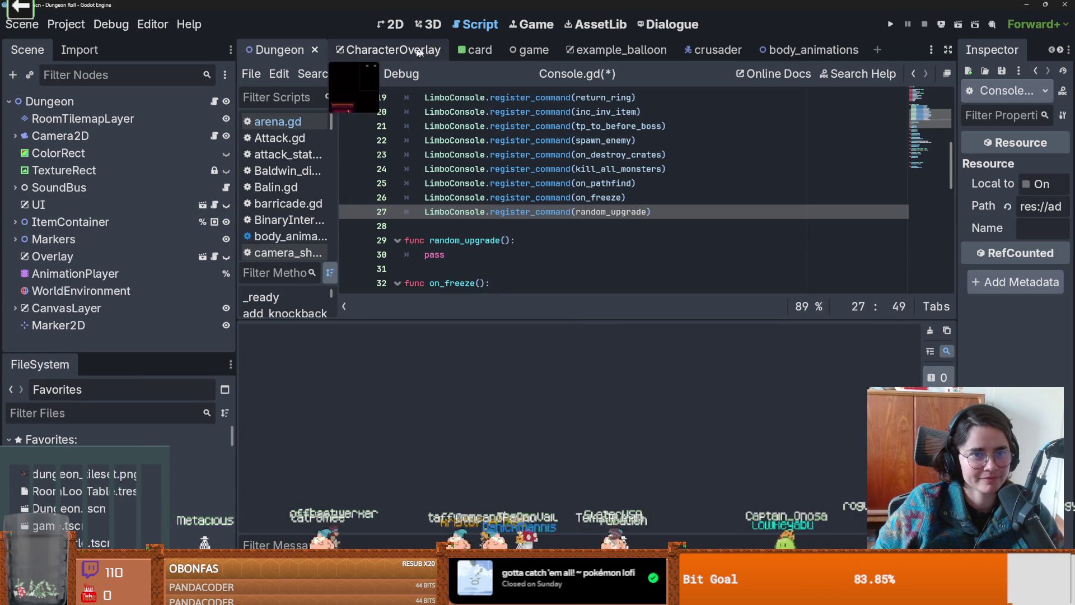
left_click(386, 50)
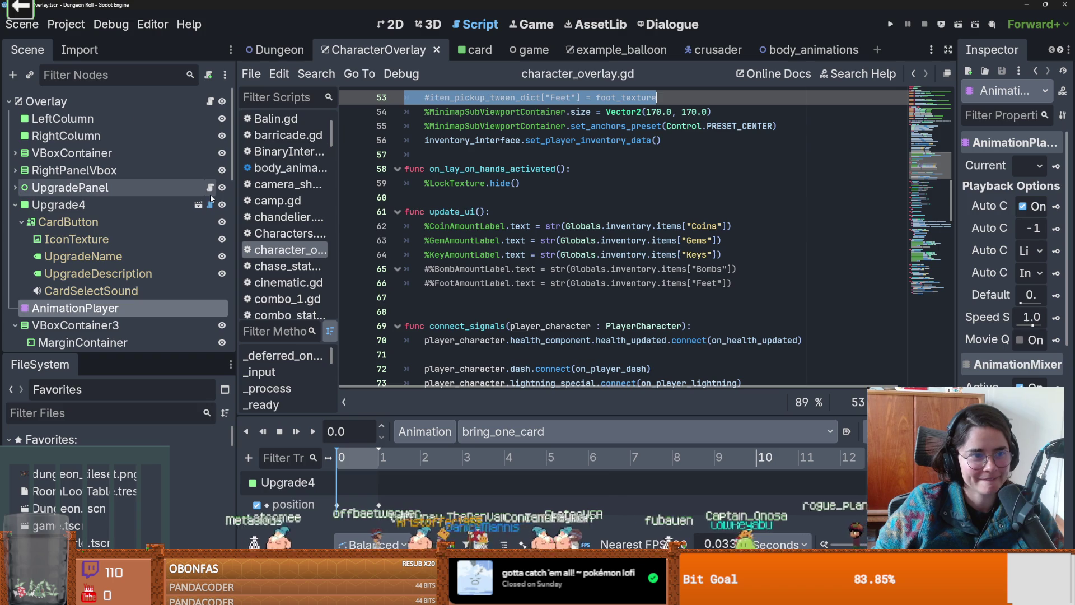
left_click(208, 206)
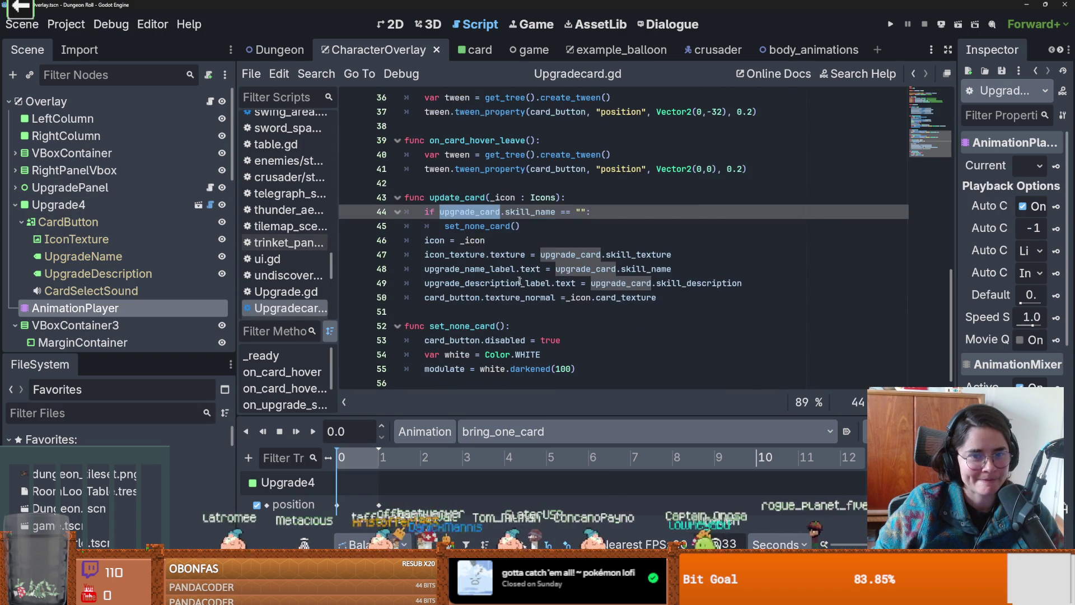
scroll(466, 204, "up", 7)
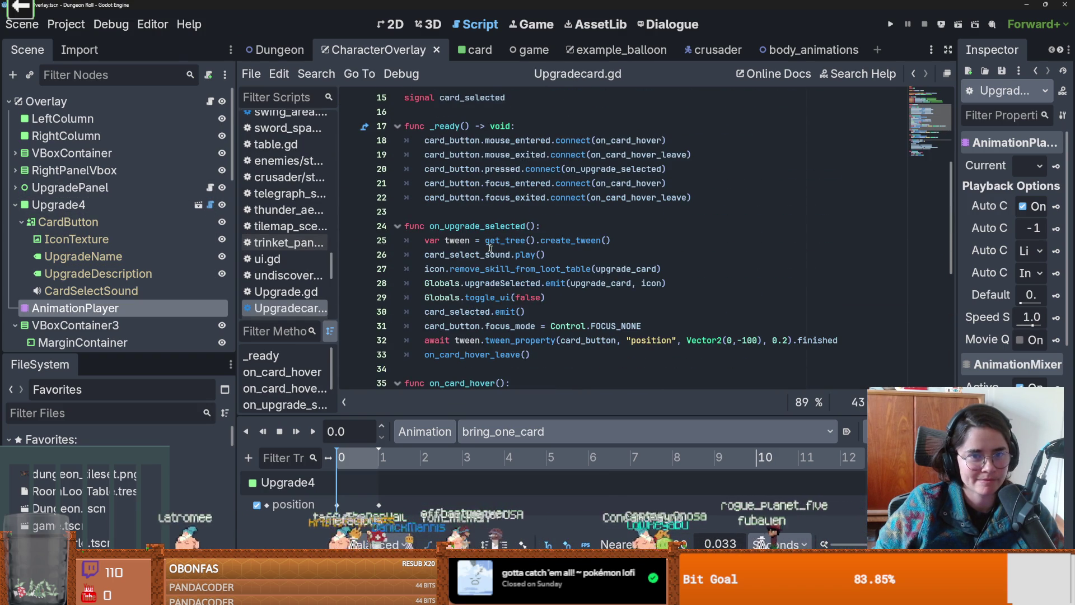
scroll(514, 275, "up", 2)
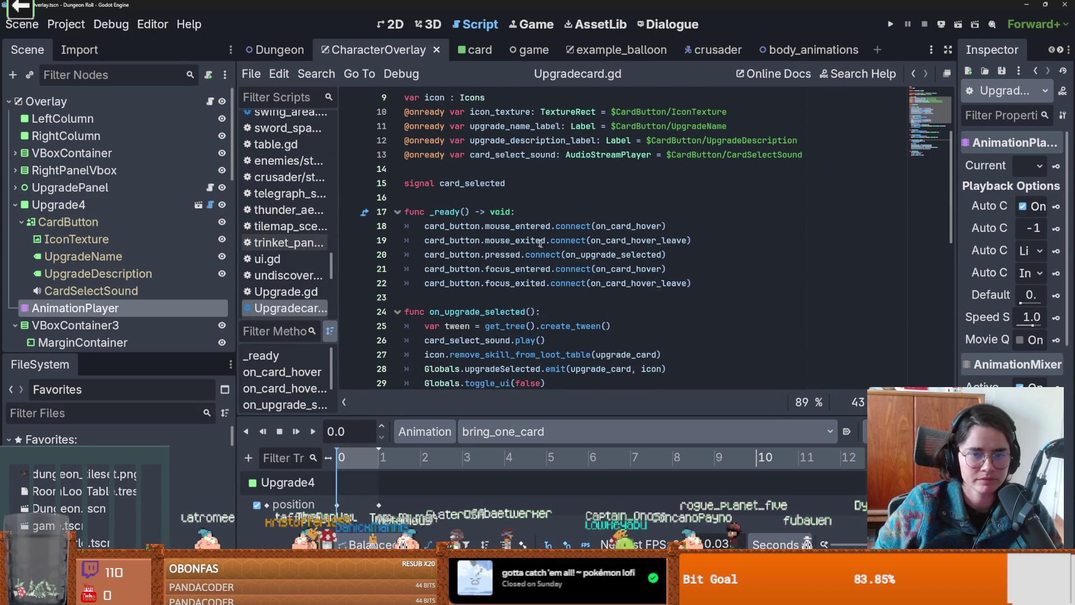
left_click(472, 285)
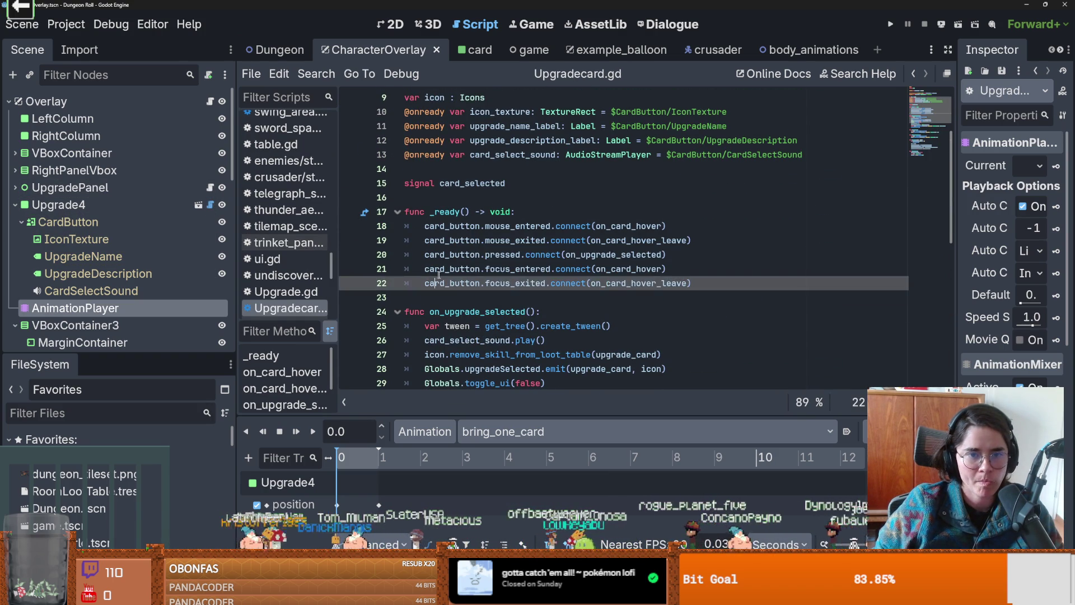
scroll(493, 294, "down", 2)
left_click(527, 285)
left_click_drag(669, 286, 426, 280)
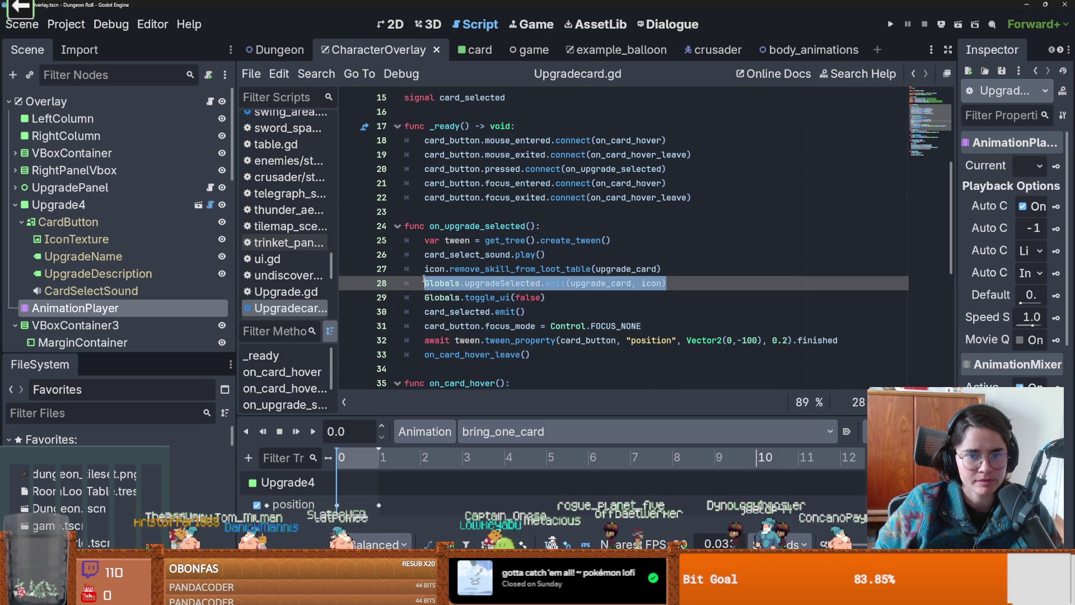
- Select update_card and open a project-wide Find in Files for it
scroll(476, 279, "down", 1)
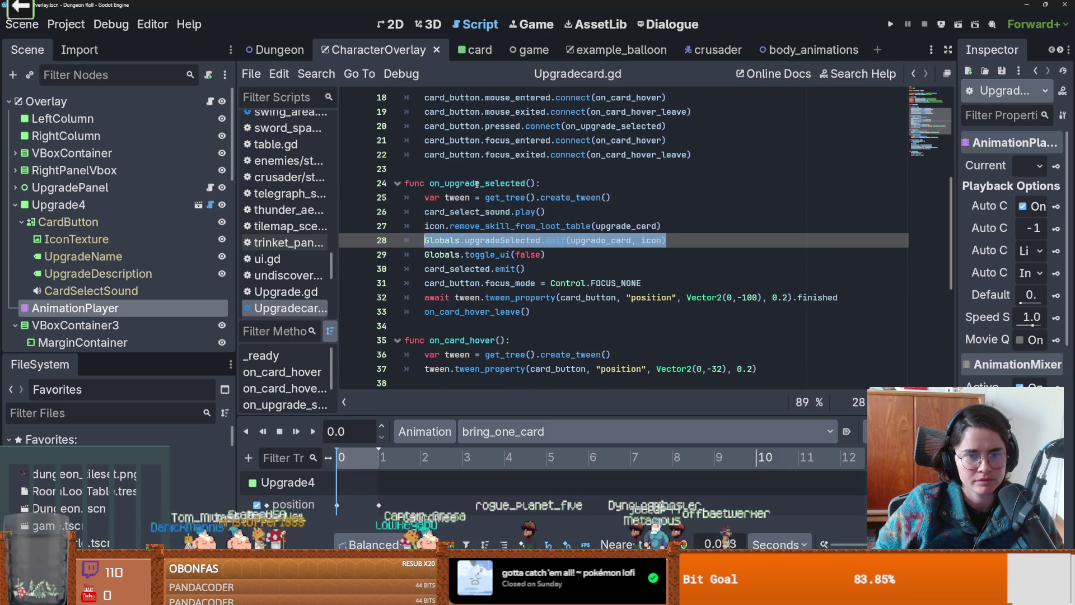
scroll(492, 247, "down", 2)
scroll(475, 284, "up", 5)
scroll(474, 285, "down", 9)
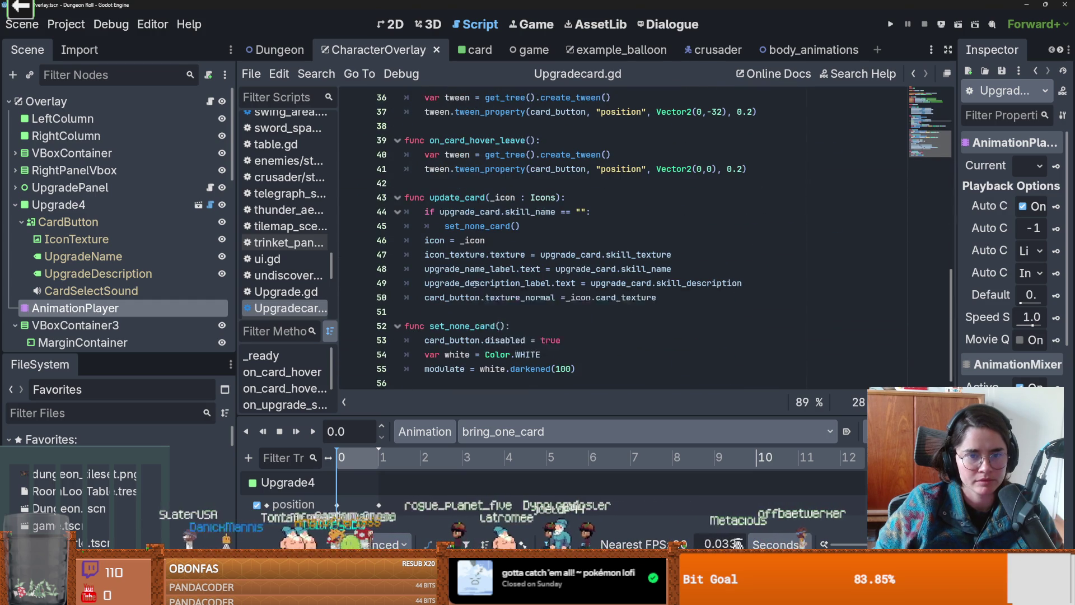
double_click(456, 197)
left_click(316, 74)
left_click(348, 168)
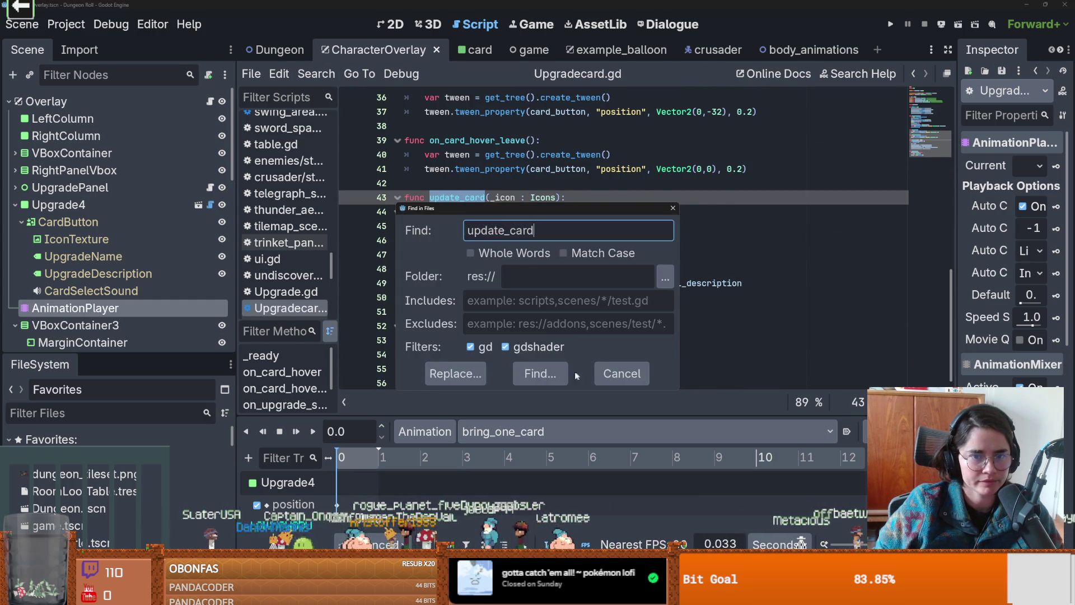
- Run the update_card search and browse its 6 matches in 3 files
left_click(540, 372)
mouse_move(509, 447)
left_mouse_down()
mouse_move(509, 310)
mouse_move(509, 378)
left_mouse_up()
scroll(486, 289, "up", 8)
scroll(486, 289, "up", 4)
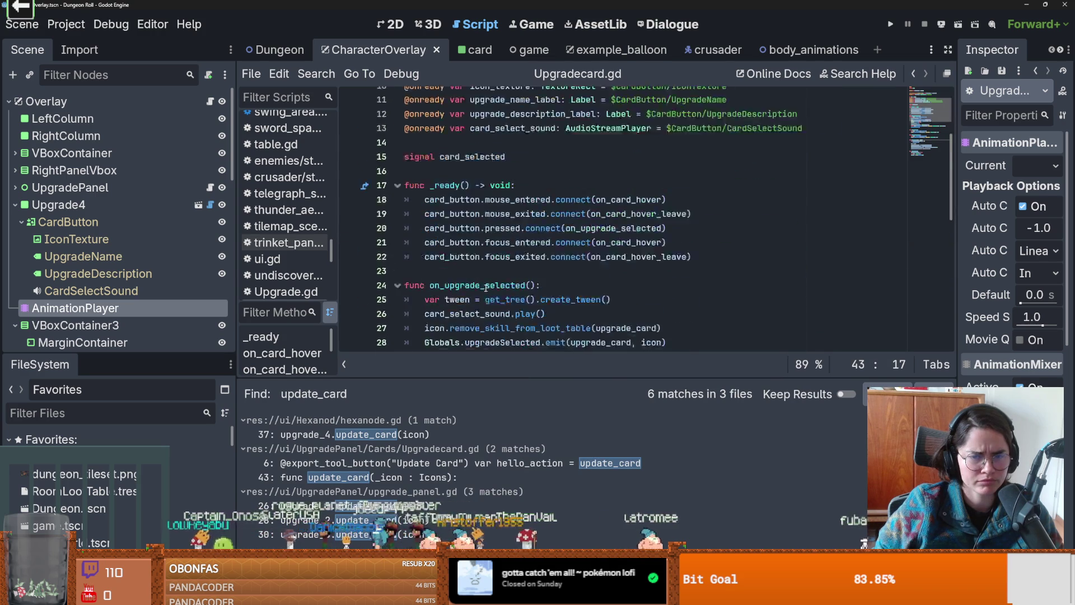
scroll(486, 288, "down", 10)
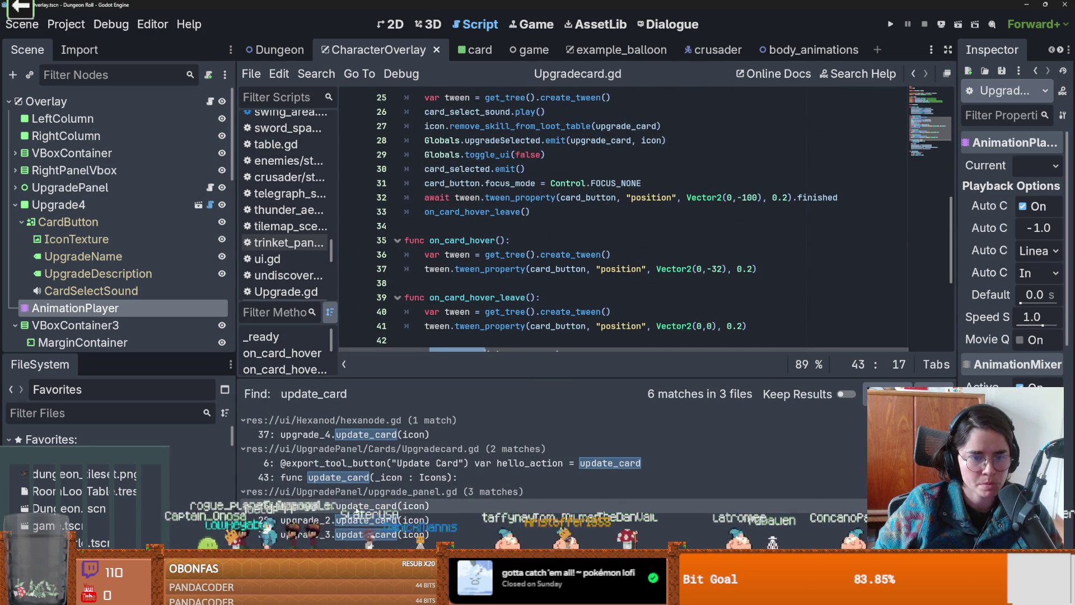
- Open upgrade_panel.gd at line 26 and read show_person_upgrades and upgrades_received
left_click(358, 506)
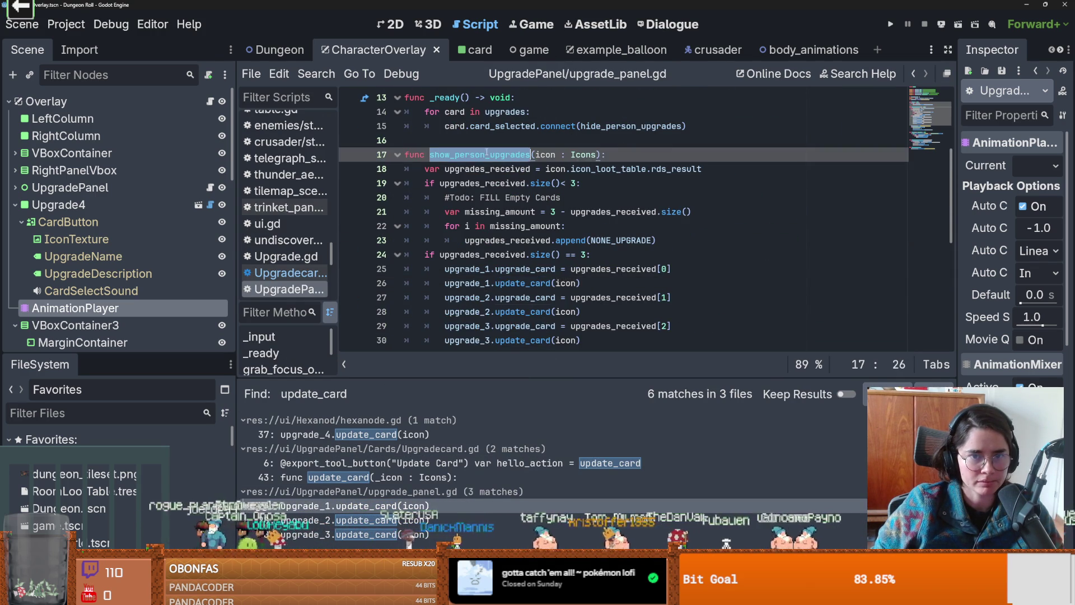
scroll(488, 225, "up", 4)
right_click(488, 193)
left_click(446, 226)
scroll(446, 226, "down", 1)
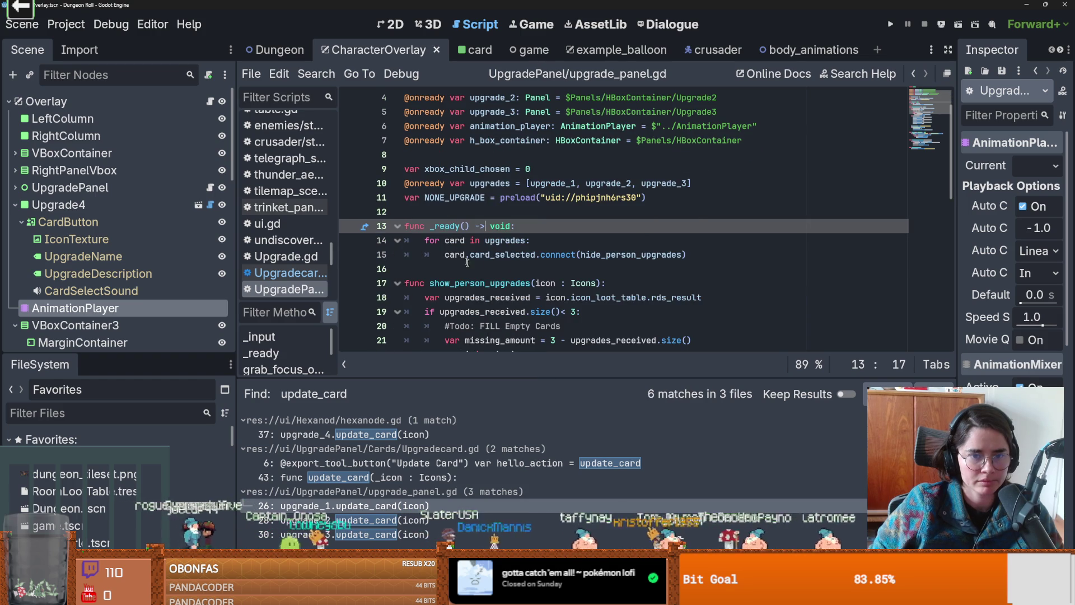
double_click(502, 296)
scroll(501, 175, "down", 3)
key("Up")
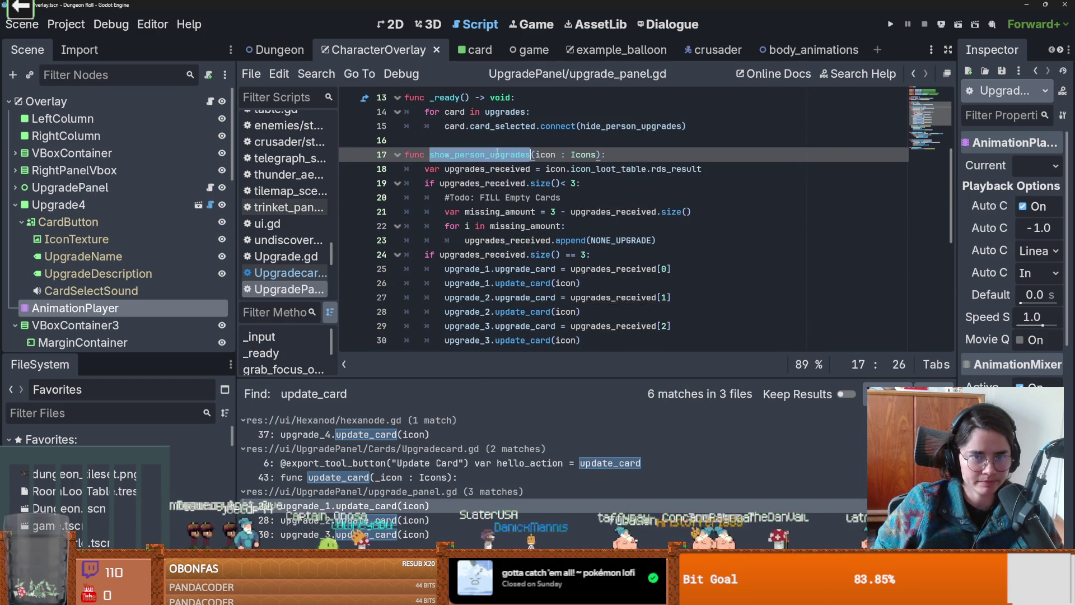
scroll(498, 224, "down", 6)
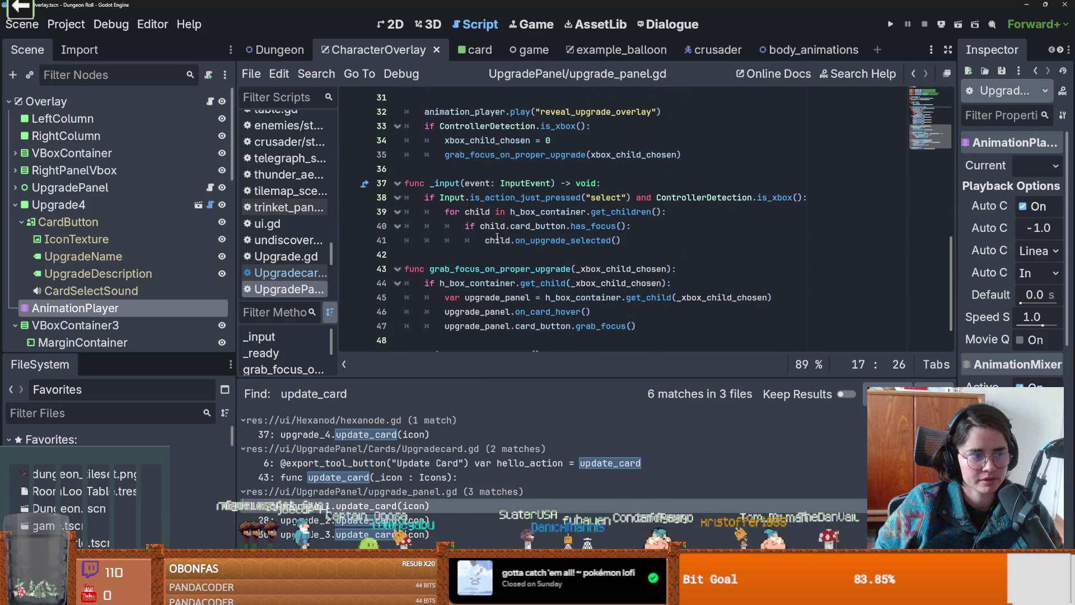
mouse_move(497, 236)
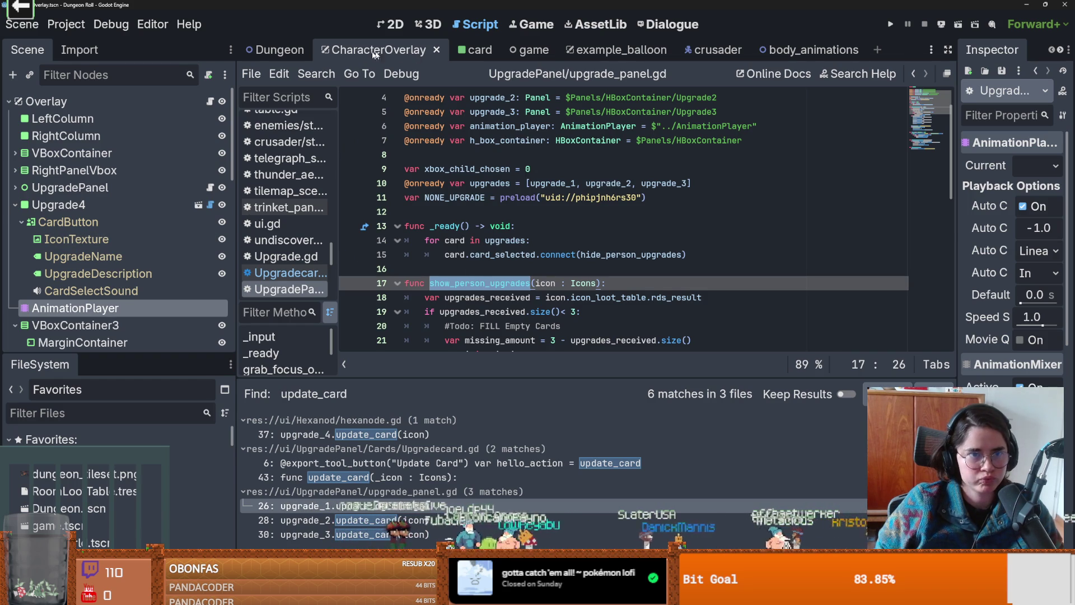
- Read arena.gd's _ready Console and Globals connections in the Dungeon scene
left_click(275, 50)
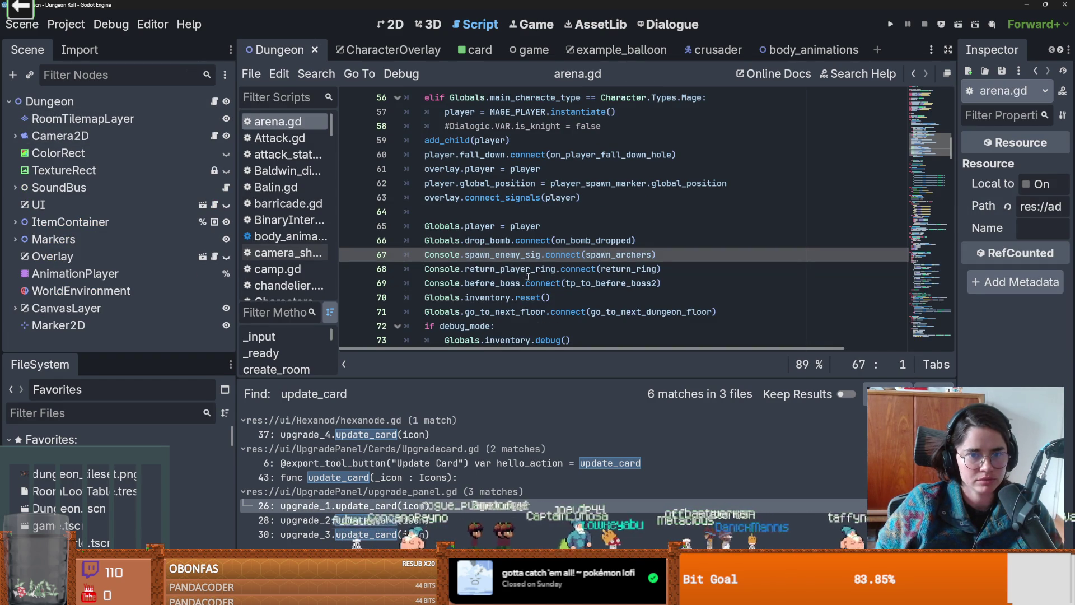
scroll(522, 322, "up", 4)
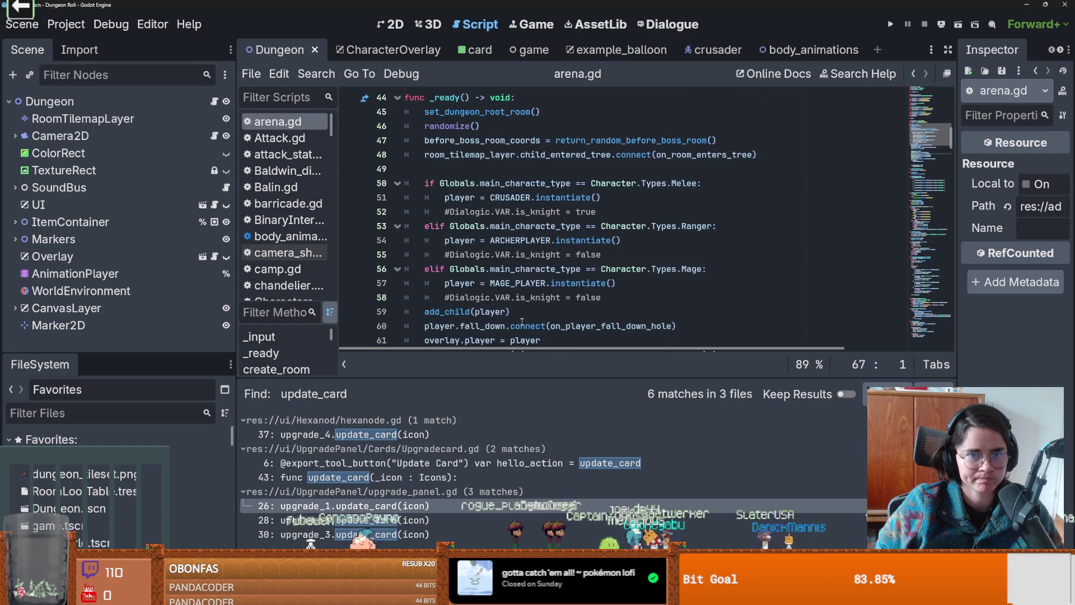
scroll(523, 319, "down", 5)
scroll(523, 316, "down", 2)
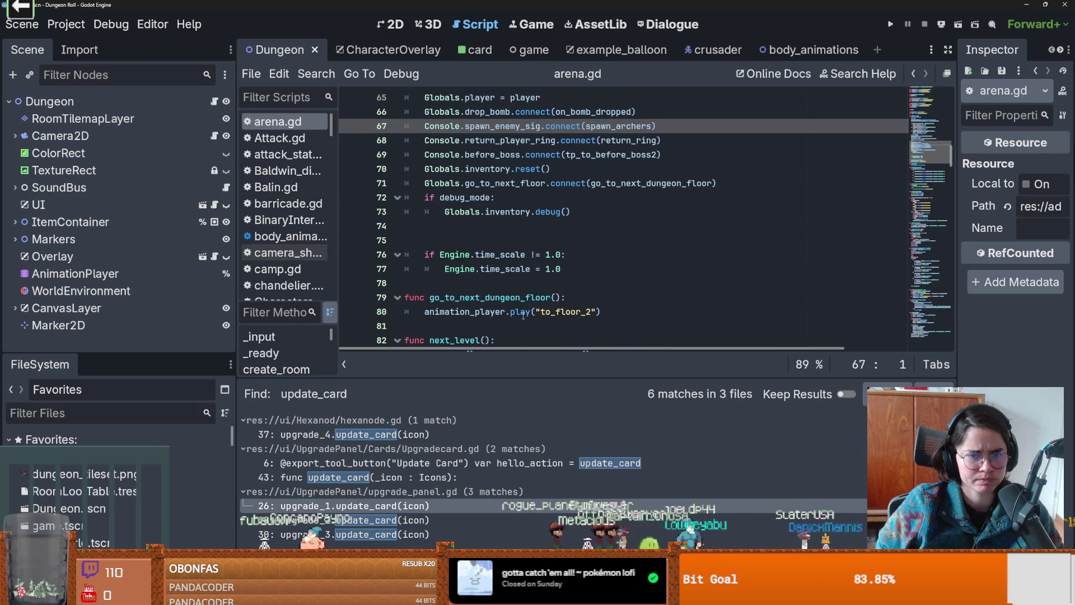
scroll(524, 298, "up", 1)
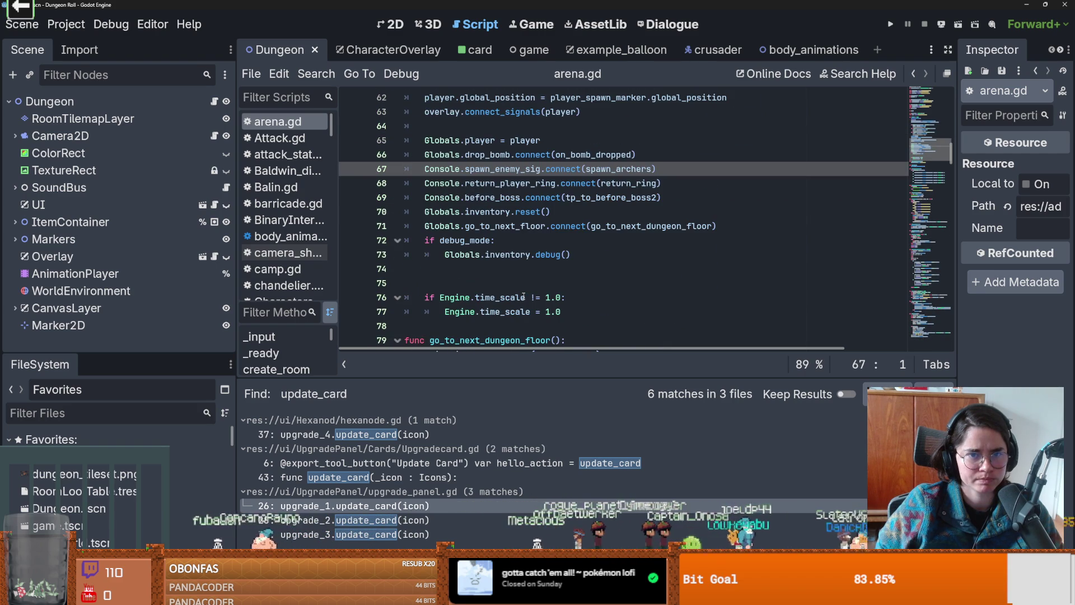
scroll(507, 224, "up", 5)
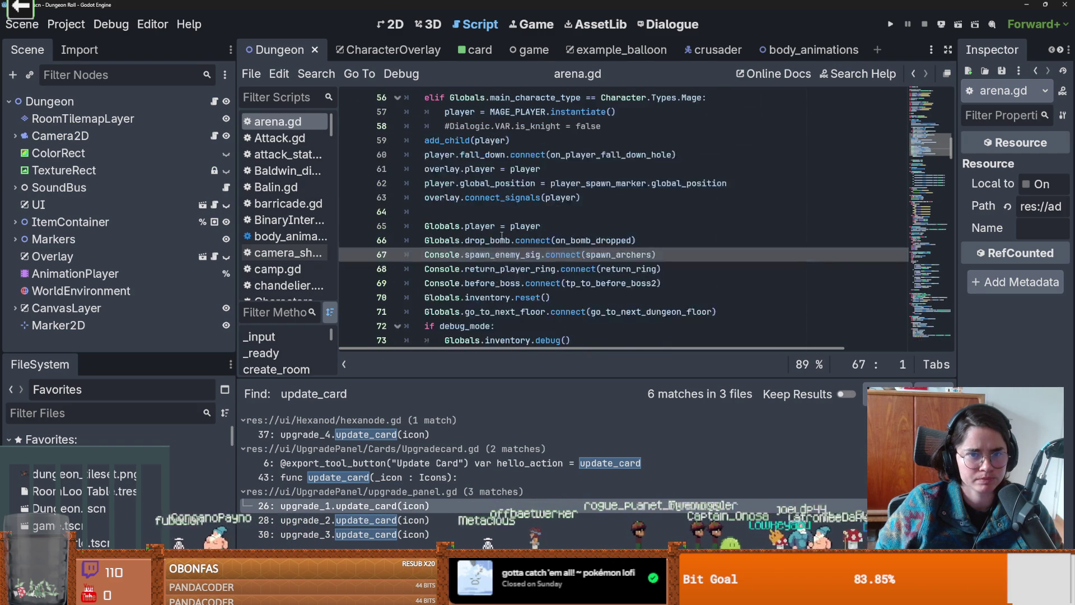
scroll(509, 246, "up", 5)
scroll(533, 270, "down", 5)
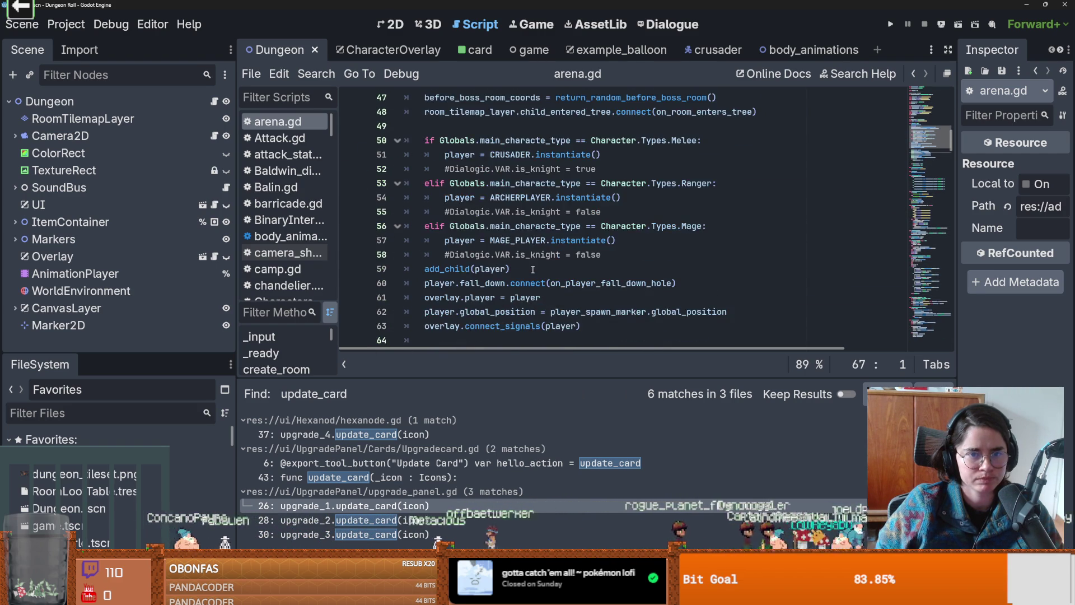
scroll(532, 269, "down", 7)
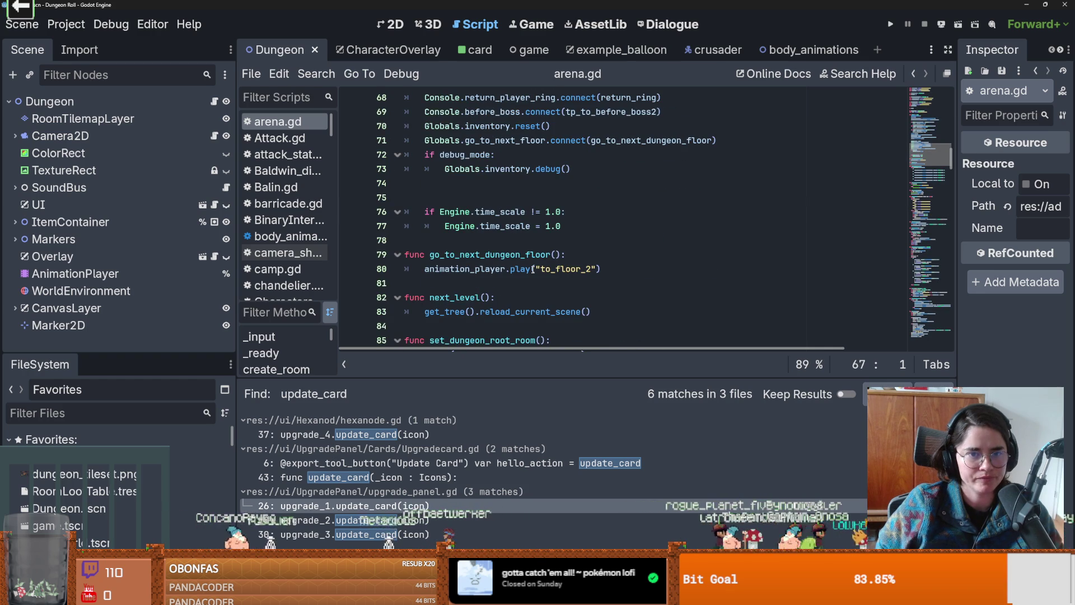
scroll(532, 269, "down", 3)
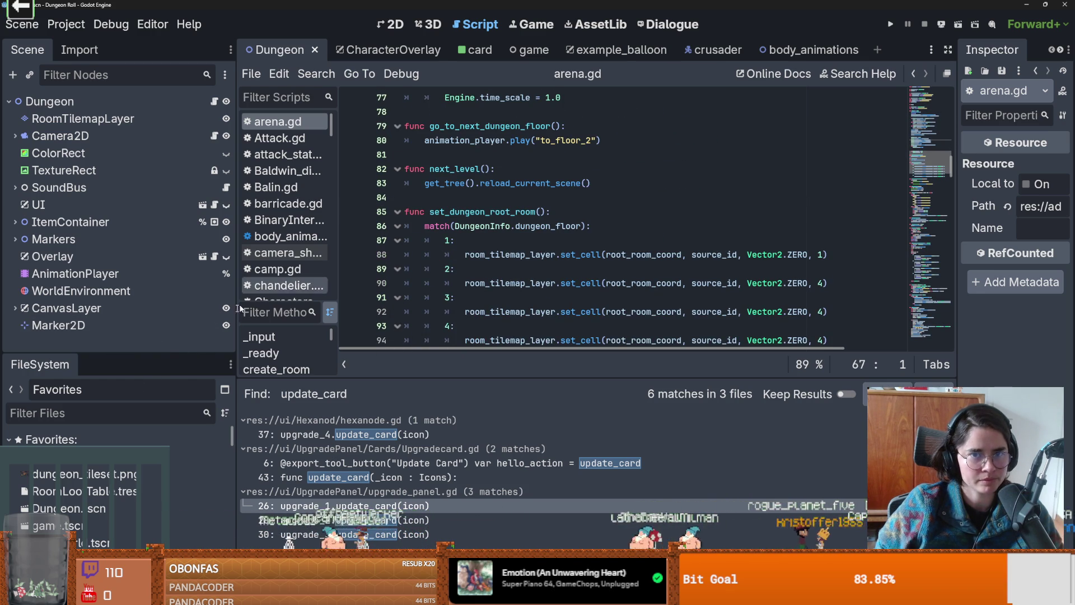
left_click(82, 419)
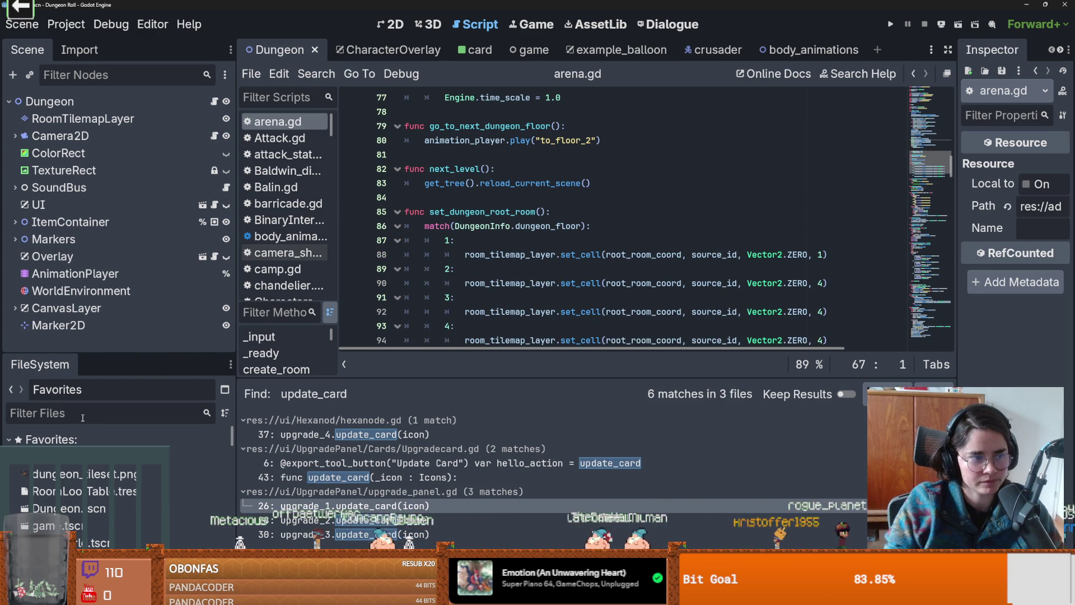
- Filter FileSystem for 'monster' and open monster_roomv1.tscn
type("monster")
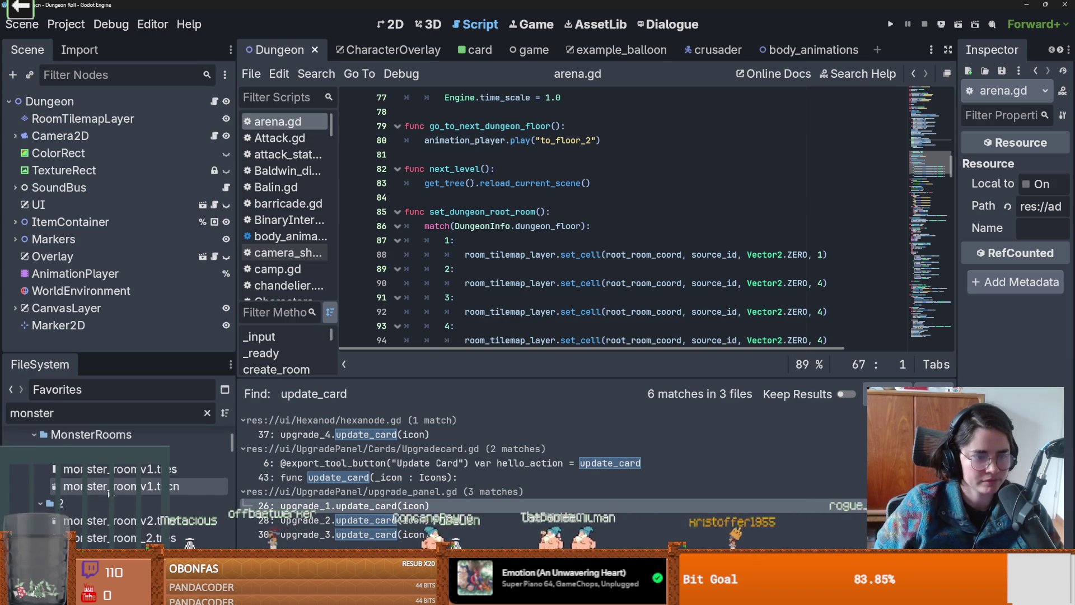
double_click(104, 488)
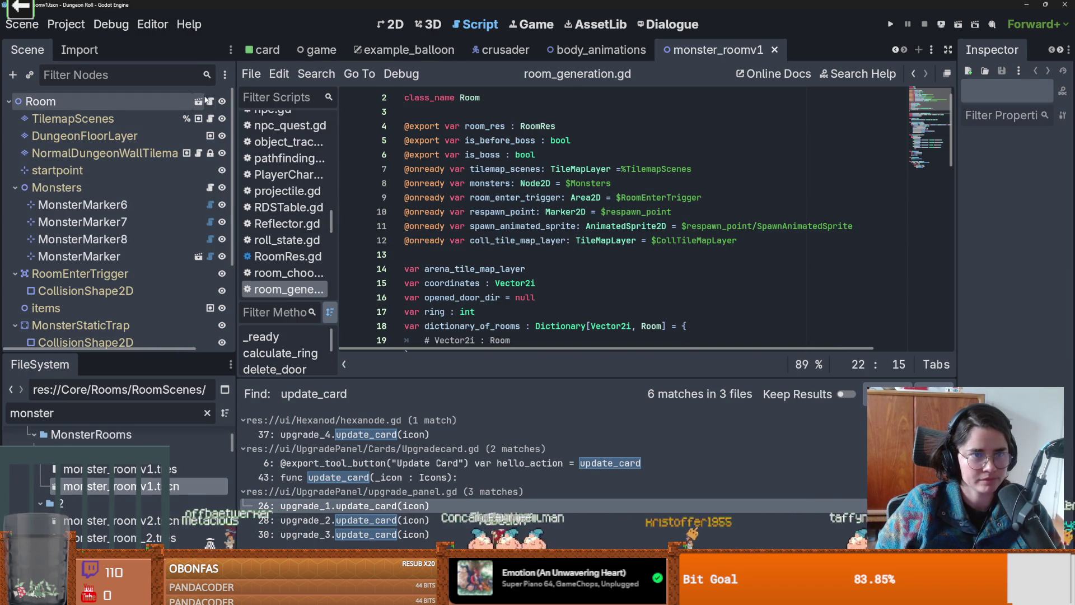
scroll(477, 142, "down", 6)
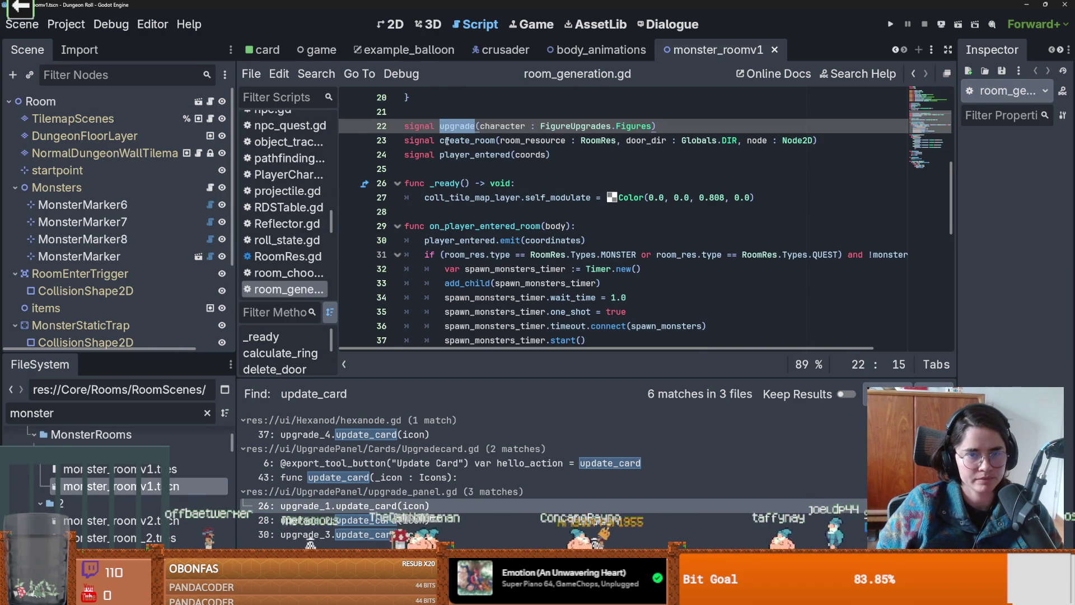
- Search all project scripts for 'upgrade' and review the matches
left_click(317, 73)
left_click(336, 166)
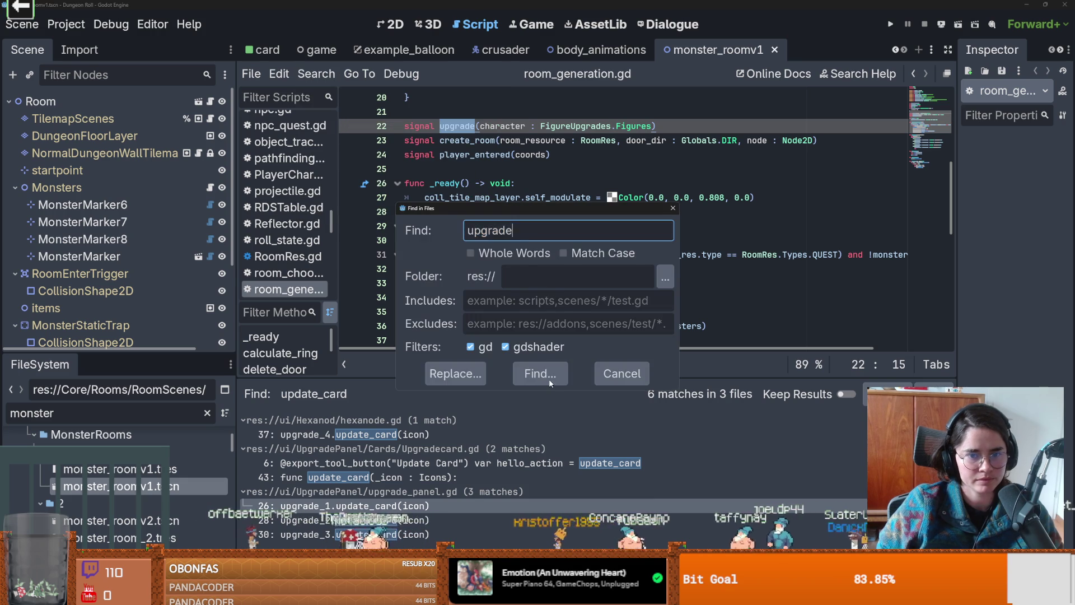
left_click(550, 379)
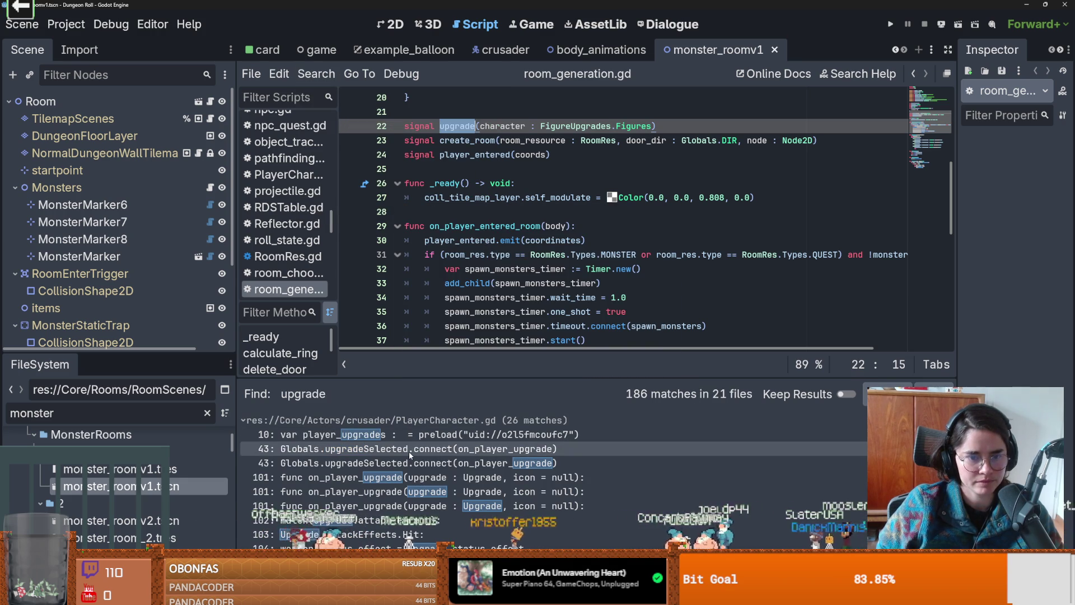
scroll(442, 469, "down", 1)
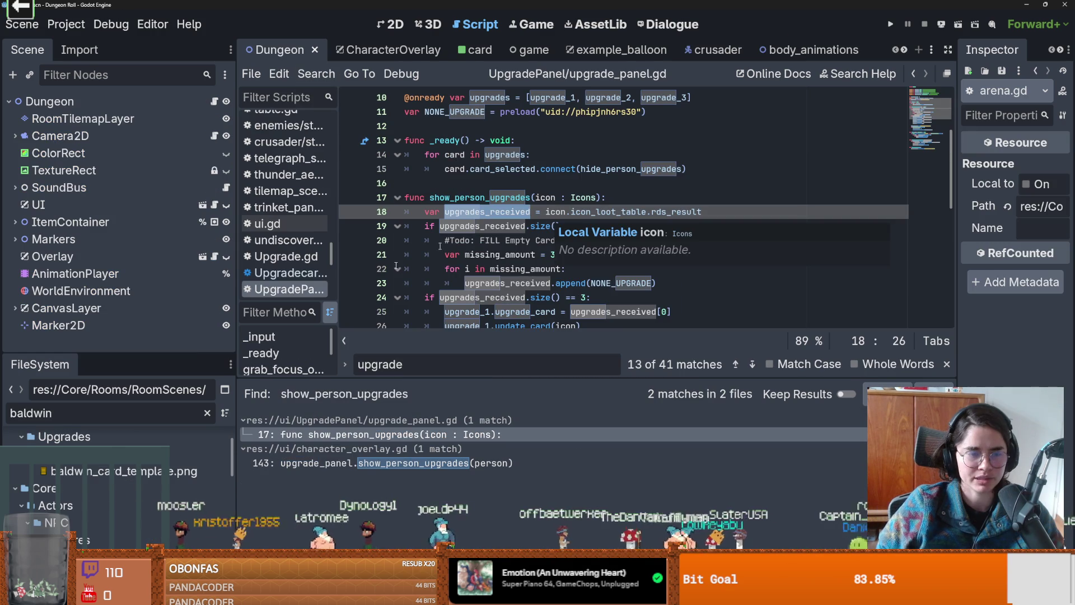
- Inspect Upgrade1's Upgradecard.gd emit call on line 28, then save the scene
left_click(205, 257)
left_click(386, 26)
left_click(428, 304)
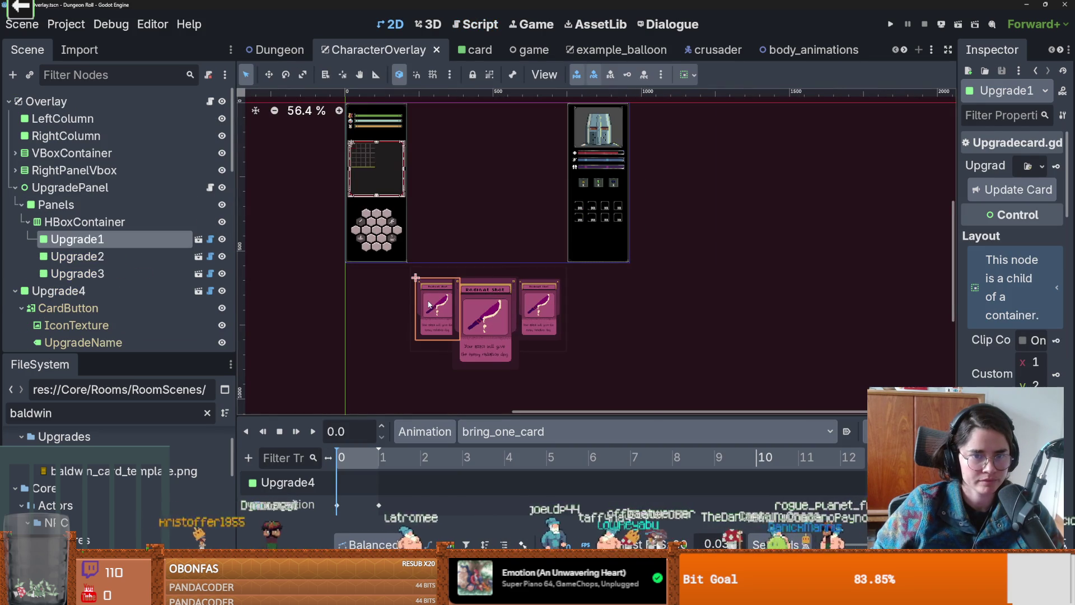
left_click(210, 239)
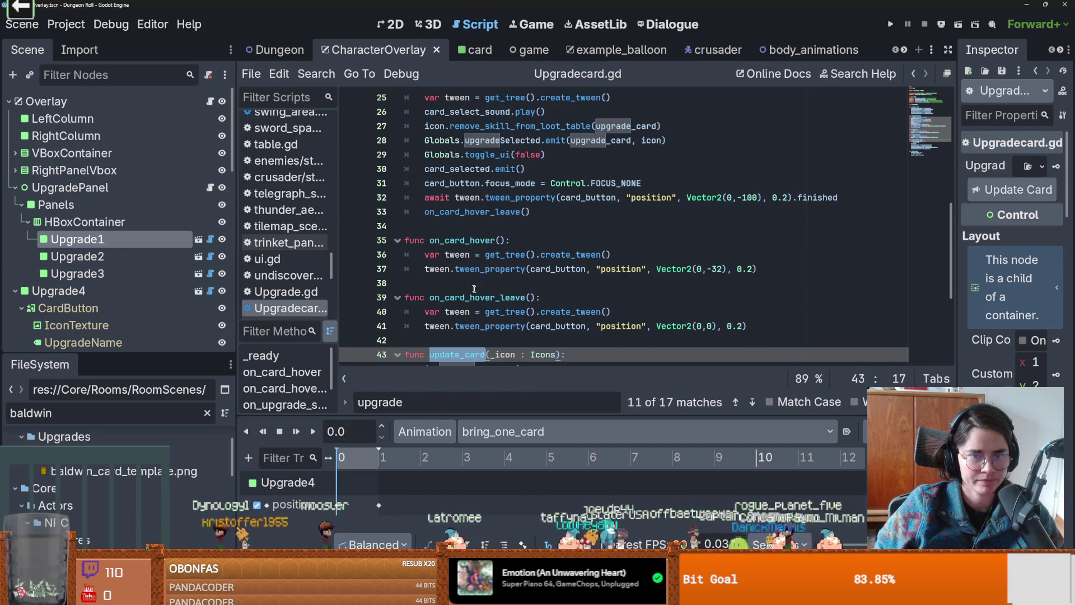
scroll(467, 283, "up", 1)
scroll(467, 283, "down", 3)
scroll(454, 168, "up", 3)
double_click(454, 126)
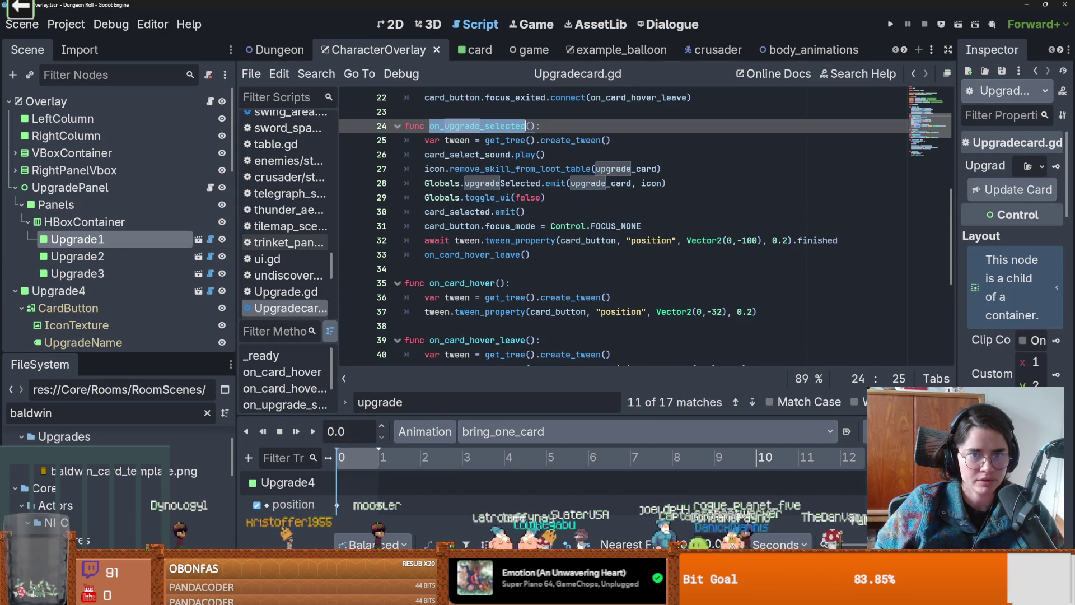
left_click(444, 184)
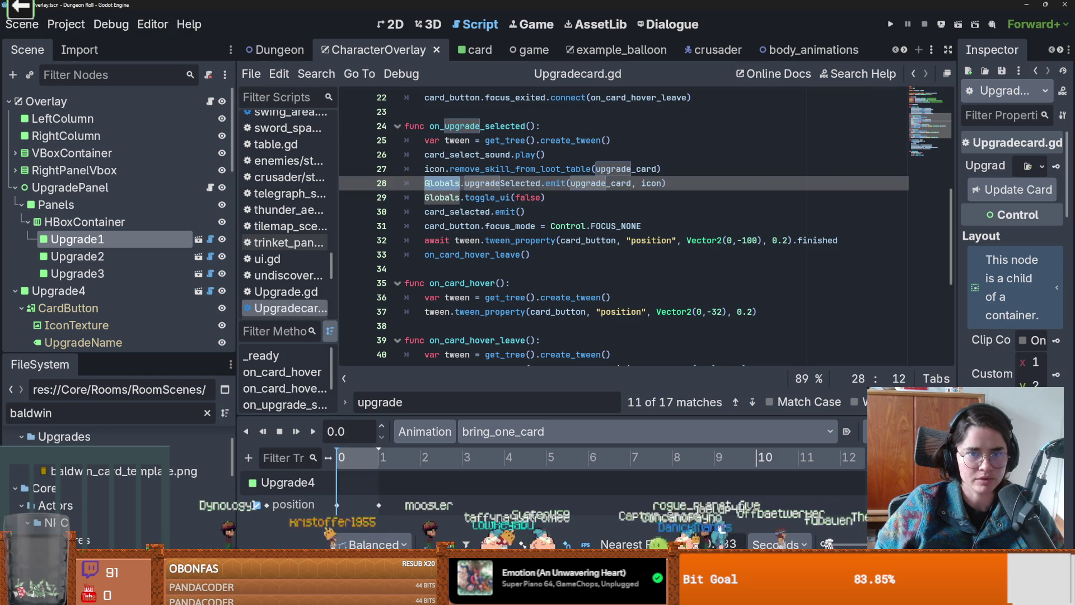
key("shift+End")
key("shift+Home")
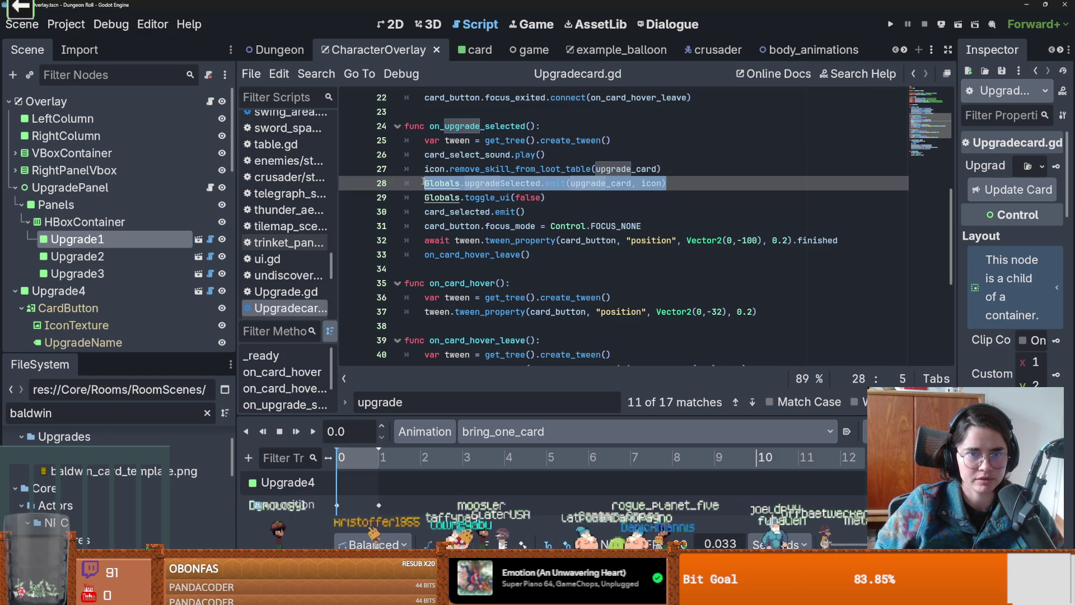
key("ctrl+s")
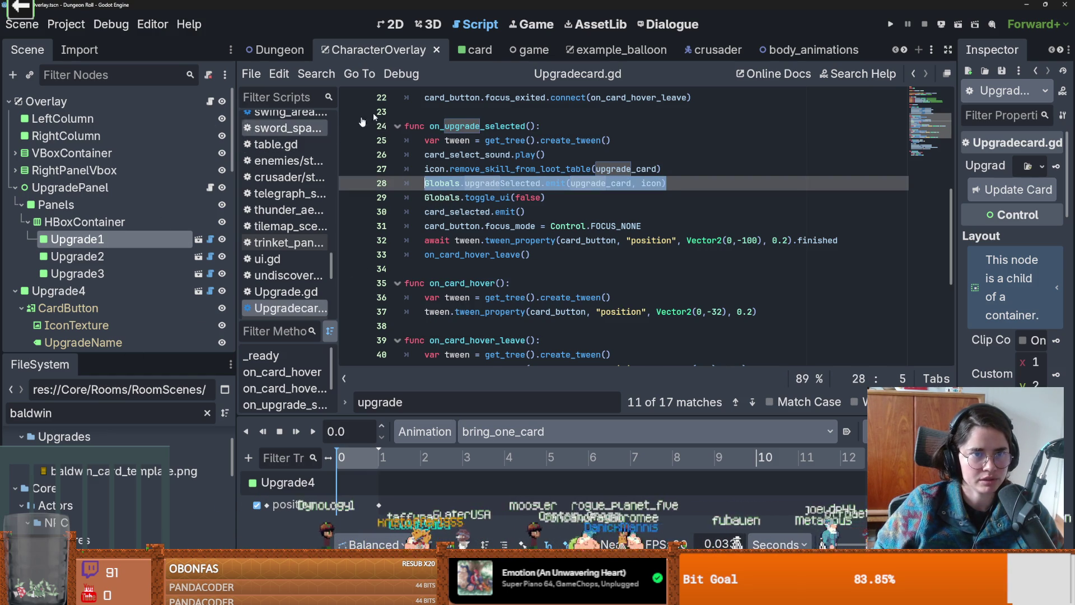
- Return to the Dungeon scene's arena.gd and open Console.gd
left_click(274, 50)
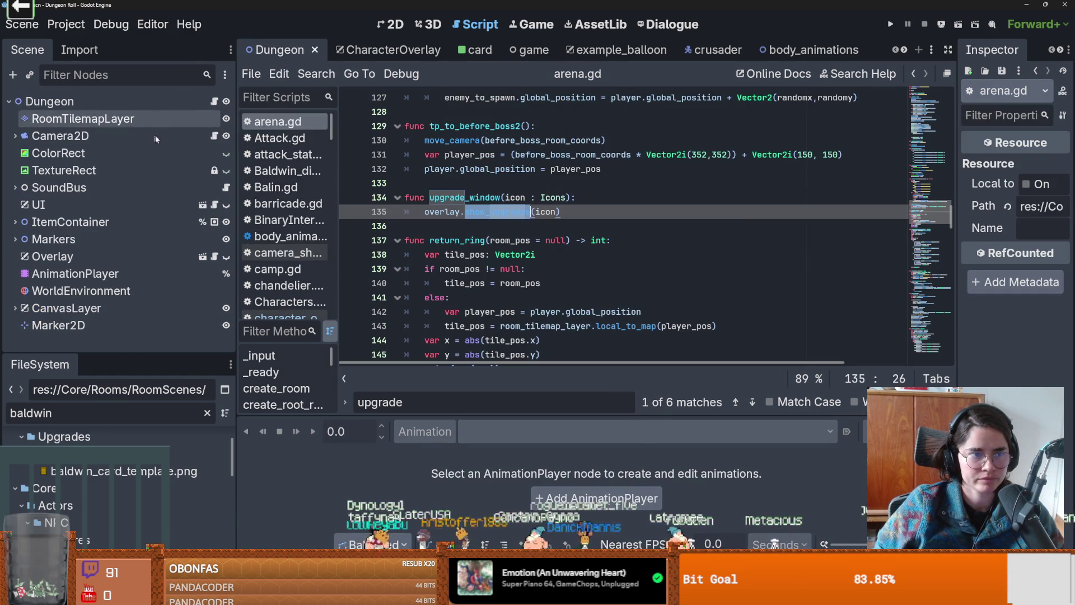
scroll(472, 261, "up", 4)
scroll(472, 261, "up", 10)
scroll(487, 268, "up", 7)
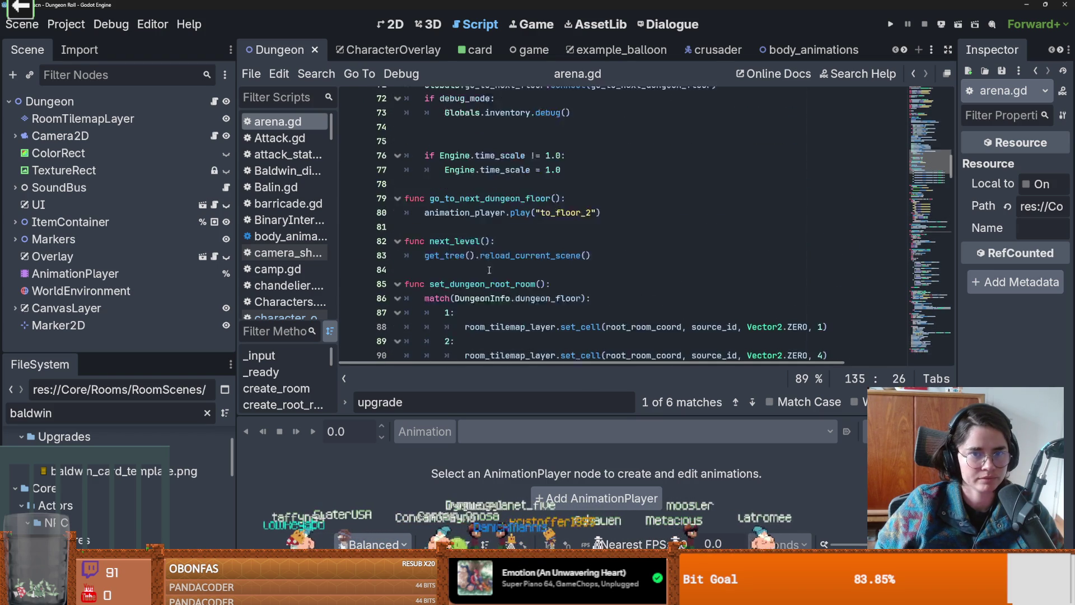
left_click(441, 169, "ctrl")
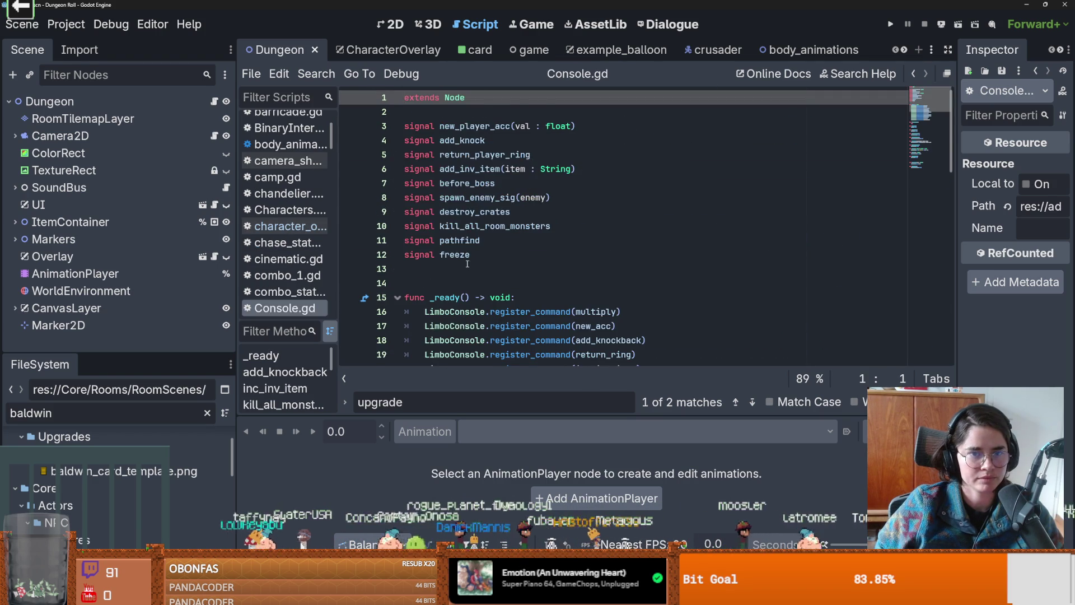
- Add a blank line above the emit call and filter FileSystem for 'upgrade'
scroll(468, 263, "down", 8)
left_click(495, 170)
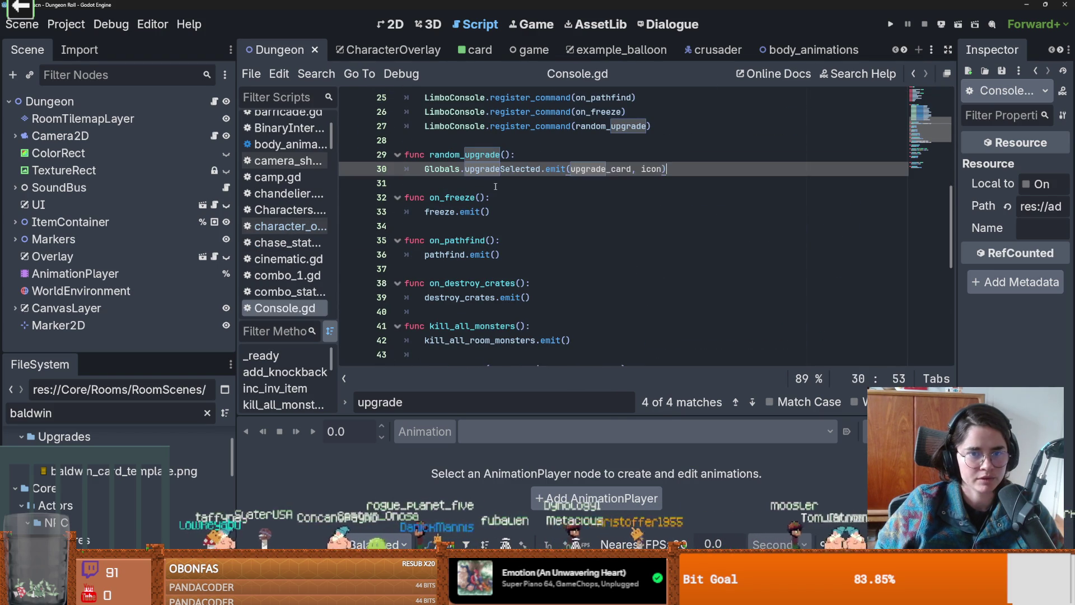
key("ctrl+shift+Return")
double_click(136, 404)
key("BackSpace")
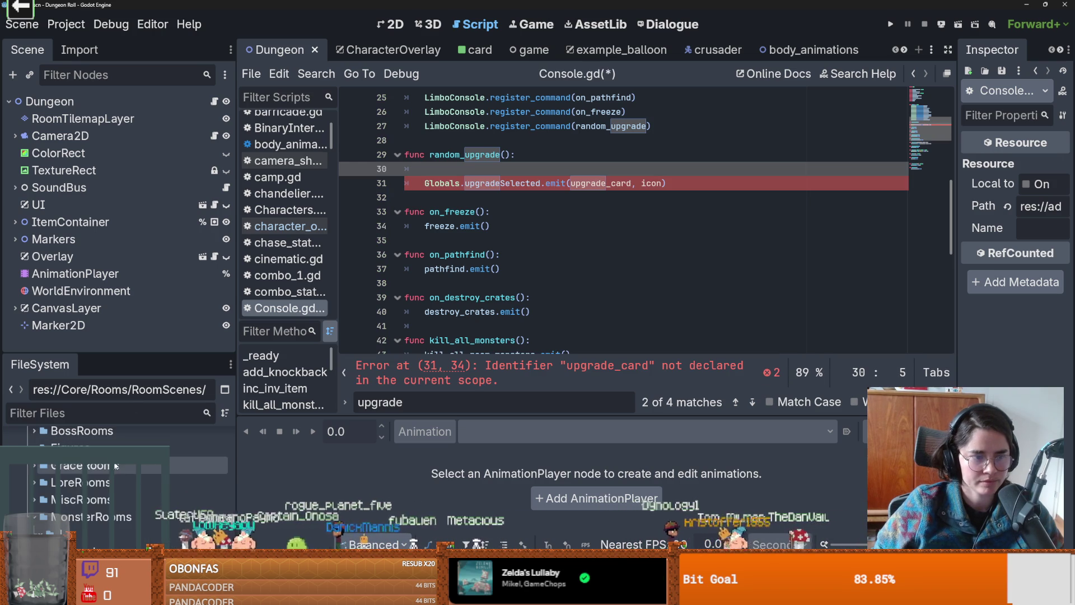
type("u")
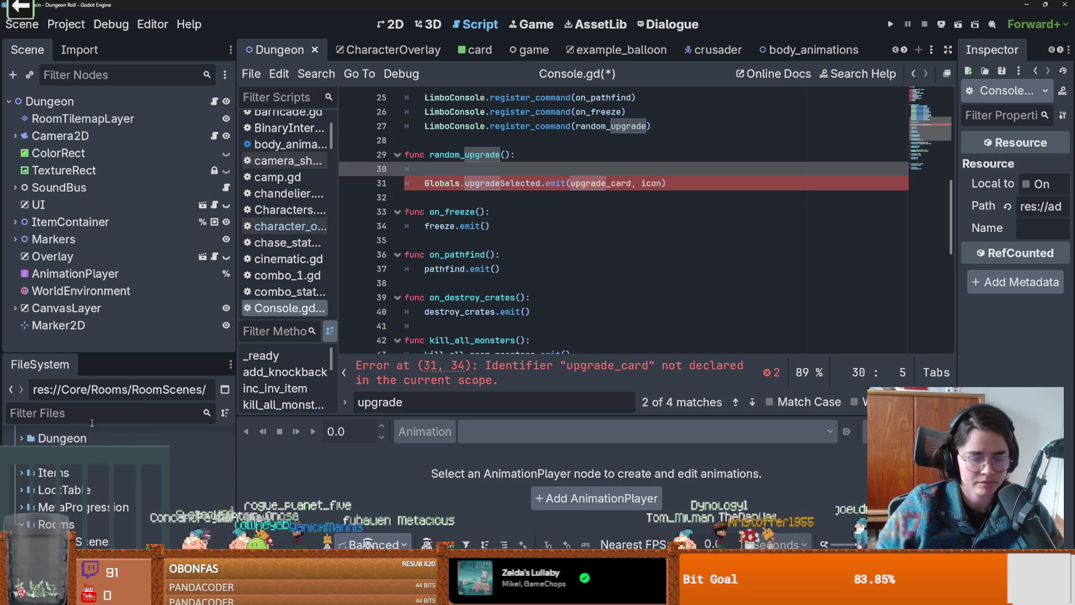
type("pgrade")
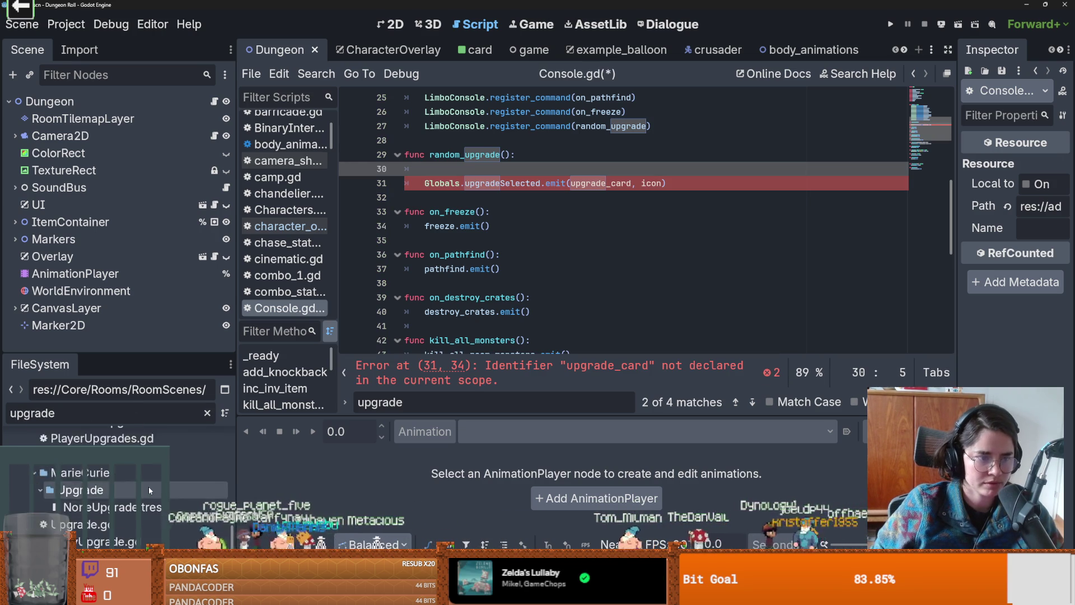
- Preload HolyDash.tres as HOLY_DASH and BaldwinIcon.tres as BALDWIN_ICON in random_upgrade
scroll(185, 498, "up", 5)
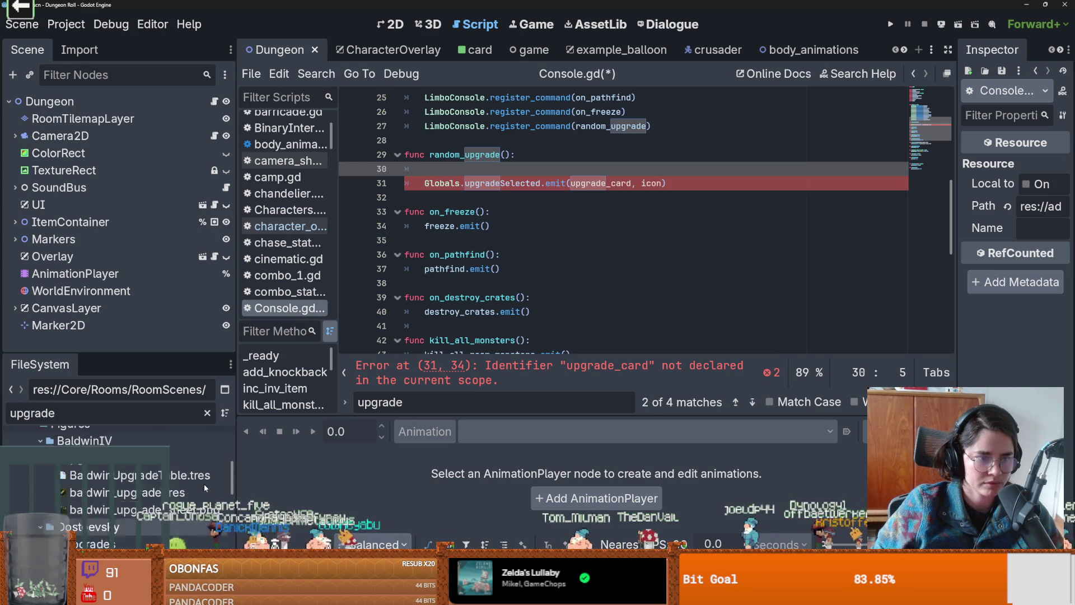
left_click(192, 491)
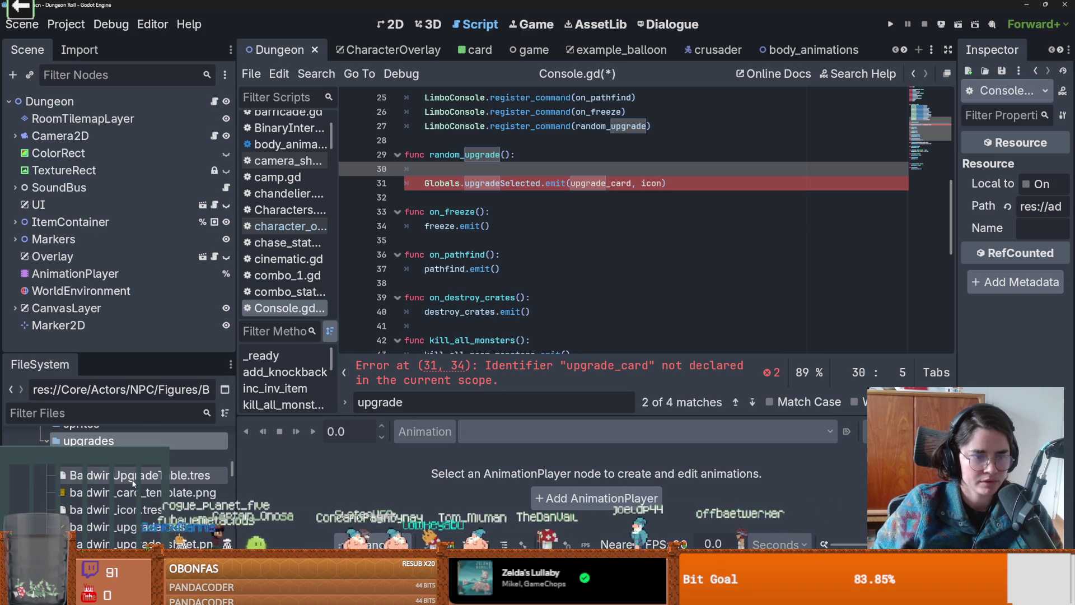
scroll(132, 481, "down", 1)
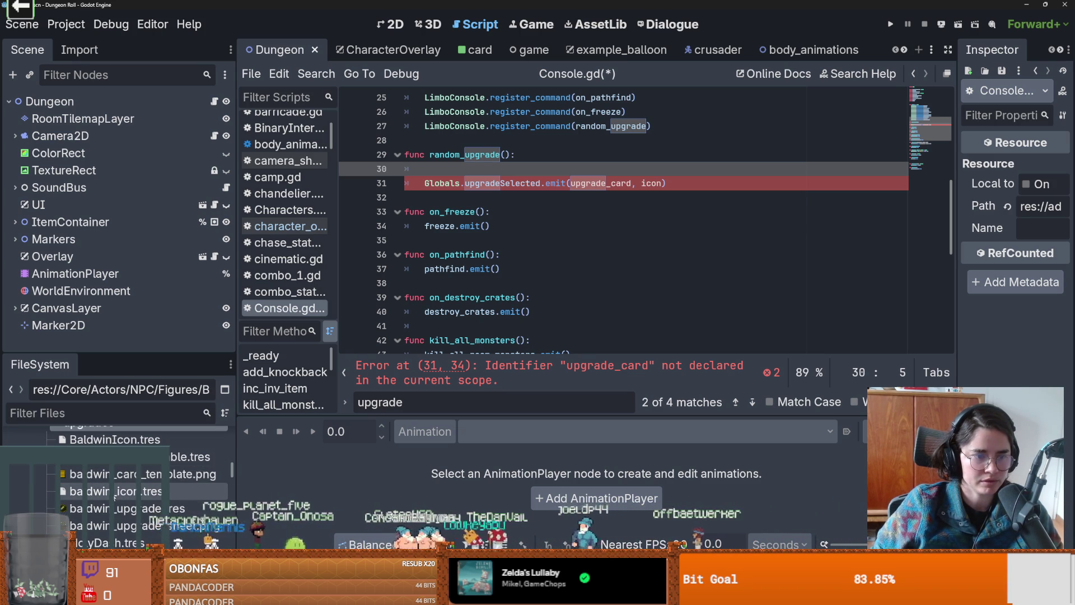
mouse_move(132, 491)
left_mouse_down()
mouse_move(465, 244)
mouse_move(470, 168)
left_mouse_up()
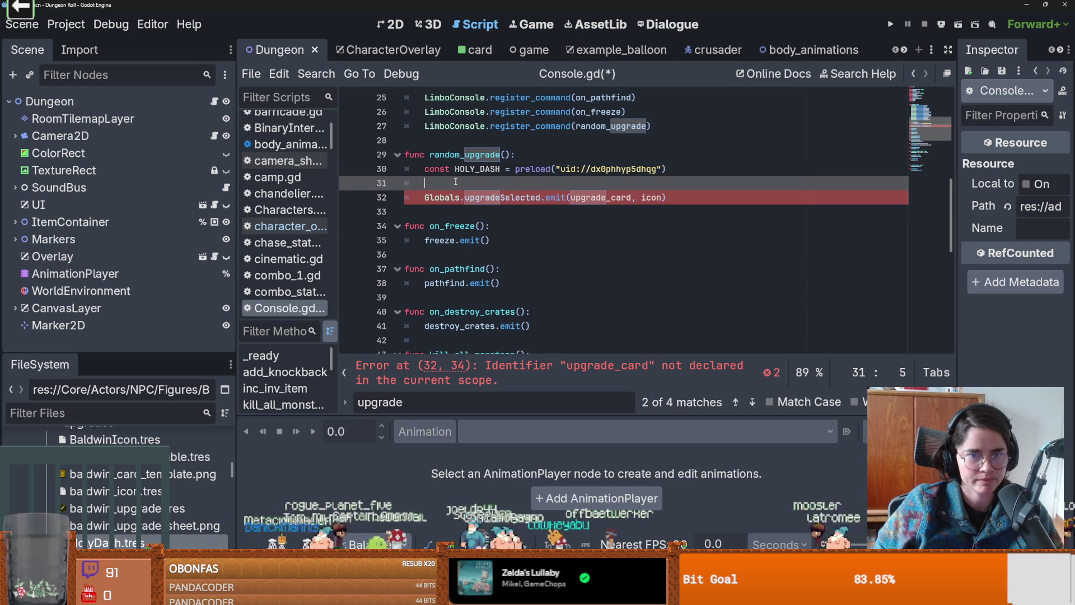
mouse_move(112, 479)
left_mouse_down()
mouse_move(456, 240)
mouse_move(409, 200)
mouse_move(482, 183)
left_mouse_up()
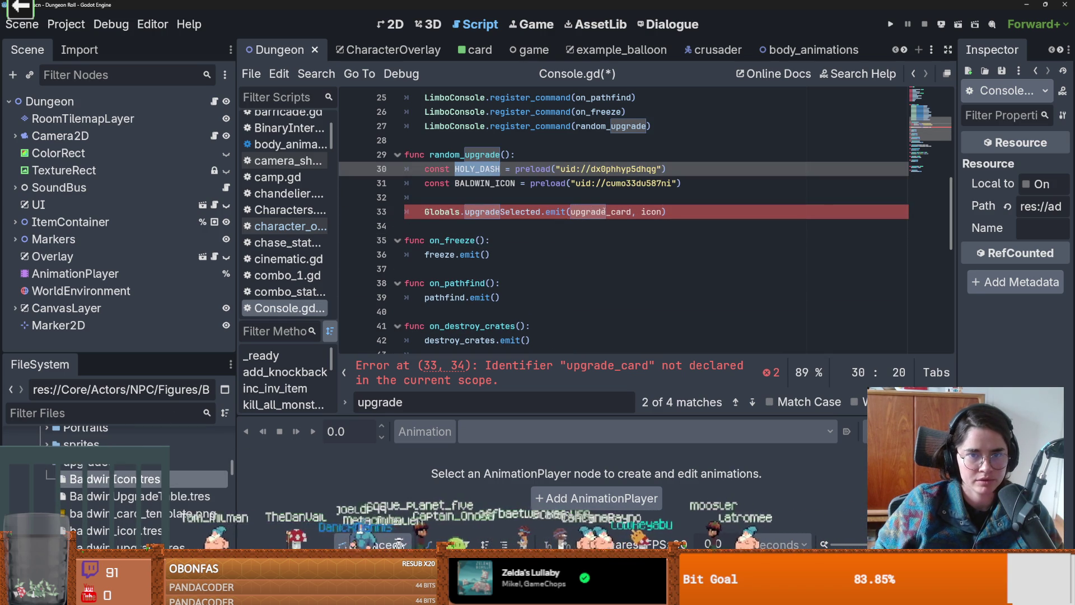
- Delete the leftover blank line and select the upgradeSelected signal name
left_click(637, 213)
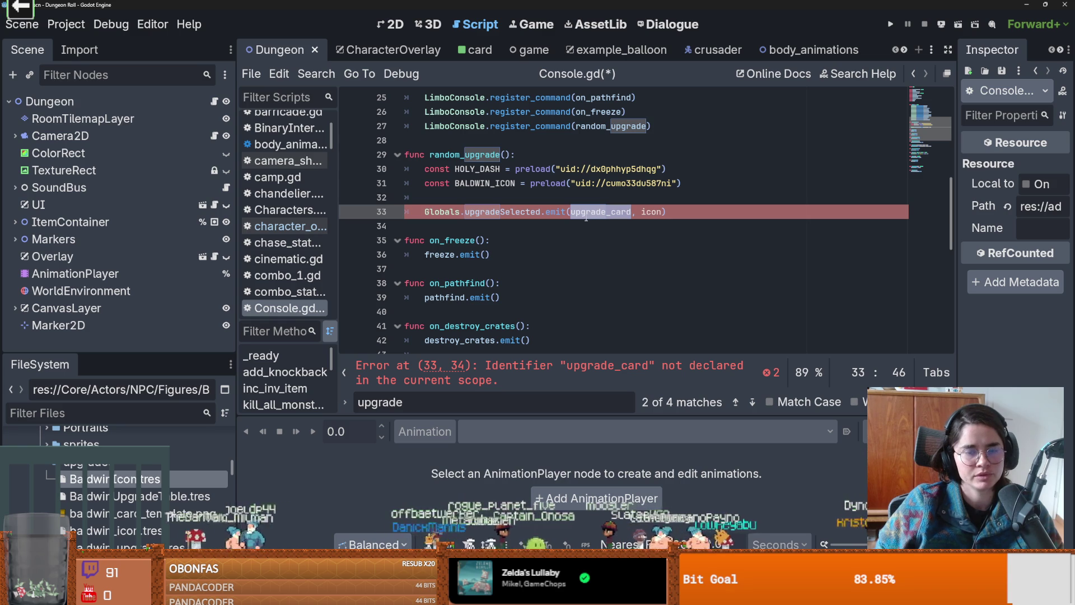
left_click(546, 205)
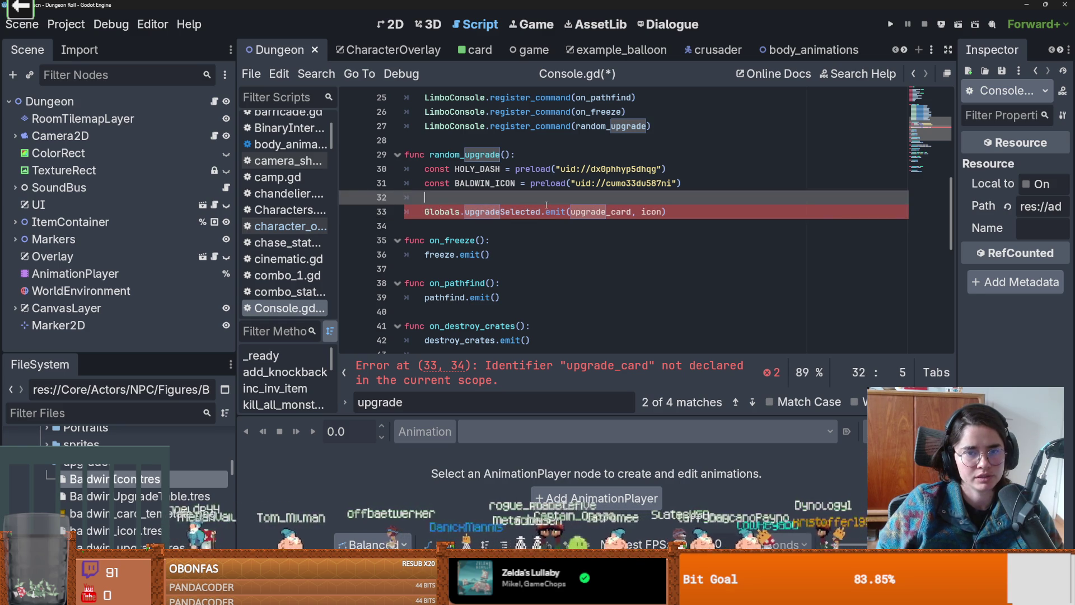
double_click(536, 212)
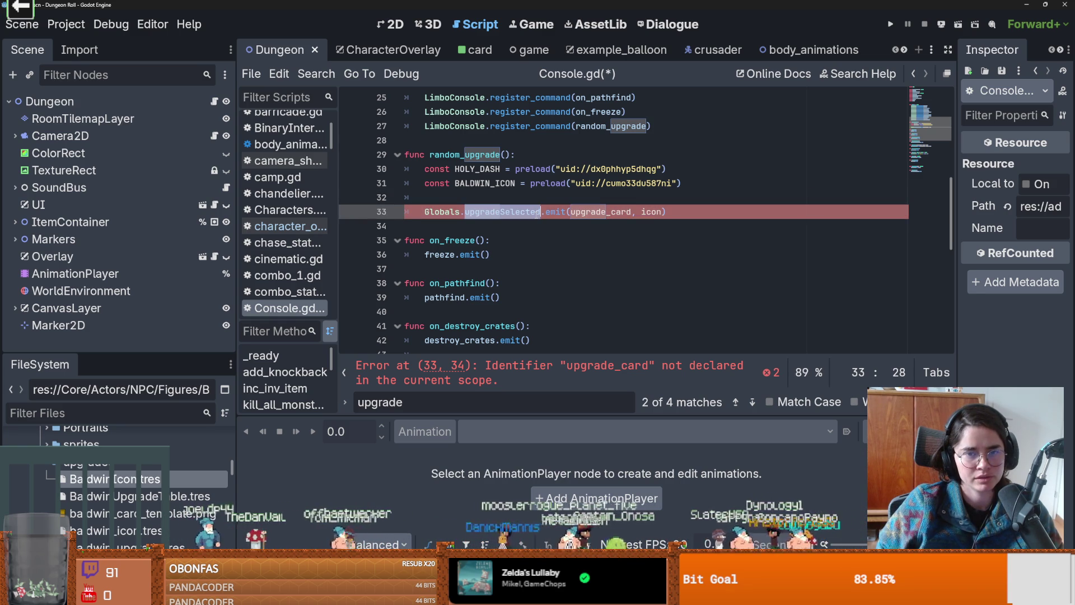
mouse_move(533, 207)
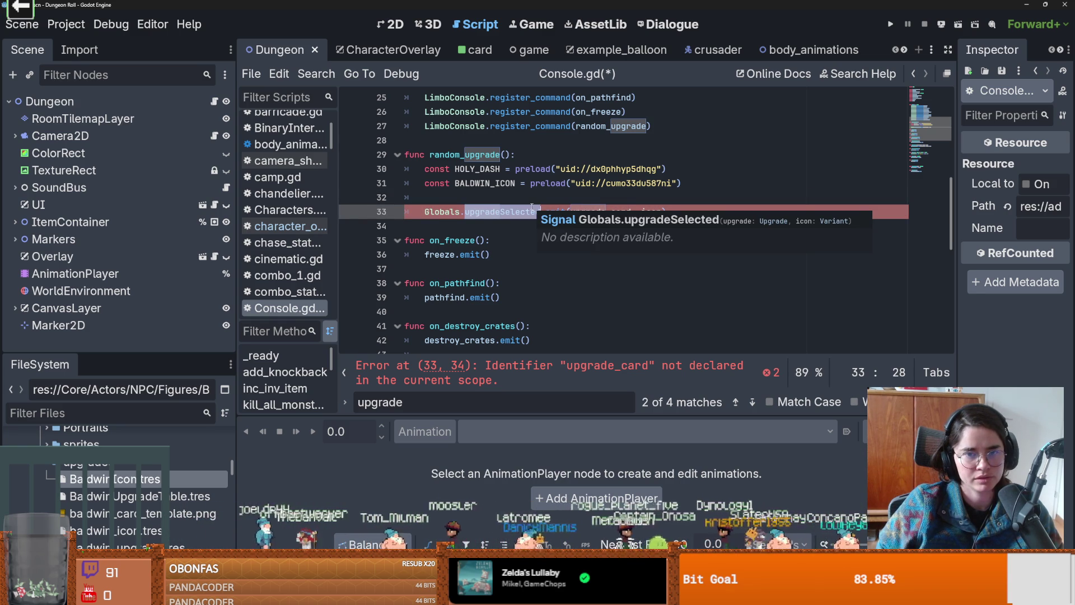
left_click(518, 200)
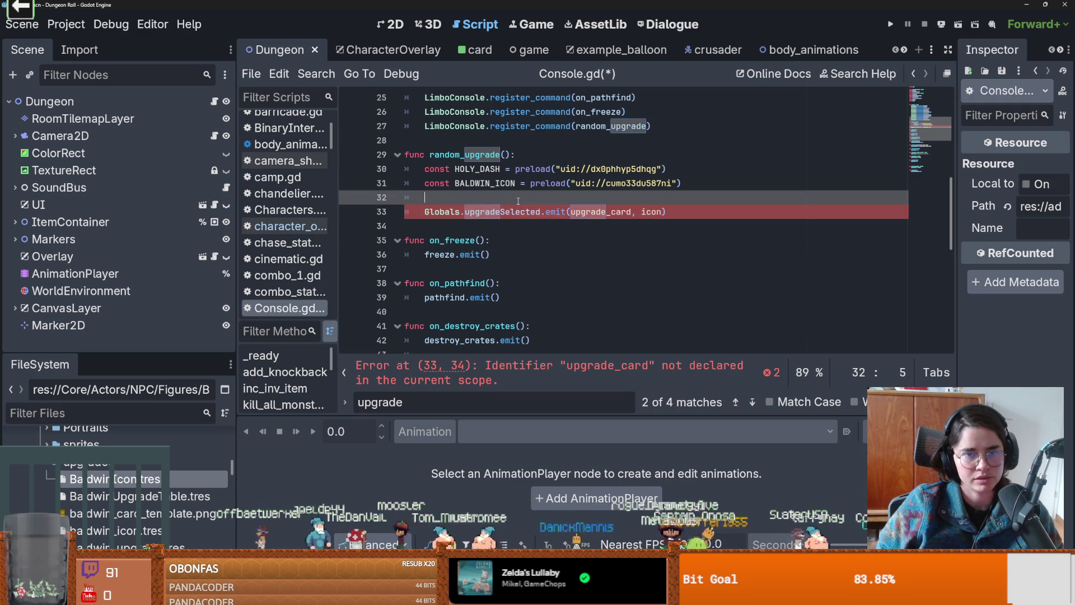
key("BackSpace")
key("BackSpace")
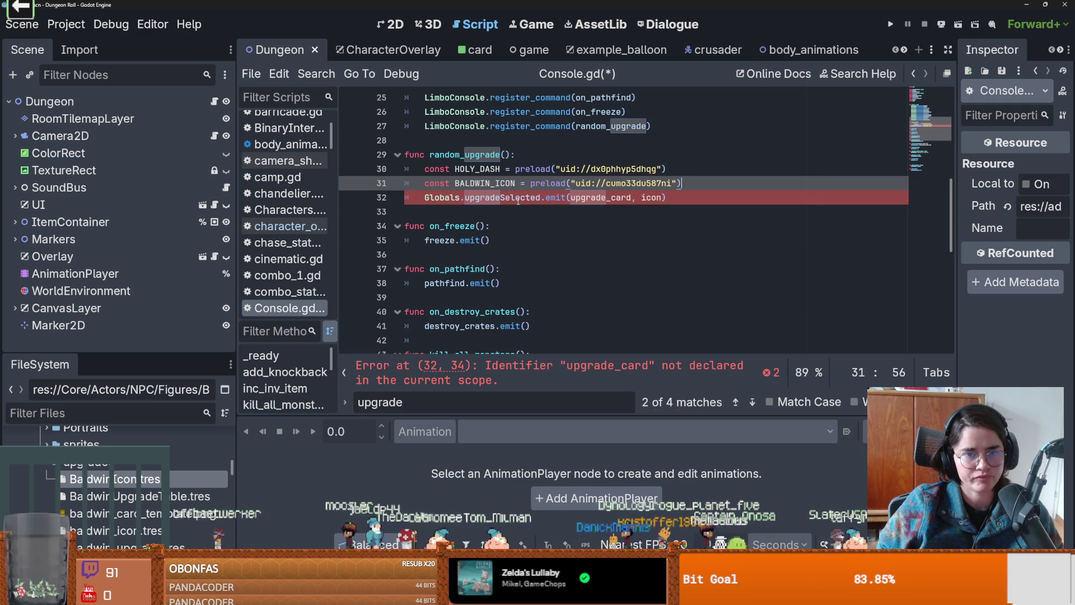
double_click(518, 201)
- Find all upgradeSelected uses across the project and open hexa_skill_vbox_container.gd
left_click(317, 74)
left_click(335, 169)
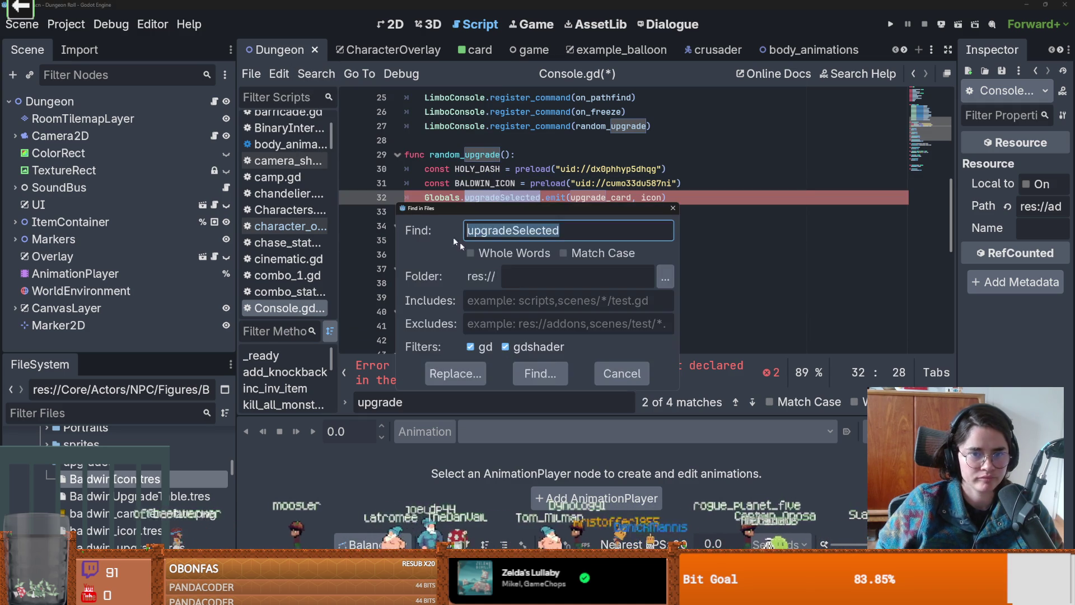
left_click(540, 374)
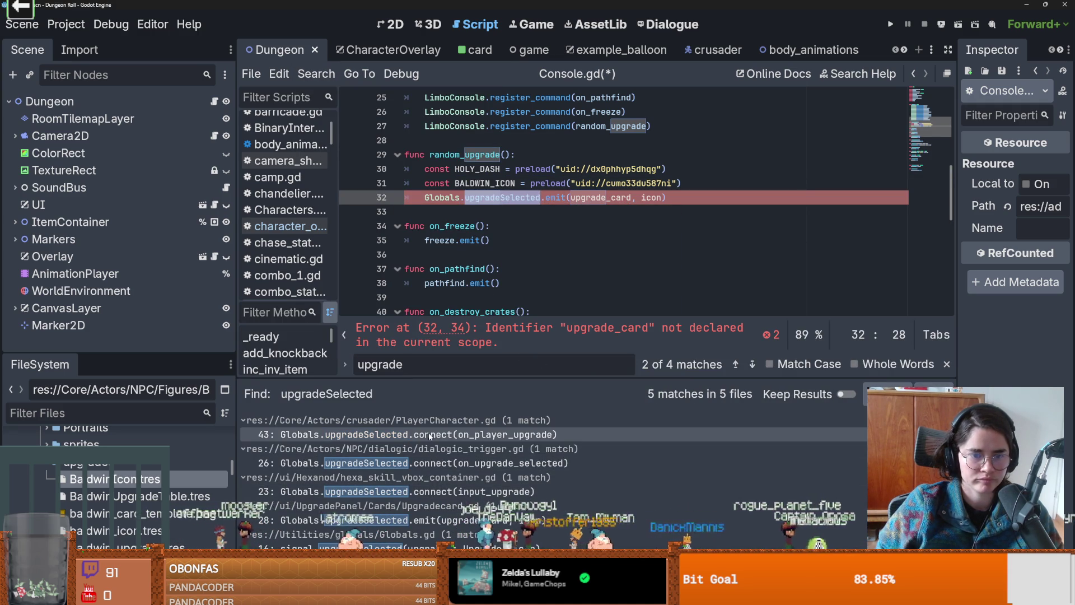
scroll(443, 504, "down", 1)
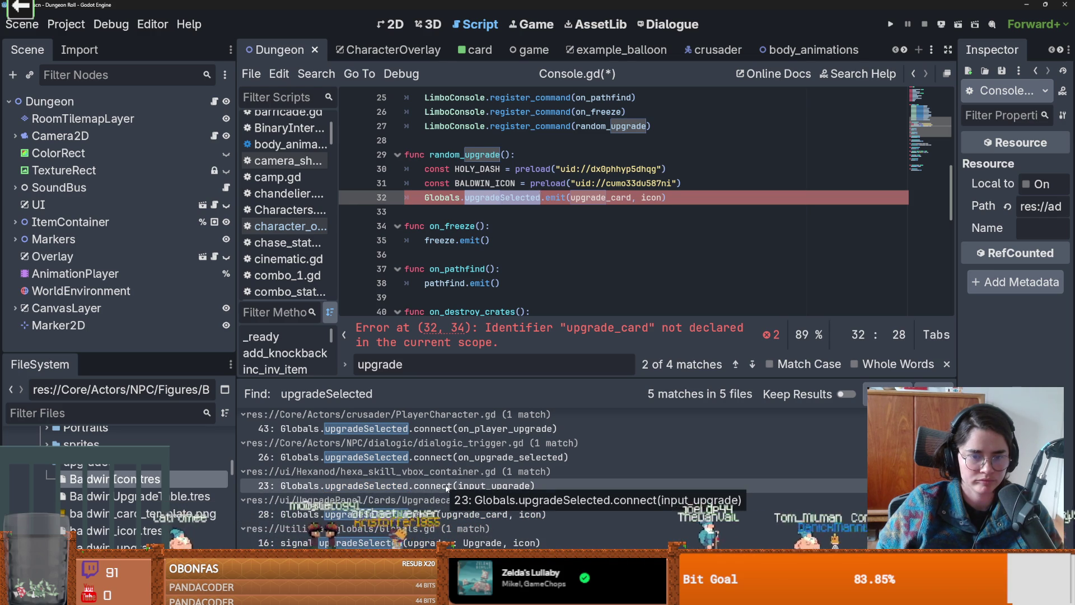
left_click(448, 486)
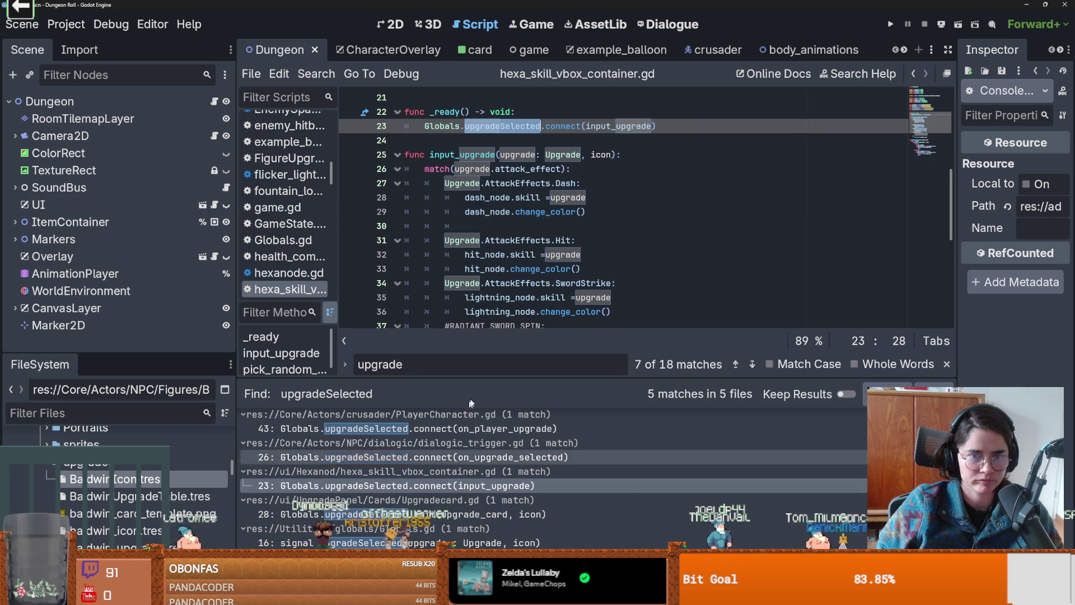
- Check input_upgrade's Upgrade parameter type, then return to Console.gd via arena.gd
left_click(625, 126, "ctrl")
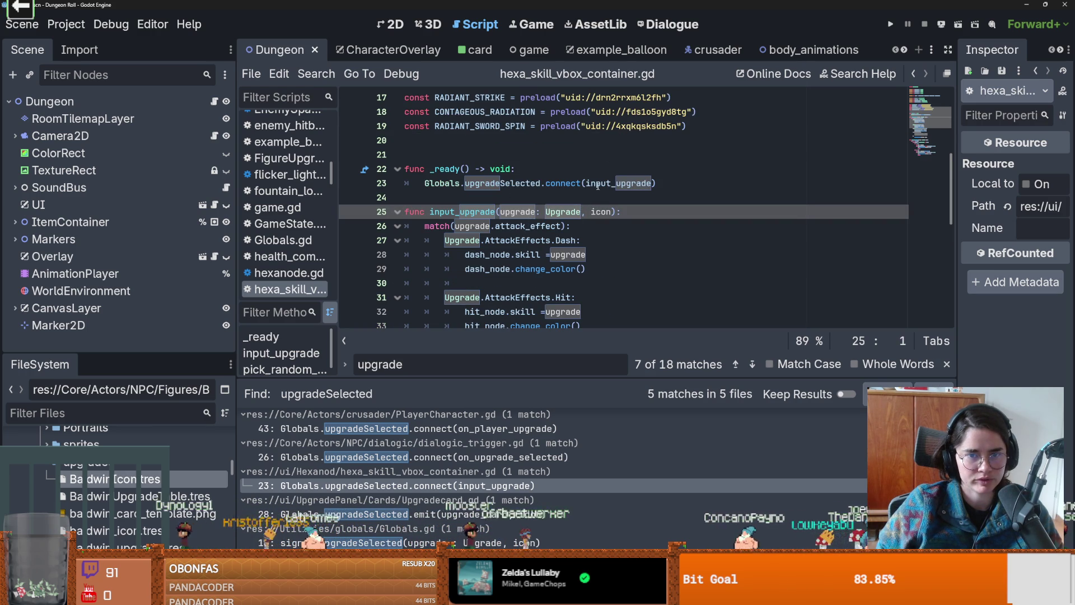
double_click(563, 211)
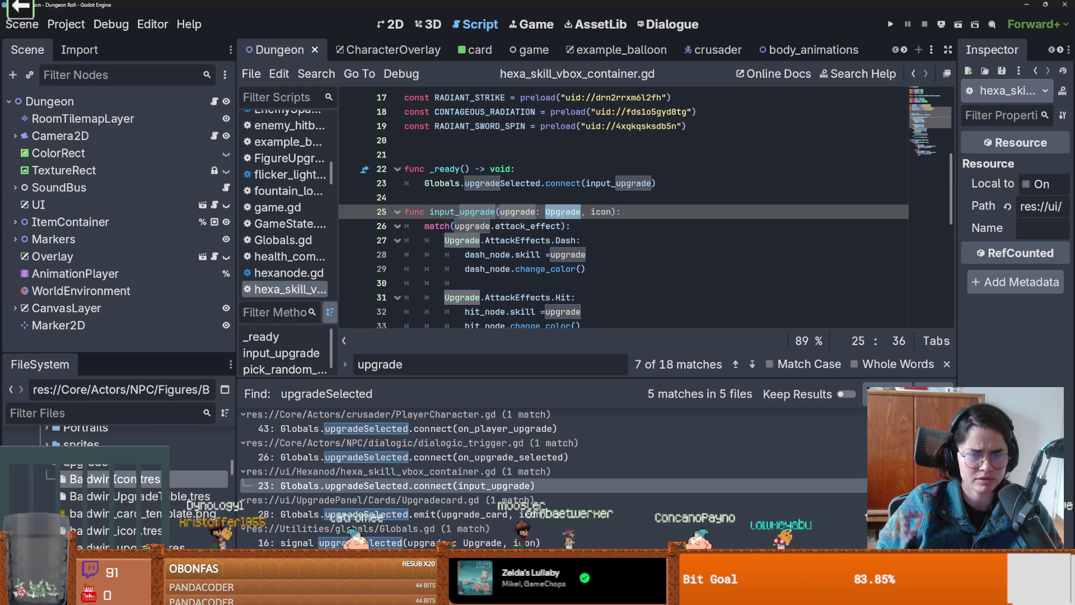
scroll(492, 303, "up", 2)
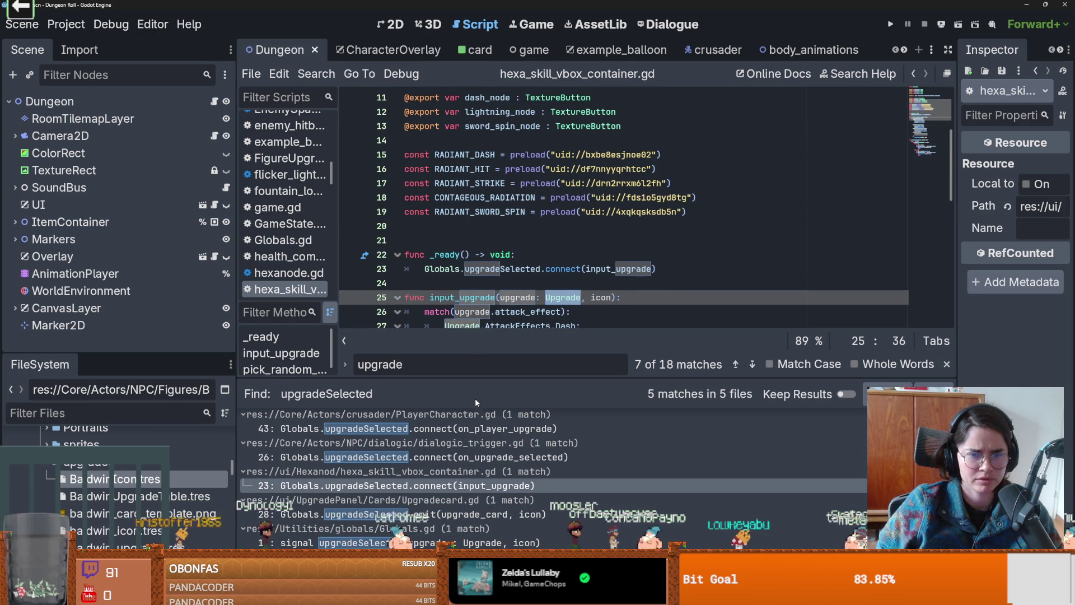
left_click(214, 101)
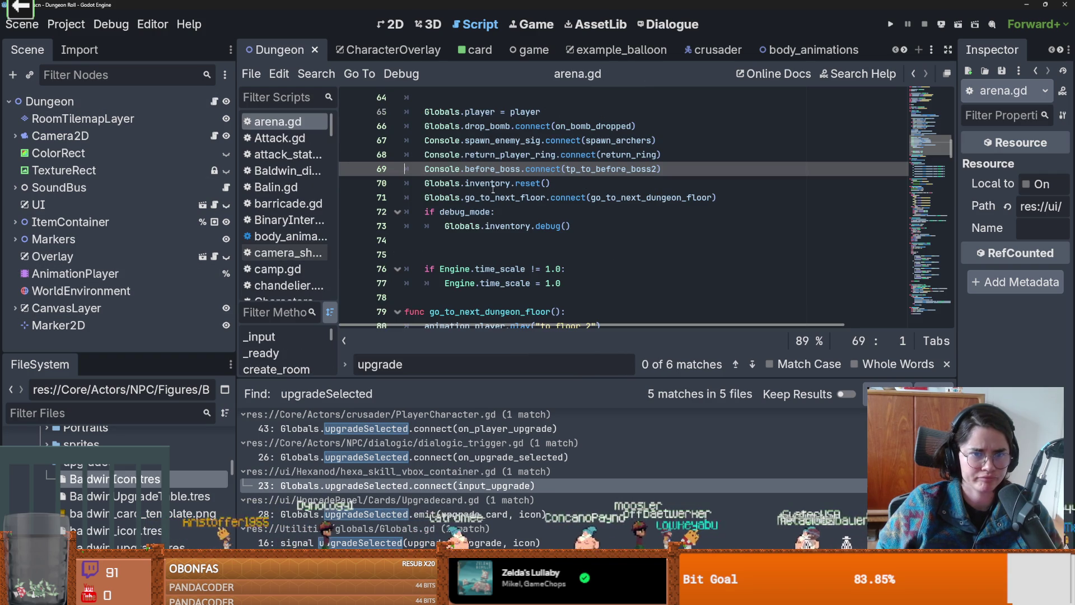
left_click(448, 144, "ctrl")
- Replace the emit arguments with HOLY_DASH and BALDWIN_ICON, then run the project
scroll(536, 219, "down", 8)
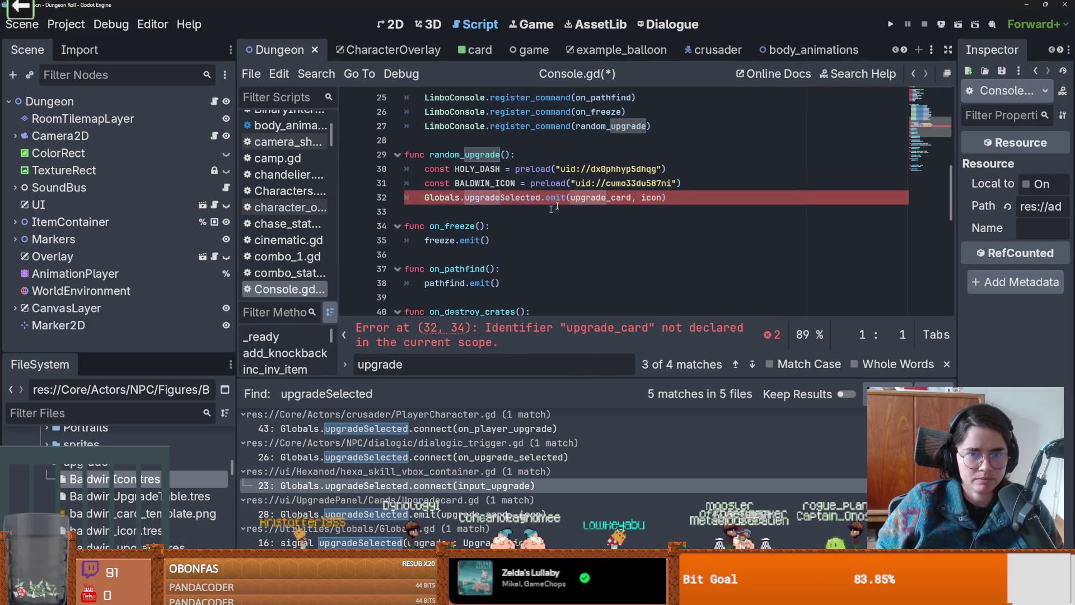
left_click(491, 168)
double_click(608, 197)
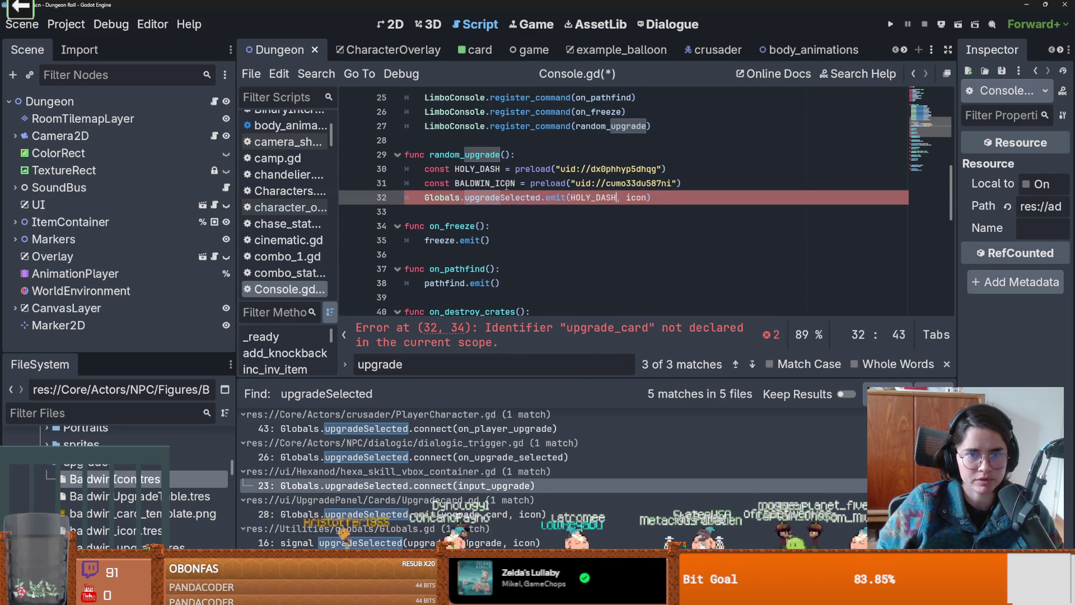
type("HOLY_DASH")
double_click(484, 183)
key("ctrl+c")
double_click(635, 197)
key("ctrl+v")
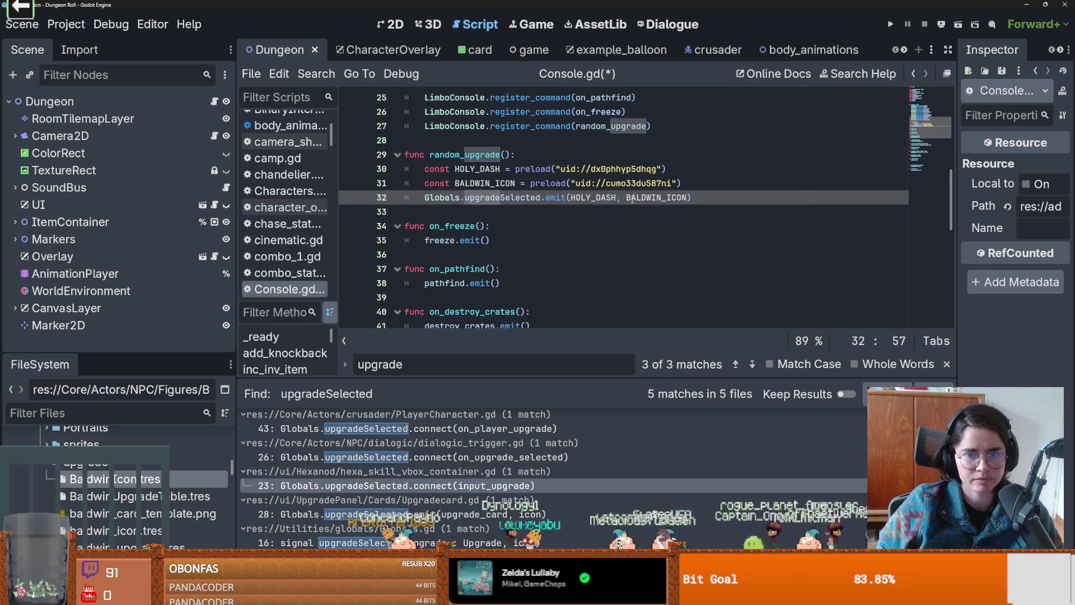
left_click(891, 24)
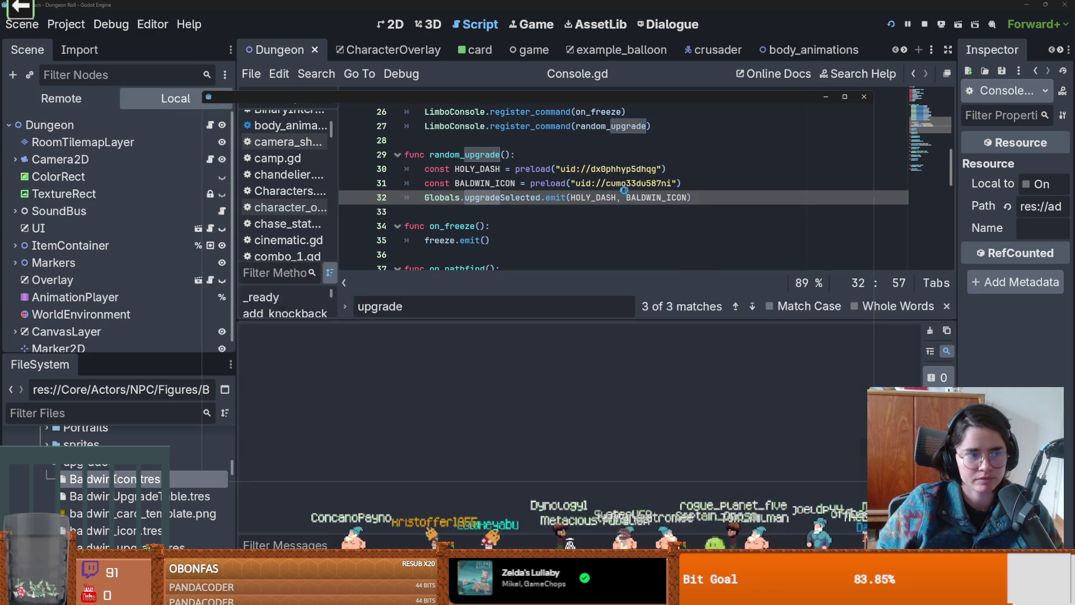